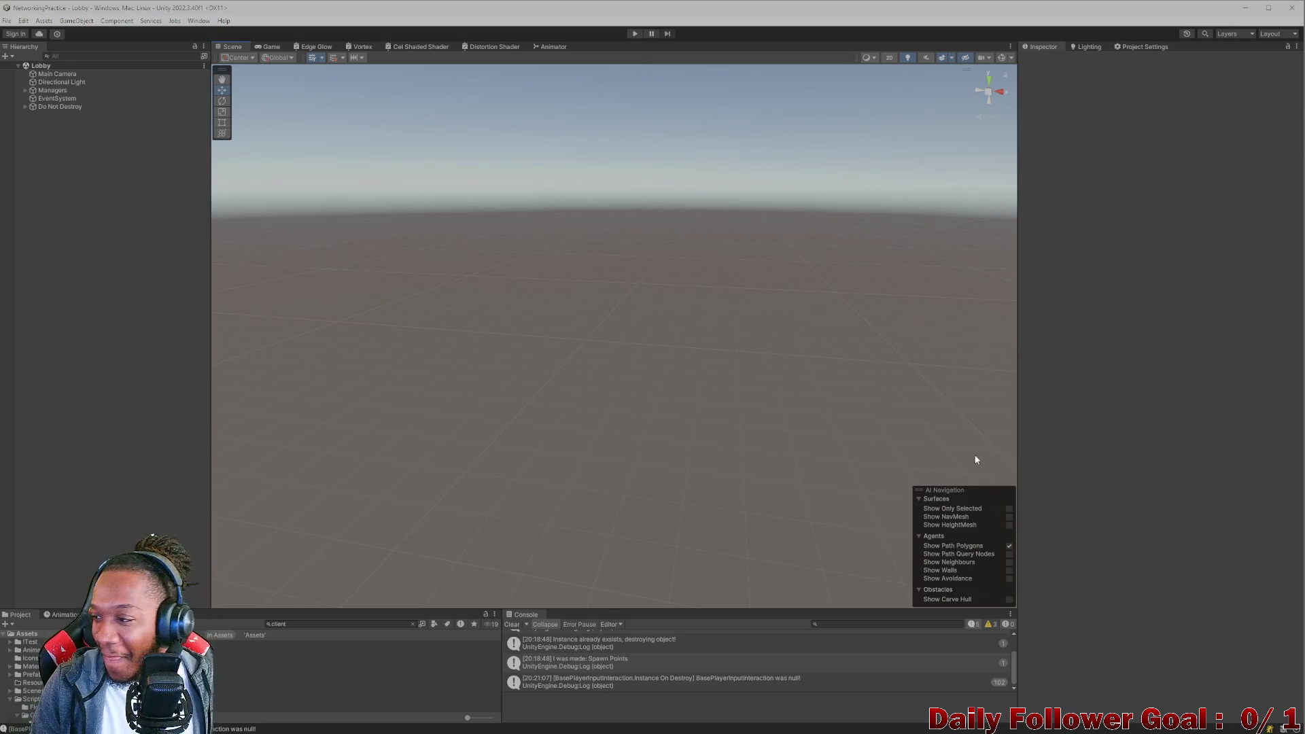
# Show the 'BasePlayerInputInteraction was null!' stack trace and open its source line in SafetyNet.cs.
pyautogui.click(1086, 428)
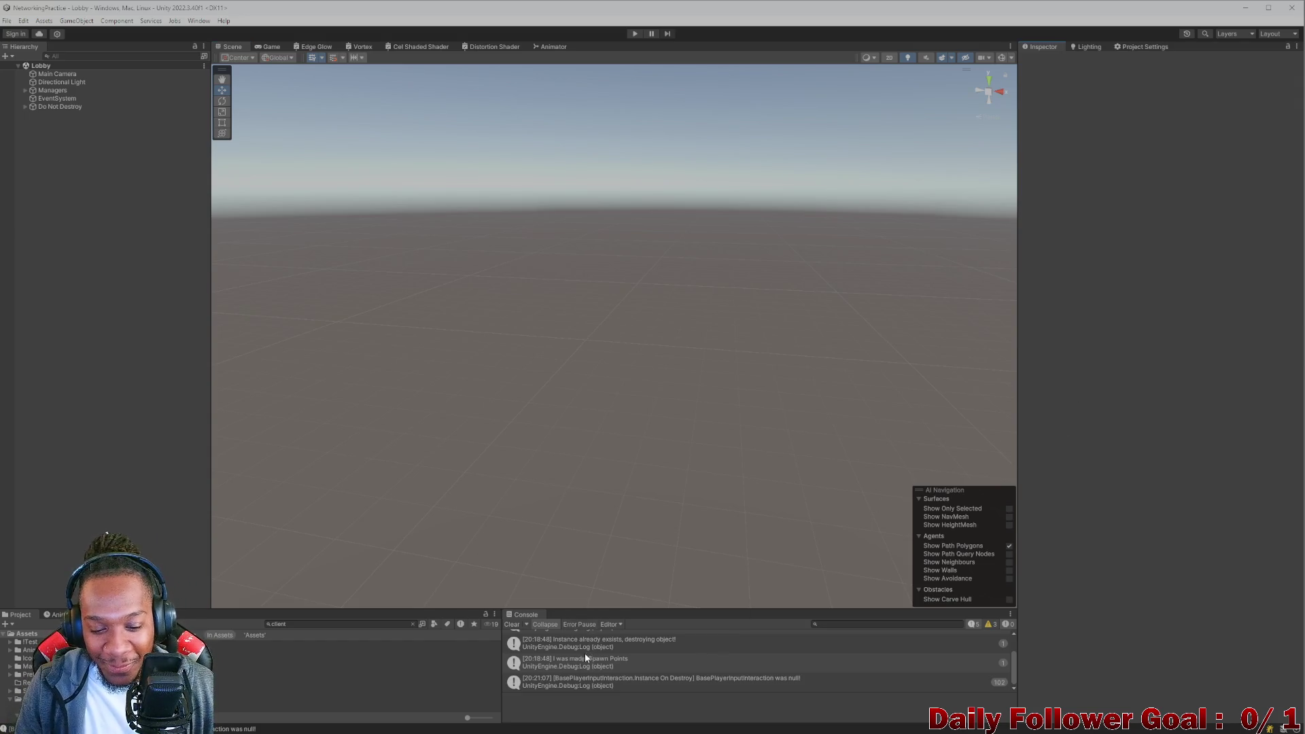
pyautogui.click(748, 677)
pyautogui.doubleClick(749, 680)
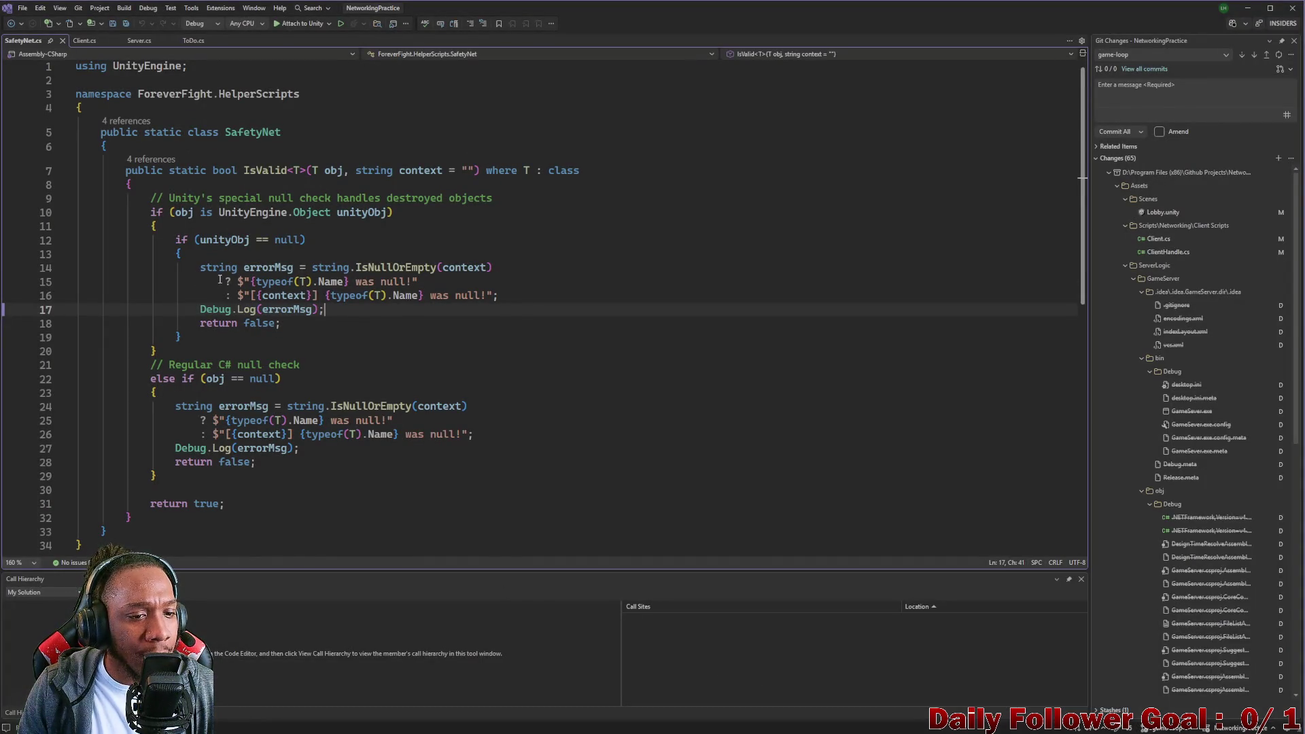
# Reopen the null warning's source line in SafetyNet.cs from the Unity Console.
pyautogui.scroll(-2, 231, 281)
pyautogui.scroll(2, 435, 198)
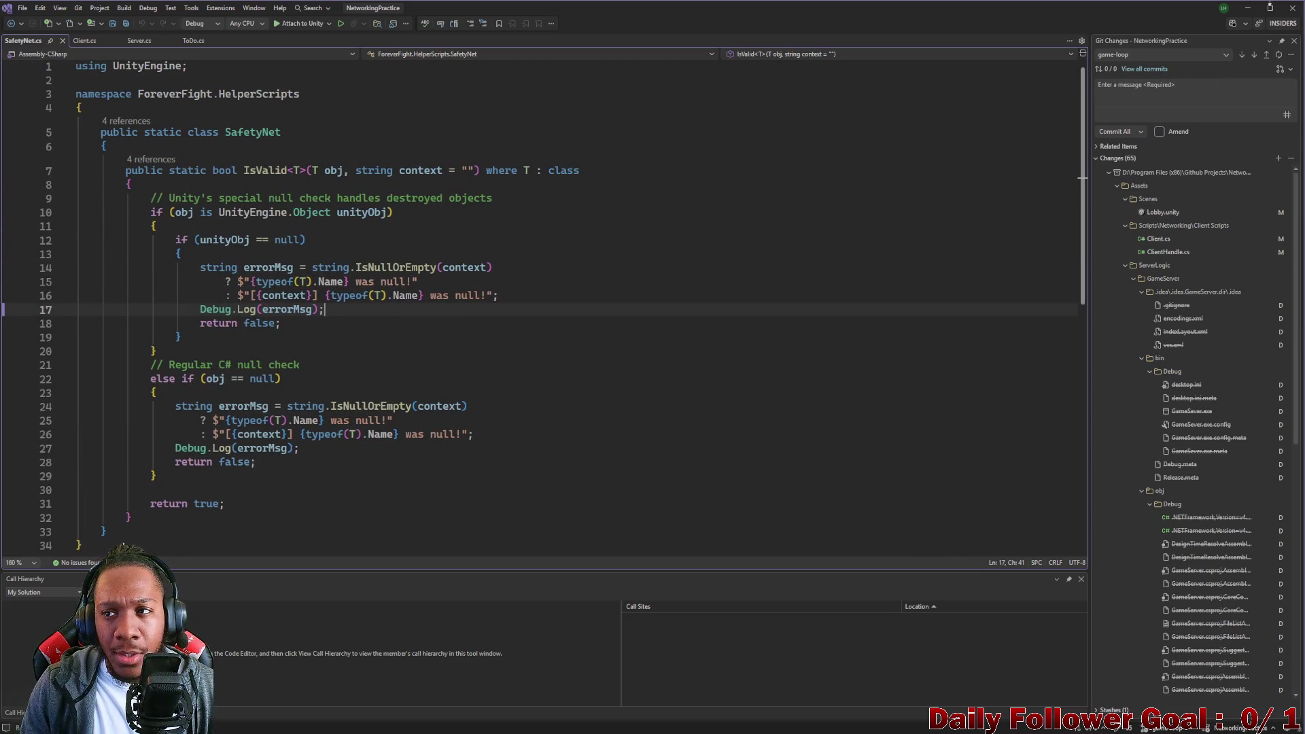
pyautogui.hotkey('alt', 'Tab')
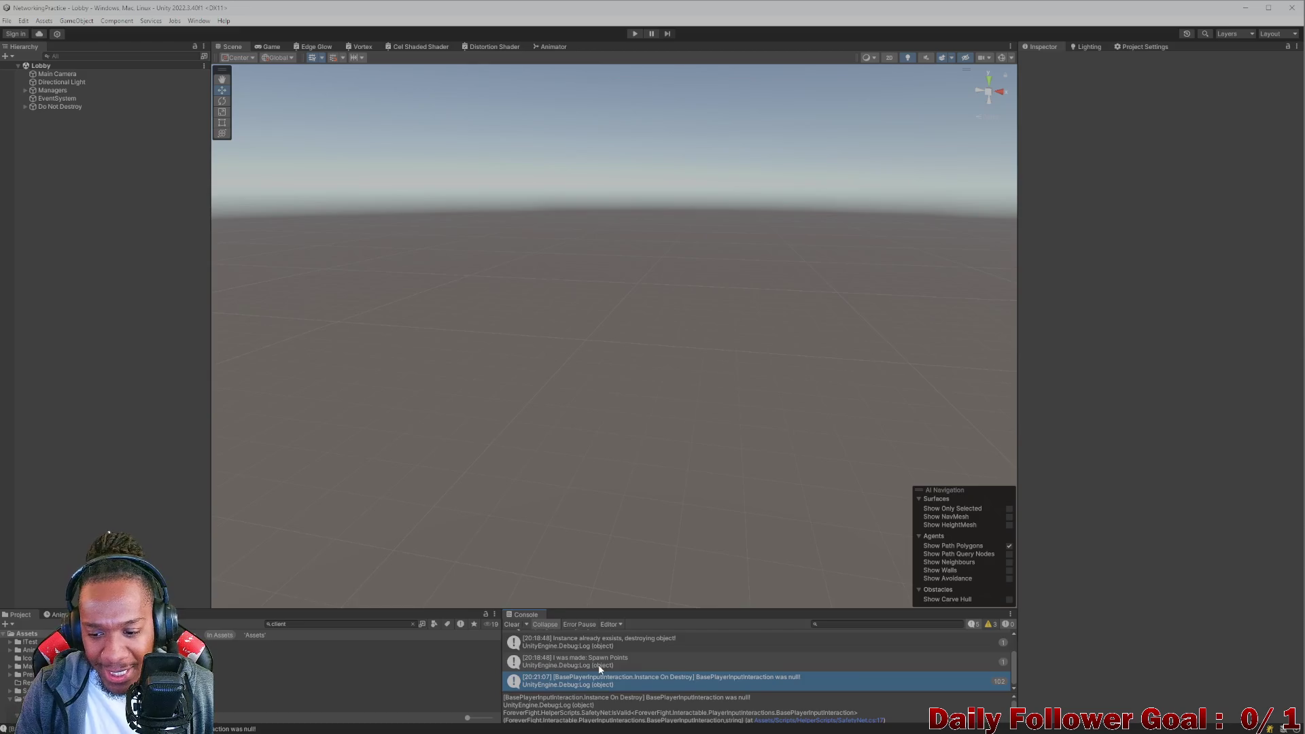
pyautogui.doubleClick(581, 679)
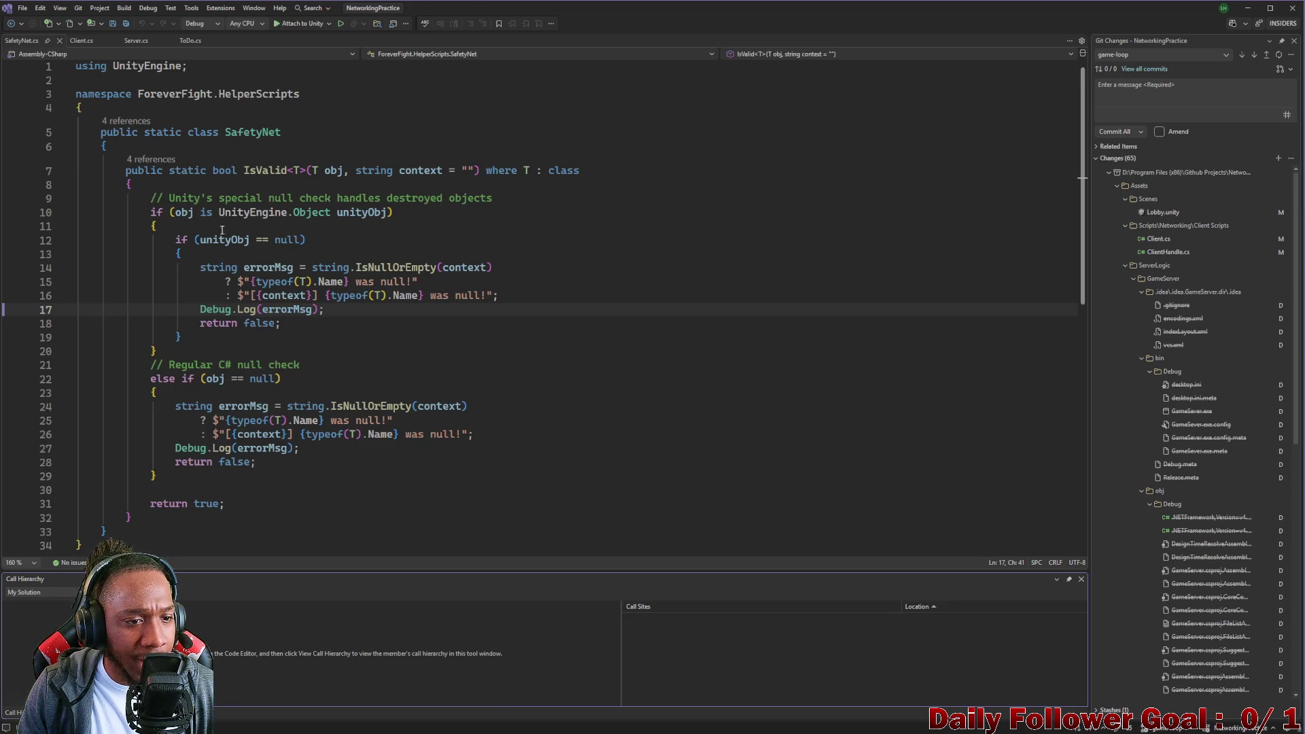
# Change Debug.Log to Debug.LogError on lines 17 and 27, save, and return to Unity.
pyautogui.click(258, 311)
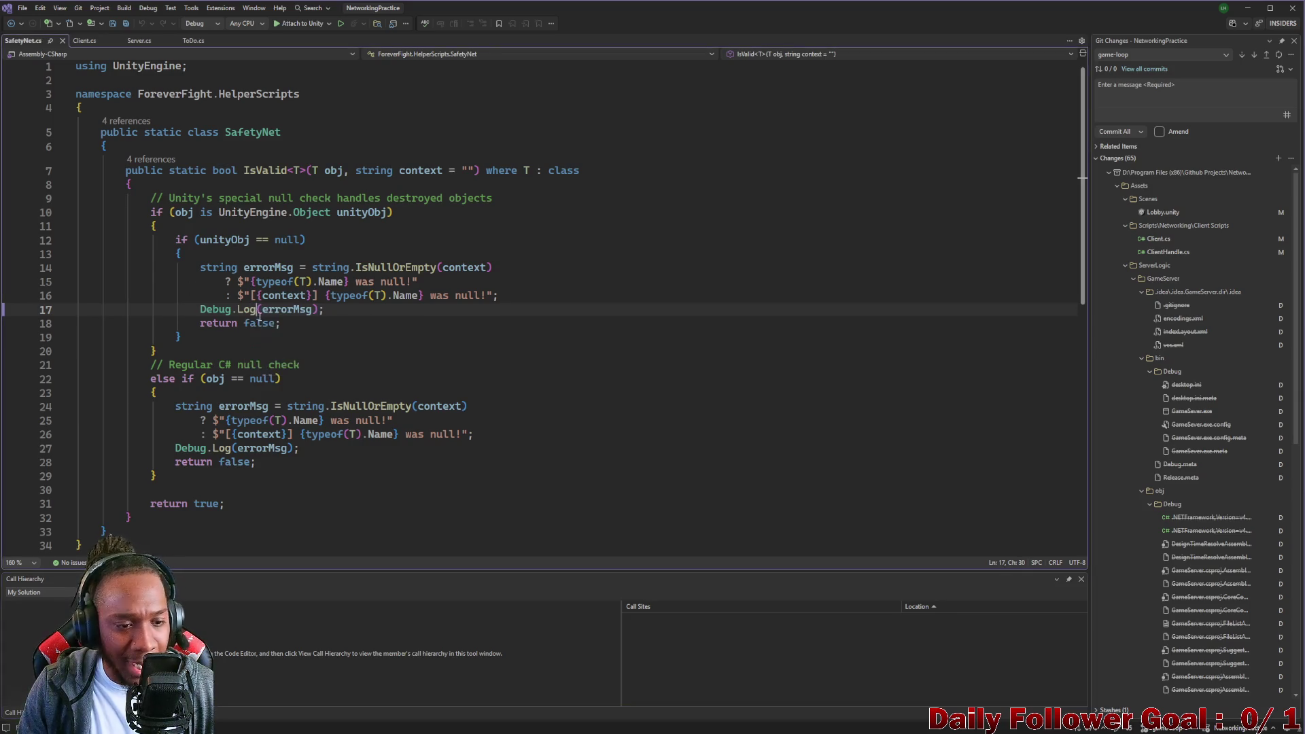
pyautogui.write('Error')
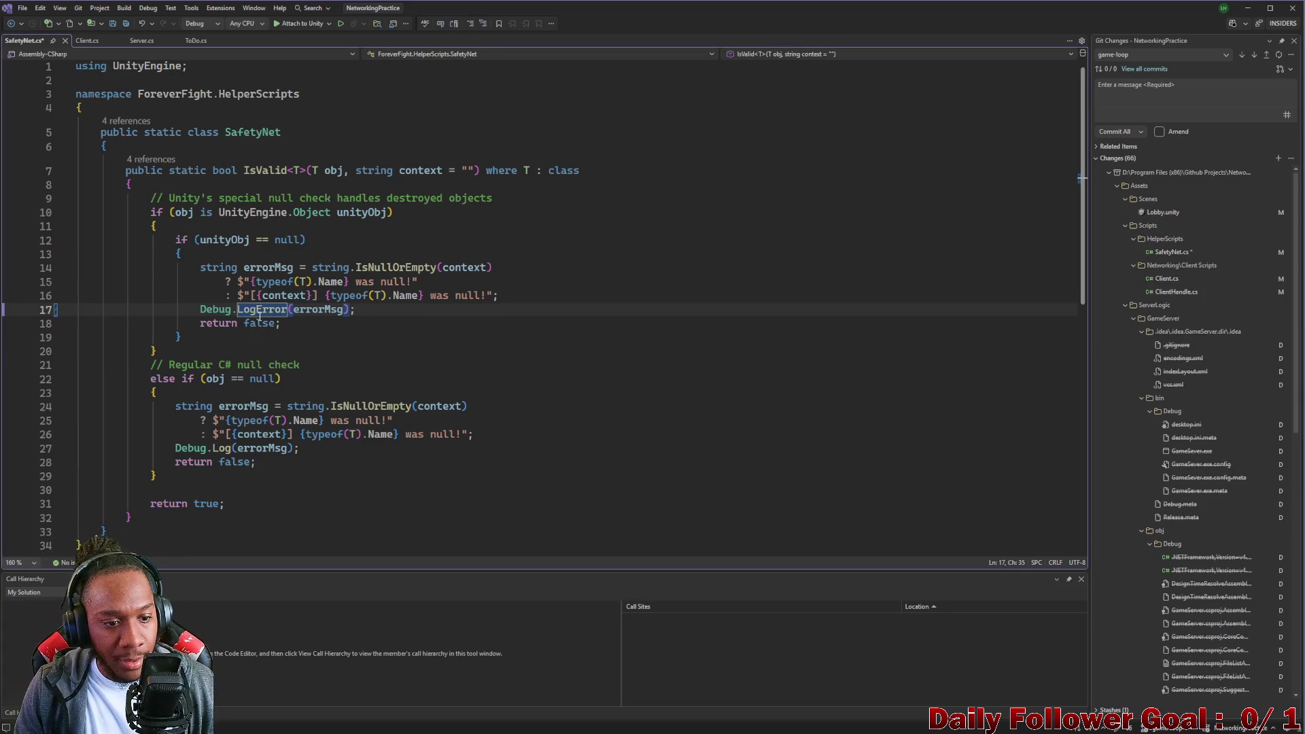
pyautogui.click(231, 448)
pyautogui.write('Erro')
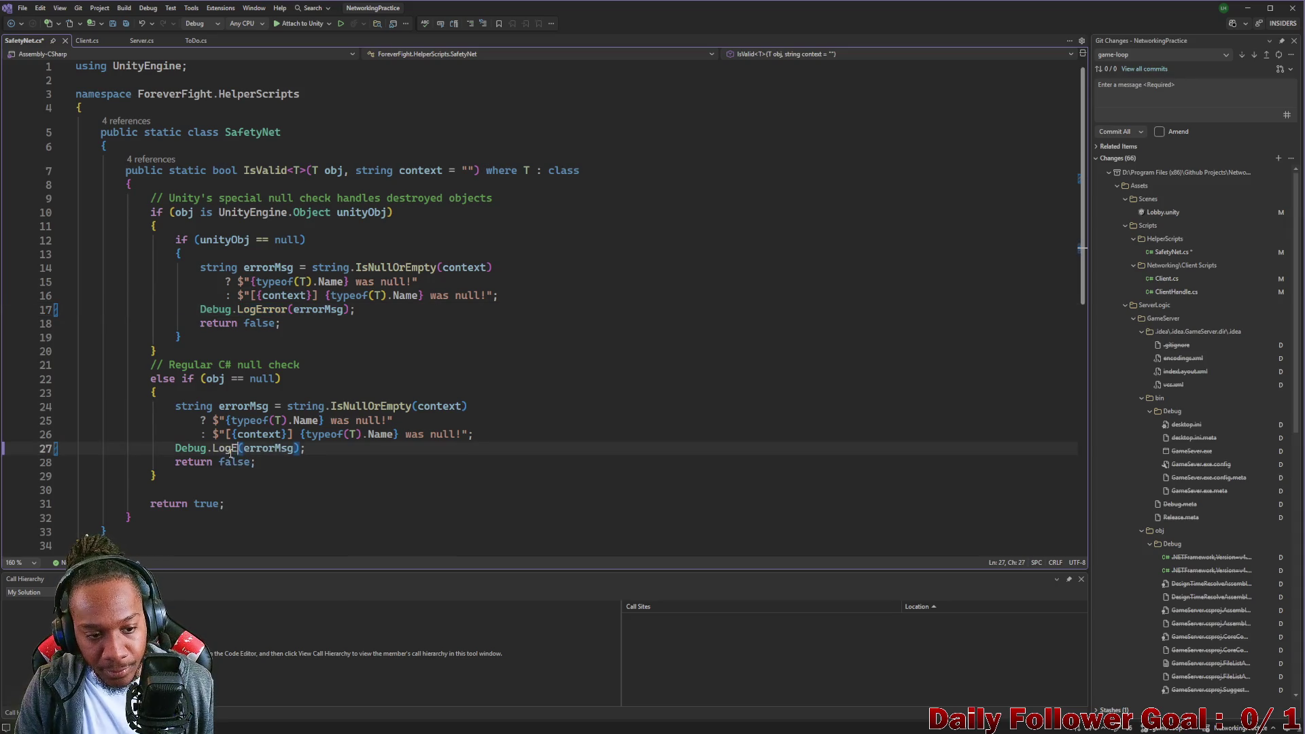
pyautogui.write('r')
pyautogui.hotkey('ctrl', 's')
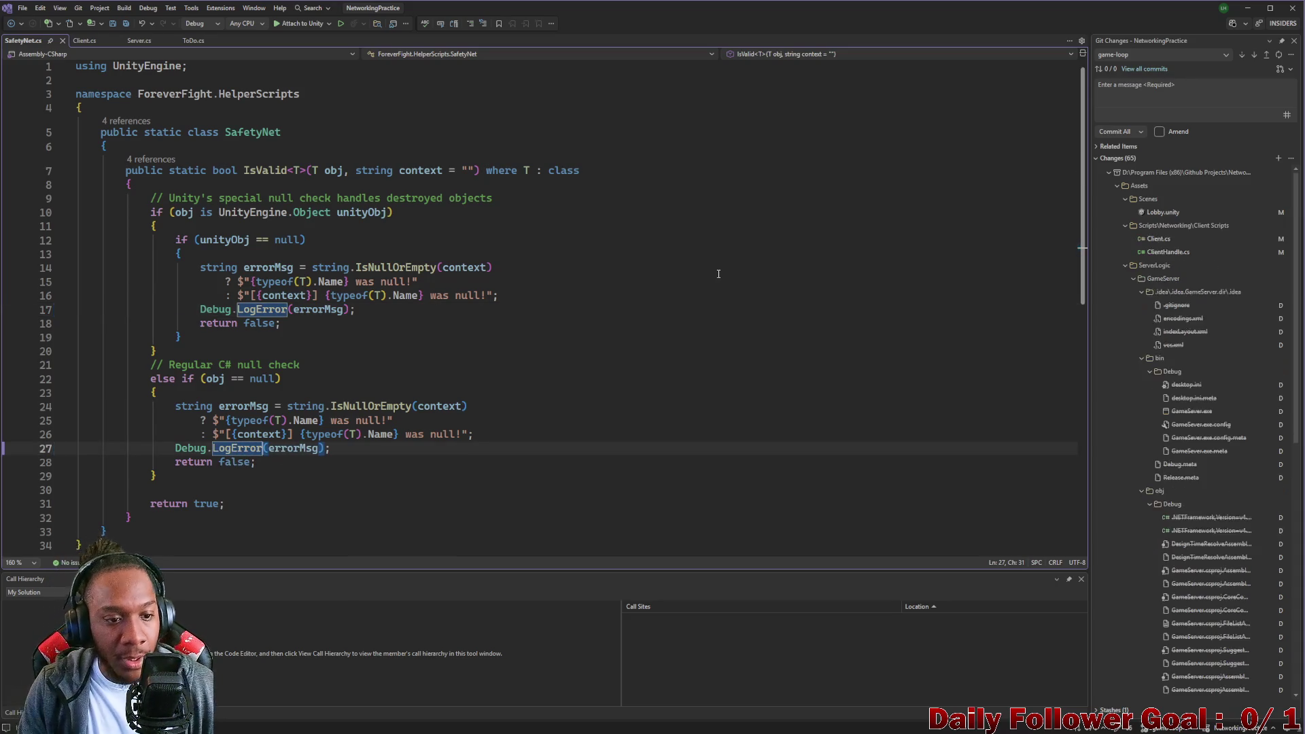
pyautogui.click(1247, 8)
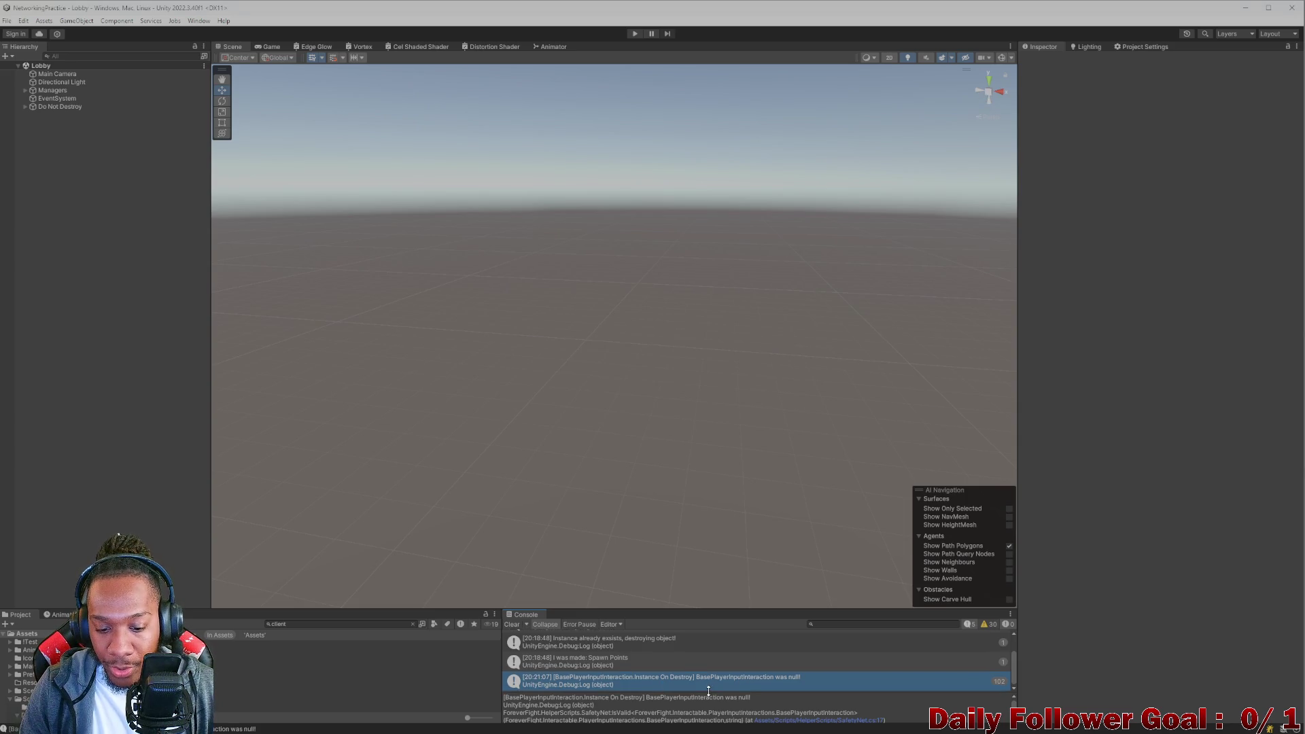
# Scroll through the recompiled Console entries, then bring Visual Studio back to the front.
pyautogui.scroll(2, 637, 676)
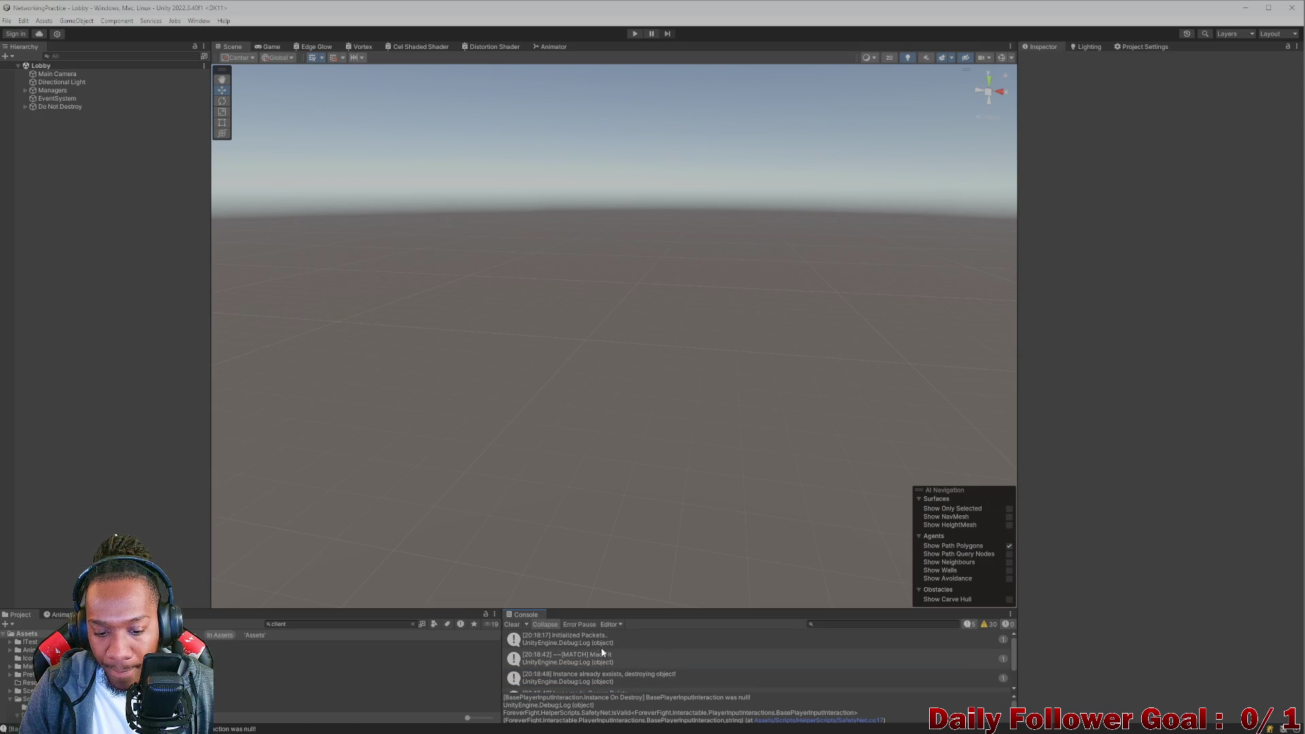
pyautogui.scroll(-2, 601, 647)
pyautogui.moveTo(782, 728)
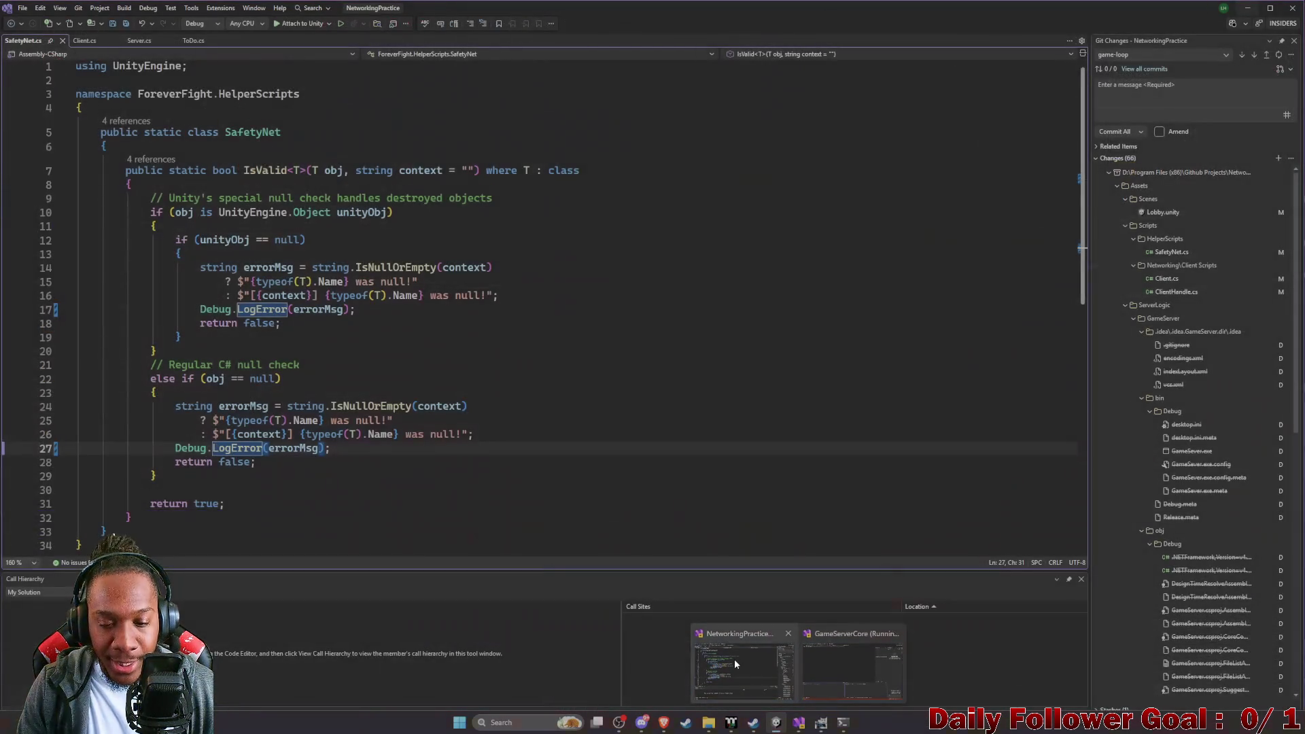
pyautogui.click(734, 659)
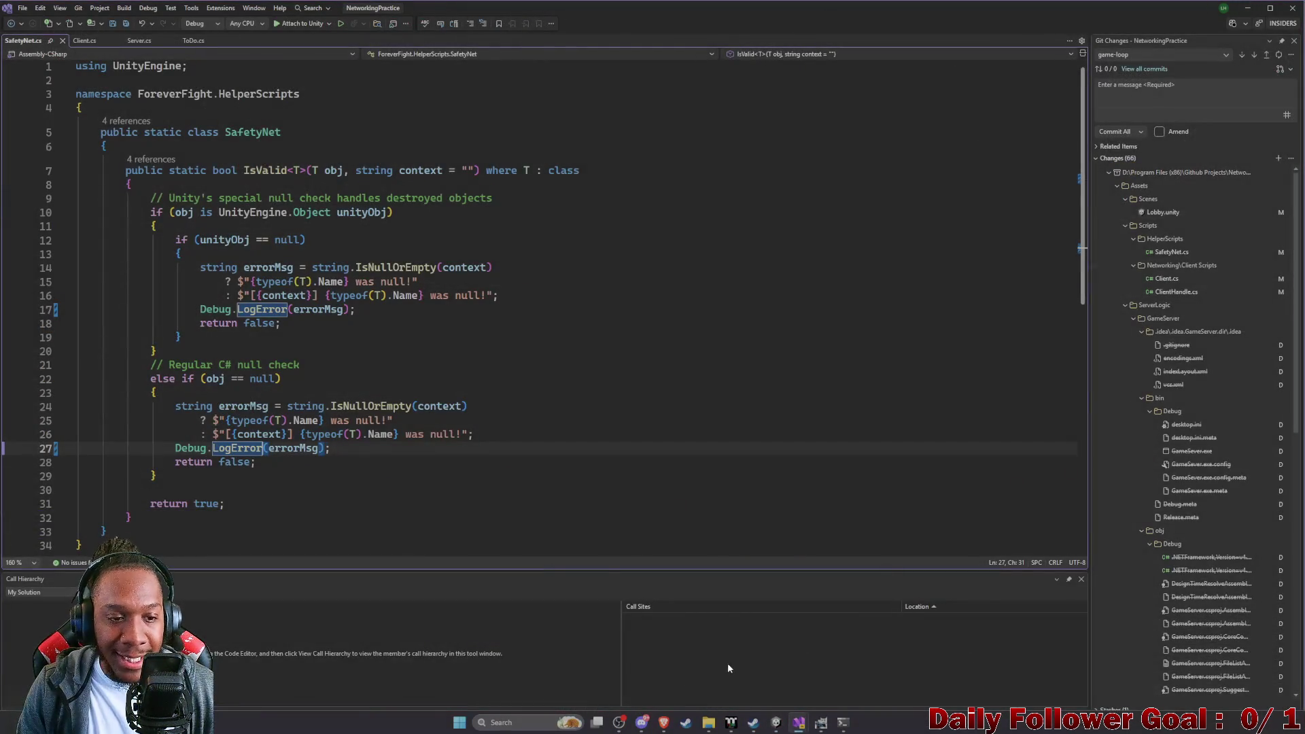
# Undo the LogError edits in SafetyNet.cs and save the reverted script.
pyautogui.click(574, 365)
pyautogui.hotkey('ctrl', 'z')
pyautogui.hotkey('ctrl', 'z')
pyautogui.hotkey('ctrl', 's')
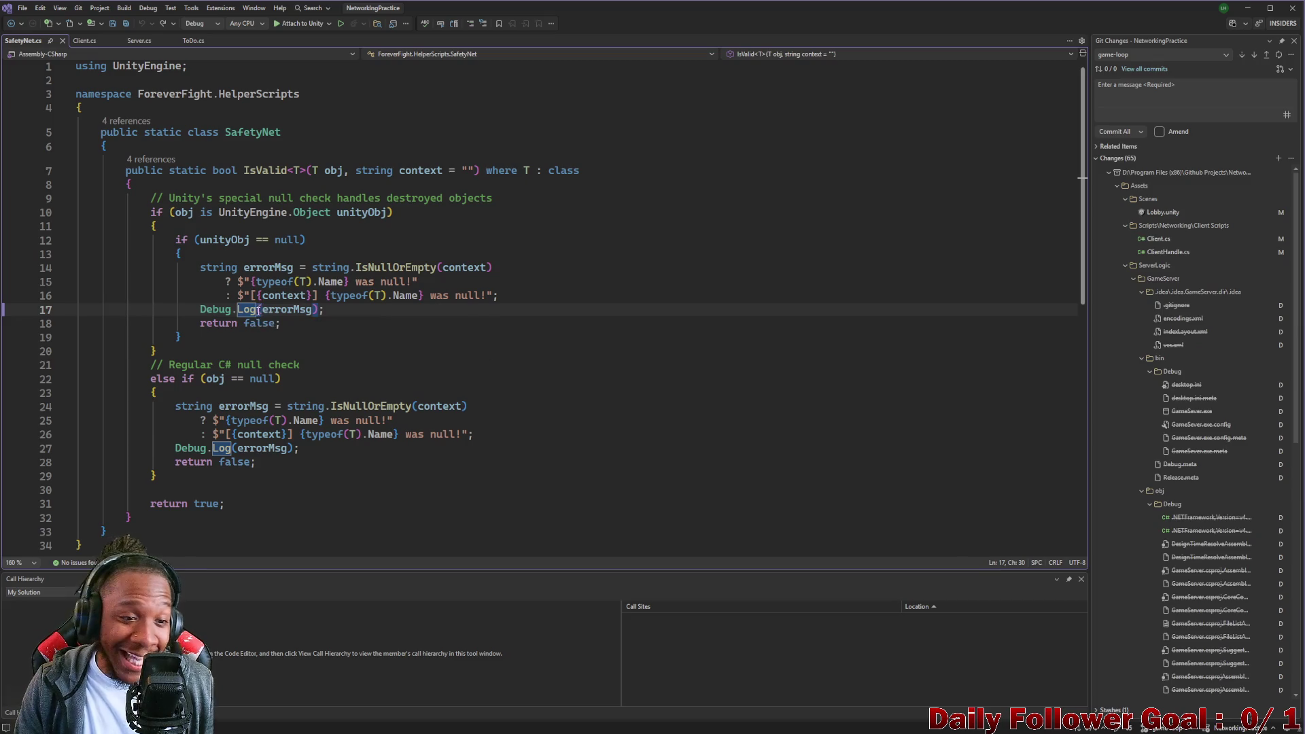
# Make lines 17 and 27 call Debug.LogWarning, save, and return to Unity.
pyautogui.write('Waring')
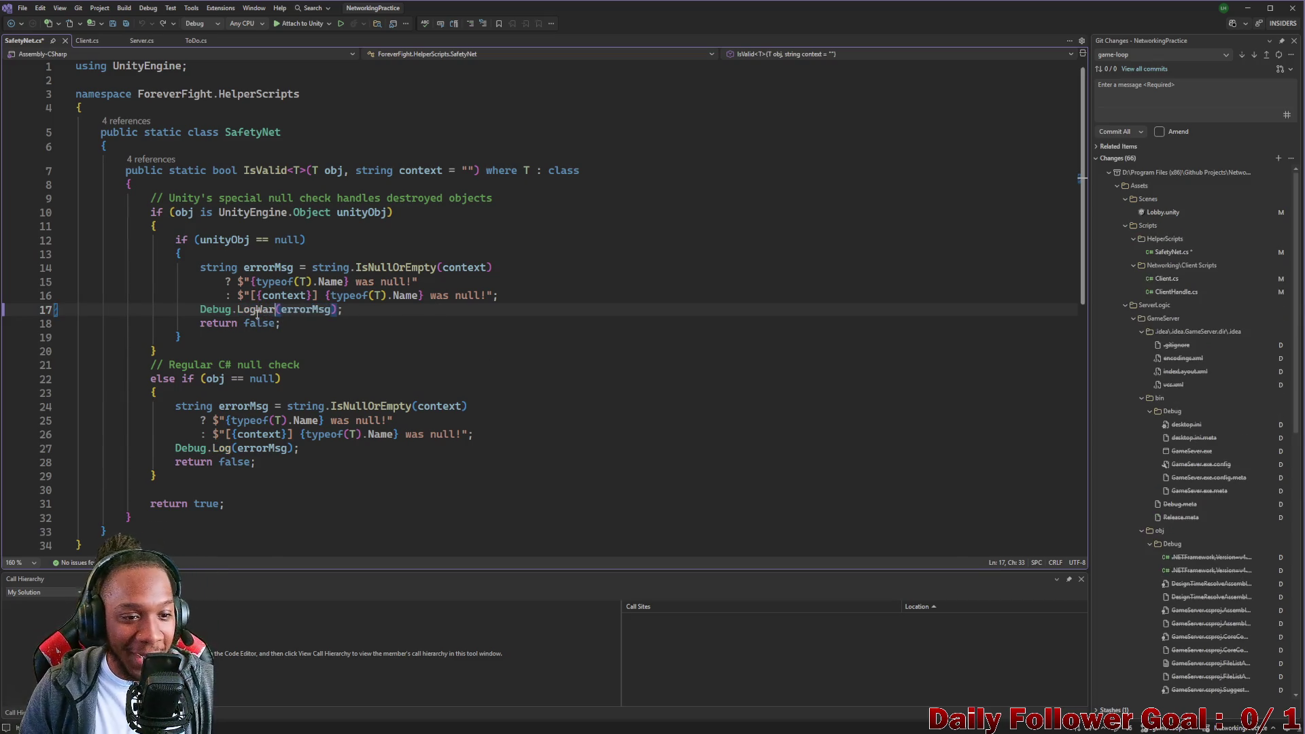
pyautogui.click(276, 310)
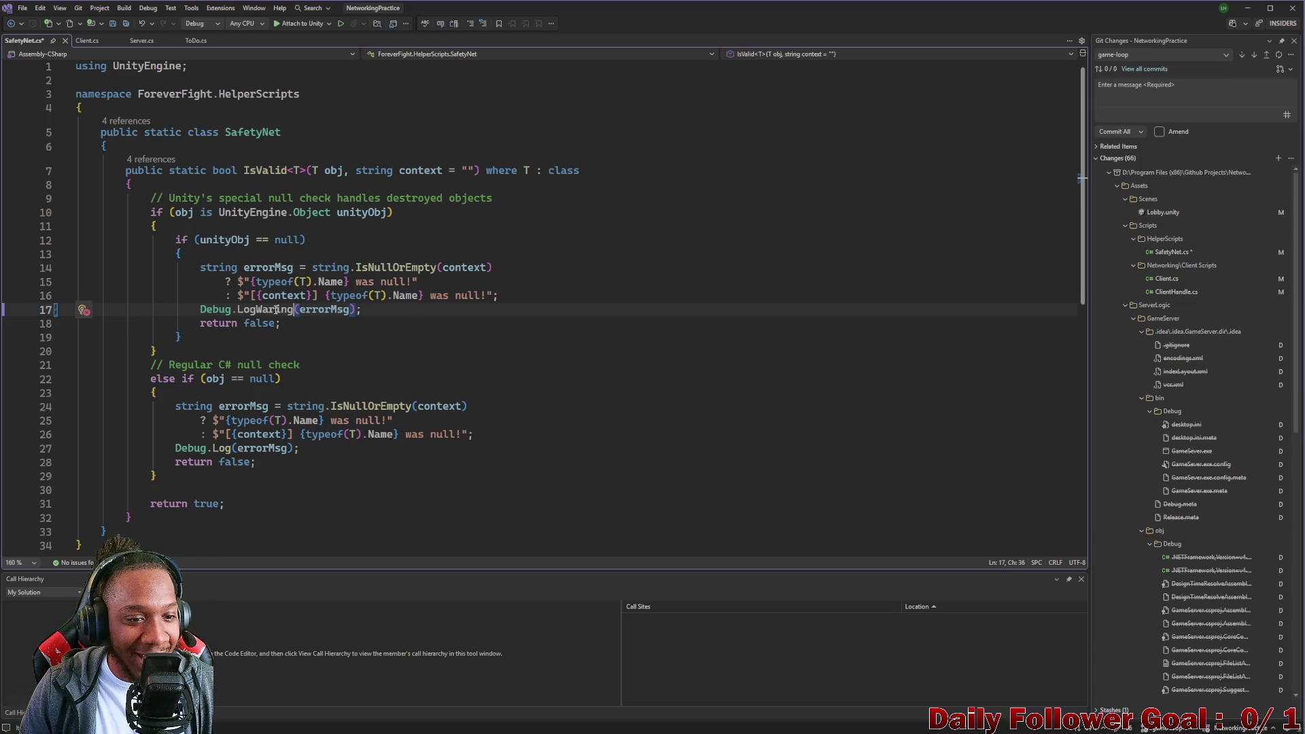
pyautogui.write('n')
pyautogui.doubleClick(279, 310)
pyautogui.hotkey('ctrl', 'c')
pyautogui.doubleClick(223, 448)
pyautogui.hotkey('ctrl', 'v')
pyautogui.hotkey('ctrl', 's')
pyautogui.click(1249, 14)
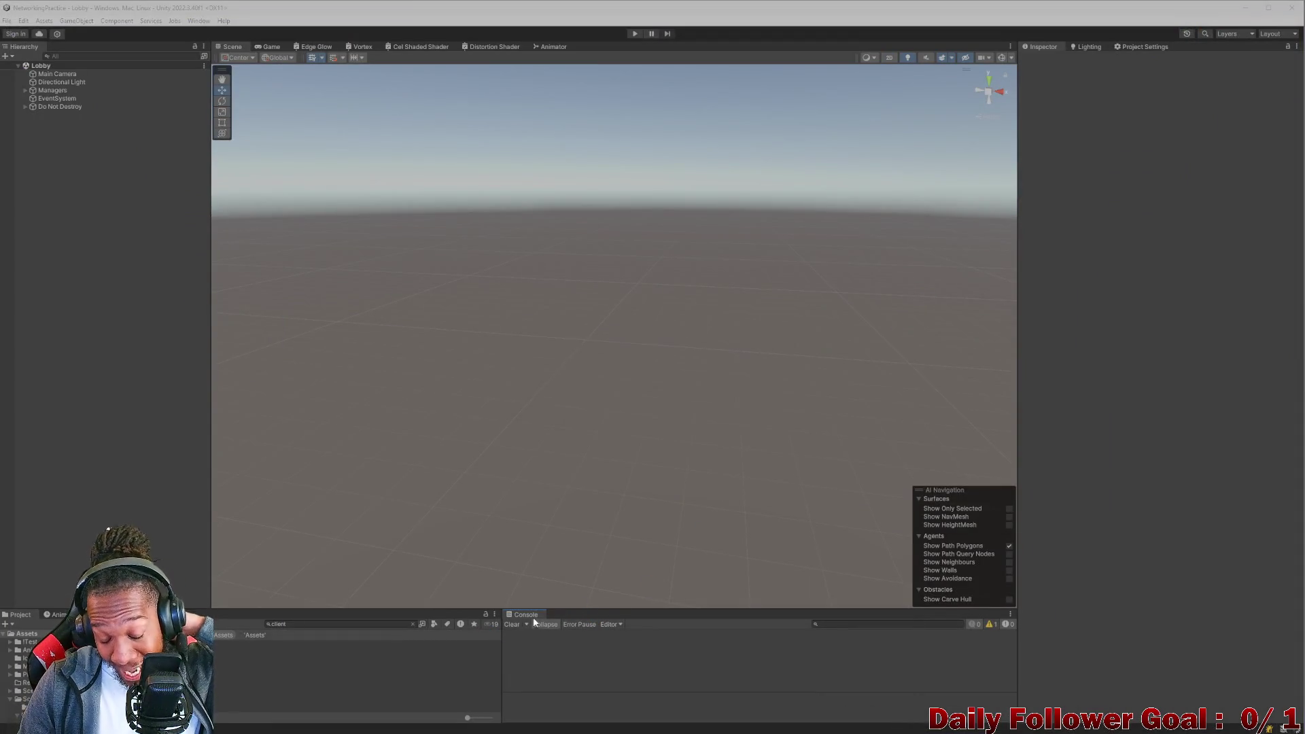
# Clear the 'client' filter from the Project search field to restore the folder view.
pyautogui.click(401, 624)
pyautogui.click(412, 624)
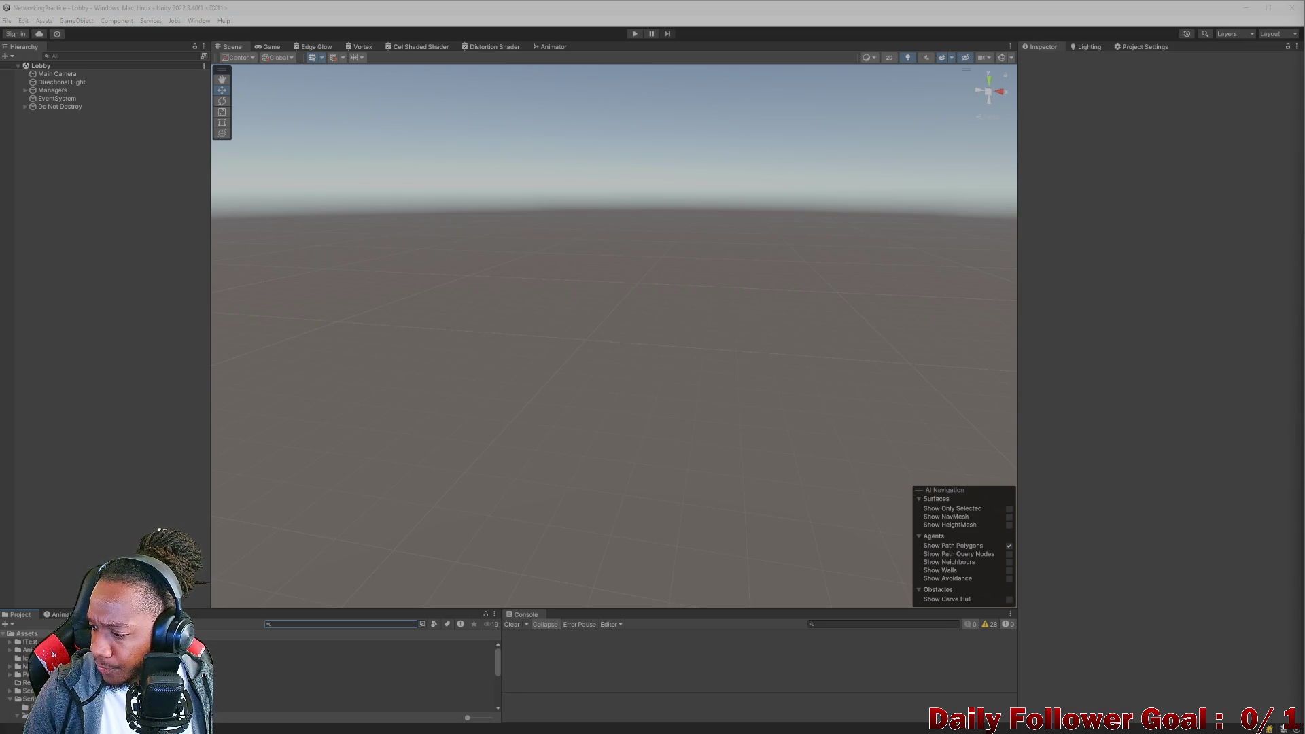
pyautogui.click(1165, 644)
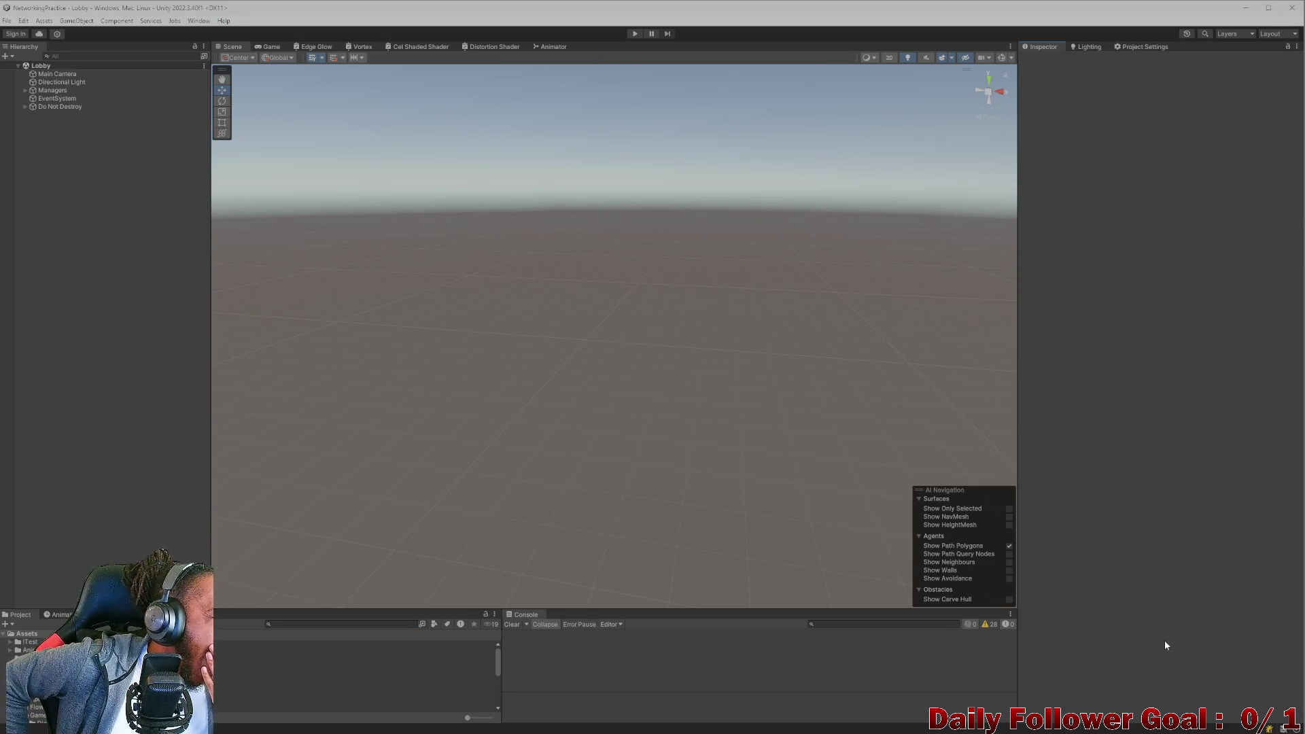
# Search the Project for 'comba' and open CombatScene.
pyautogui.click(342, 624)
pyautogui.write('comba')
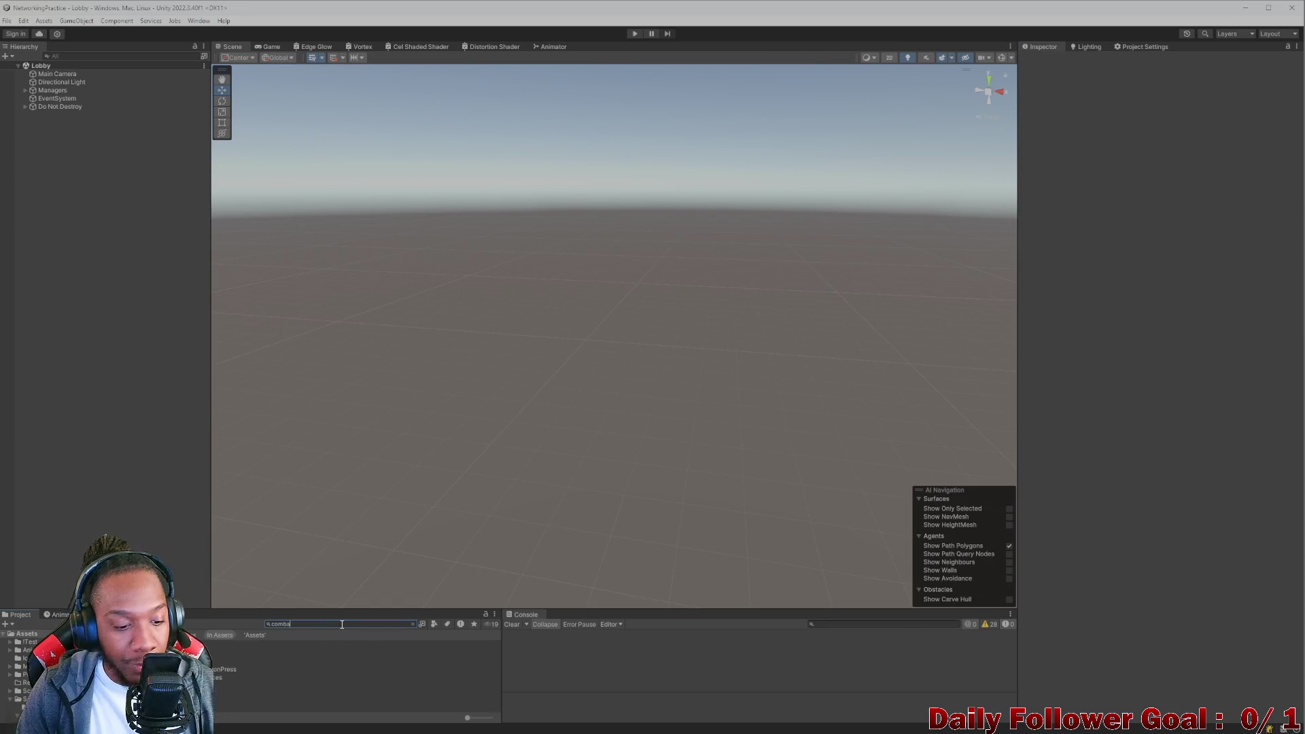
pyautogui.press('Down')
pyautogui.press('Return')
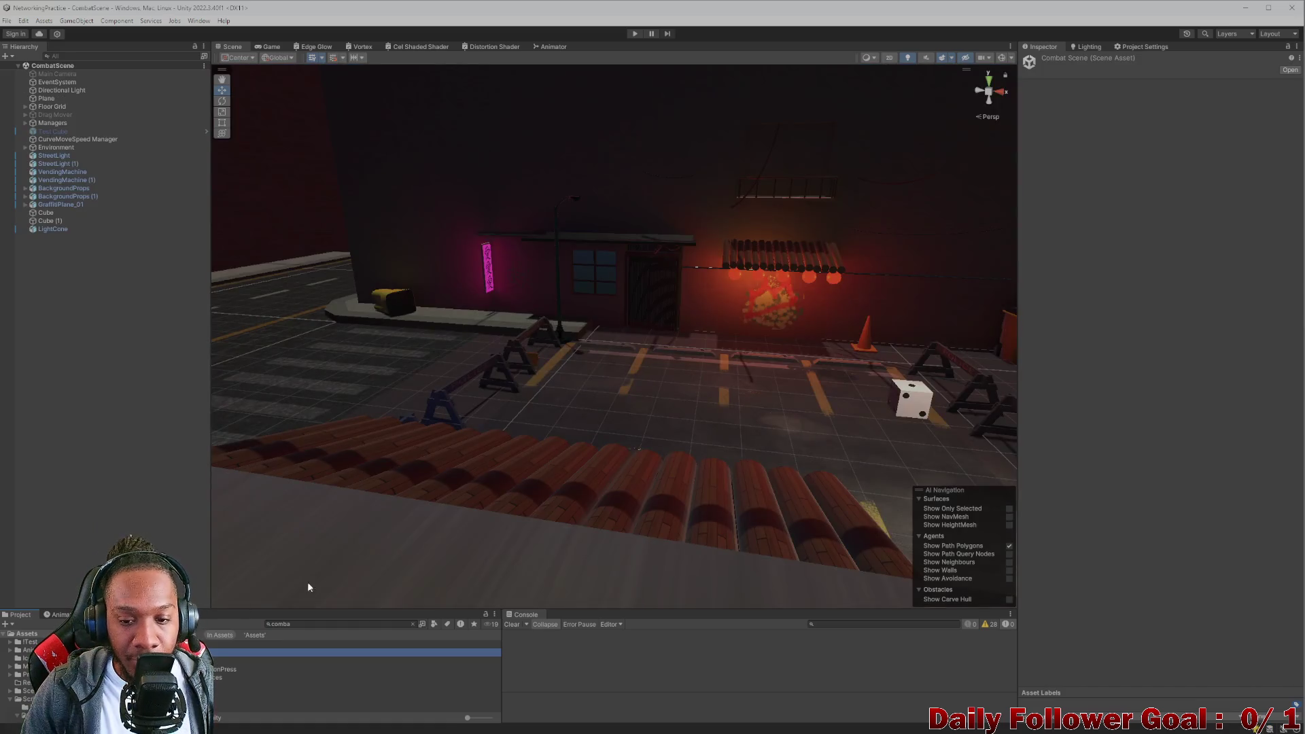
pyautogui.moveTo(669, 401)
pyautogui.mouseDown()
pyautogui.moveTo(635, 428)
pyautogui.moveTo(653, 489)
pyautogui.moveTo(580, 550)
pyautogui.moveTo(526, 521)
pyautogui.moveTo(597, 379)
pyautogui.moveTo(606, 318)
pyautogui.moveTo(616, 387)
pyautogui.moveTo(612, 364)
pyautogui.moveTo(603, 378)
pyautogui.moveTo(646, 379)
pyautogui.mouseUp()
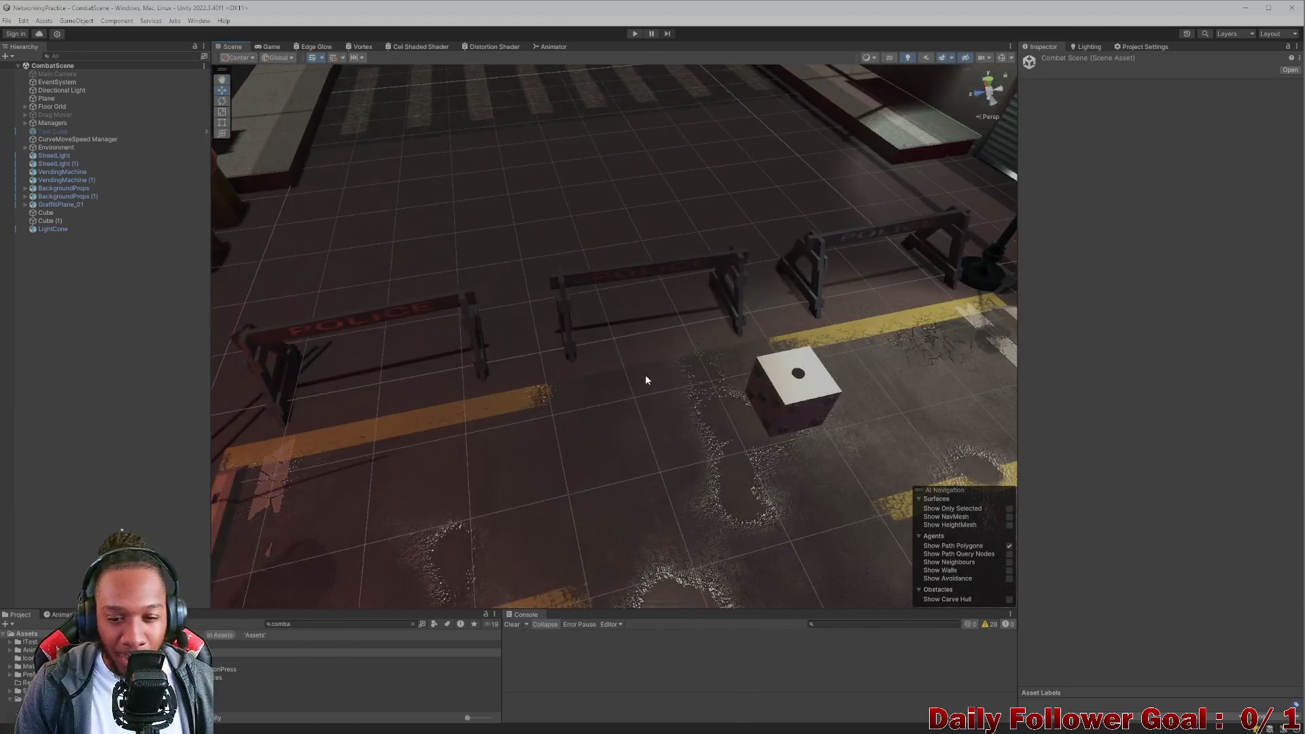
# Select Drag Mover in the Hierarchy and tick its active checkbox.
pyautogui.click(44, 222)
pyautogui.click(48, 213)
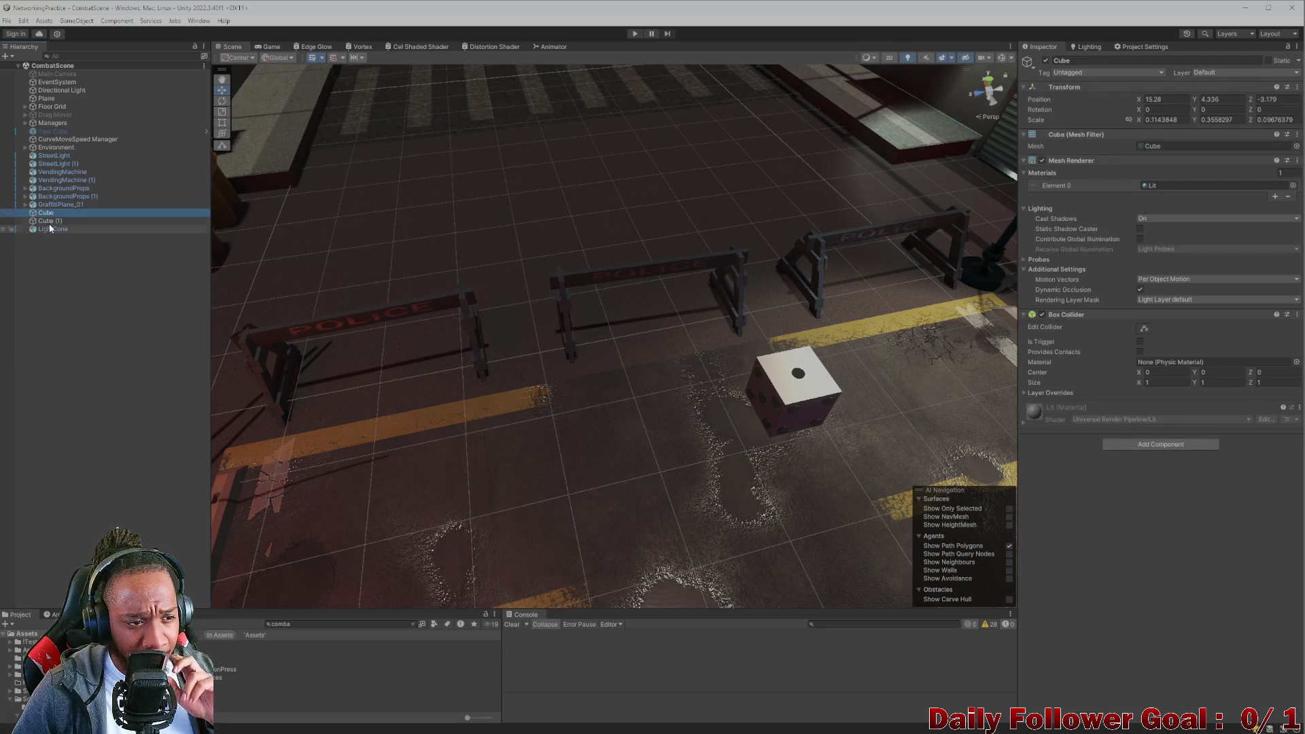
pyautogui.click(49, 115)
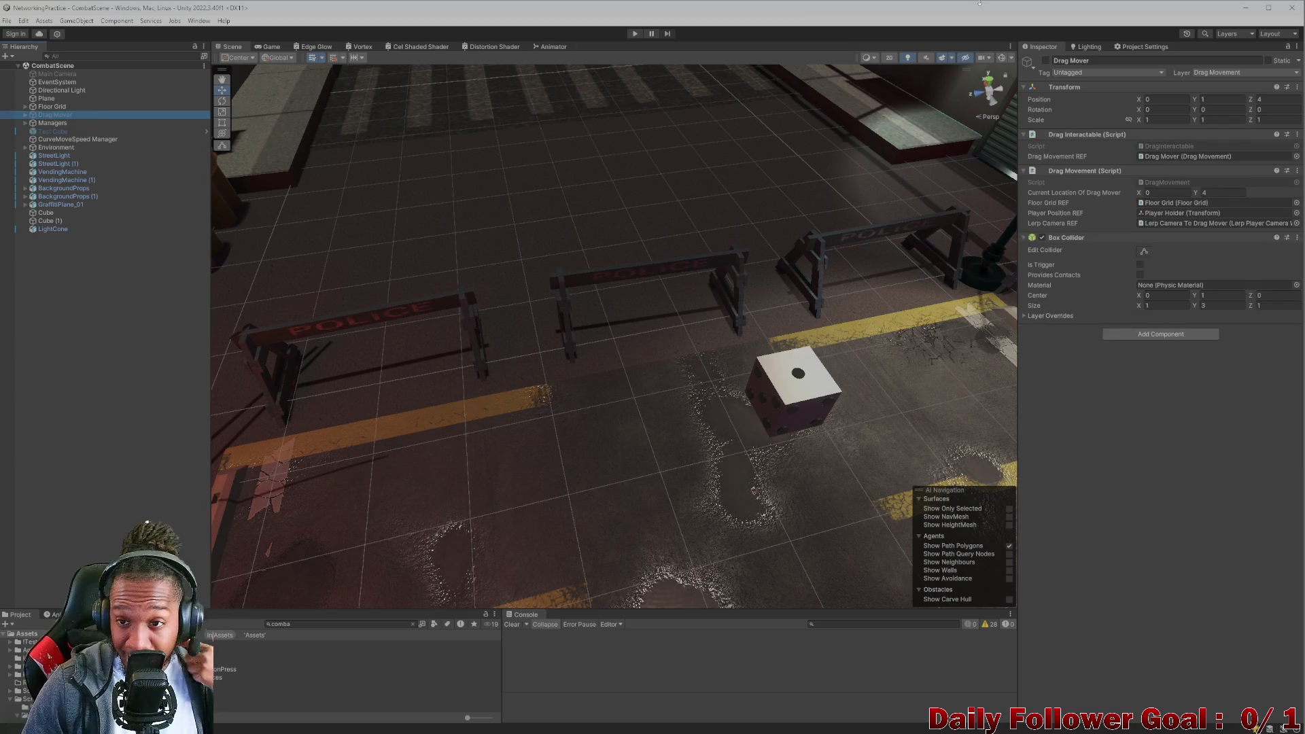
pyautogui.click(1046, 60)
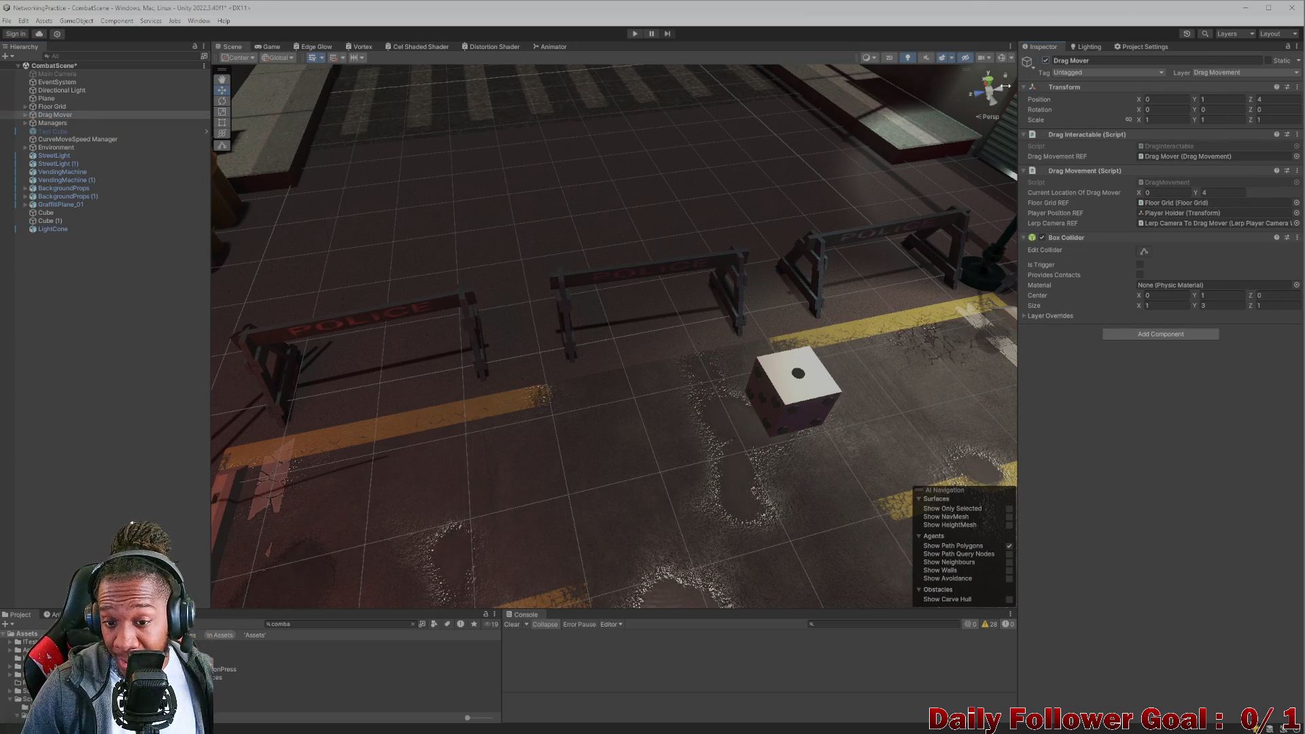
# Frame and orbit the Scene view around Drag Mover to show the pole and barriers.
pyautogui.press('f')
pyautogui.moveTo(671, 263)
pyautogui.mouseDown()
pyautogui.moveTo(837, 388)
pyautogui.moveTo(542, 432)
pyautogui.moveTo(598, 423)
pyautogui.mouseUp()
pyautogui.scroll(10, 598, 424)
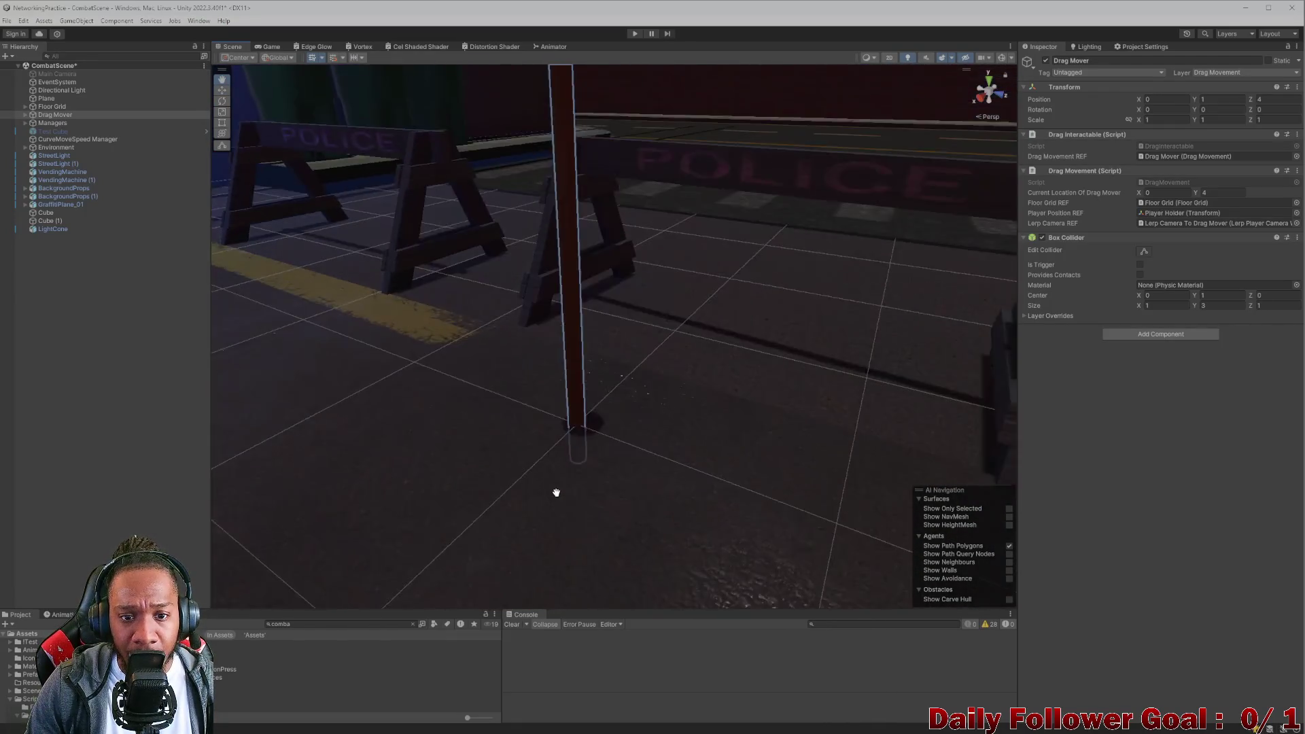
pyautogui.scroll(-5, 557, 492)
pyautogui.moveTo(537, 475); pyautogui.dragTo(536, 451)
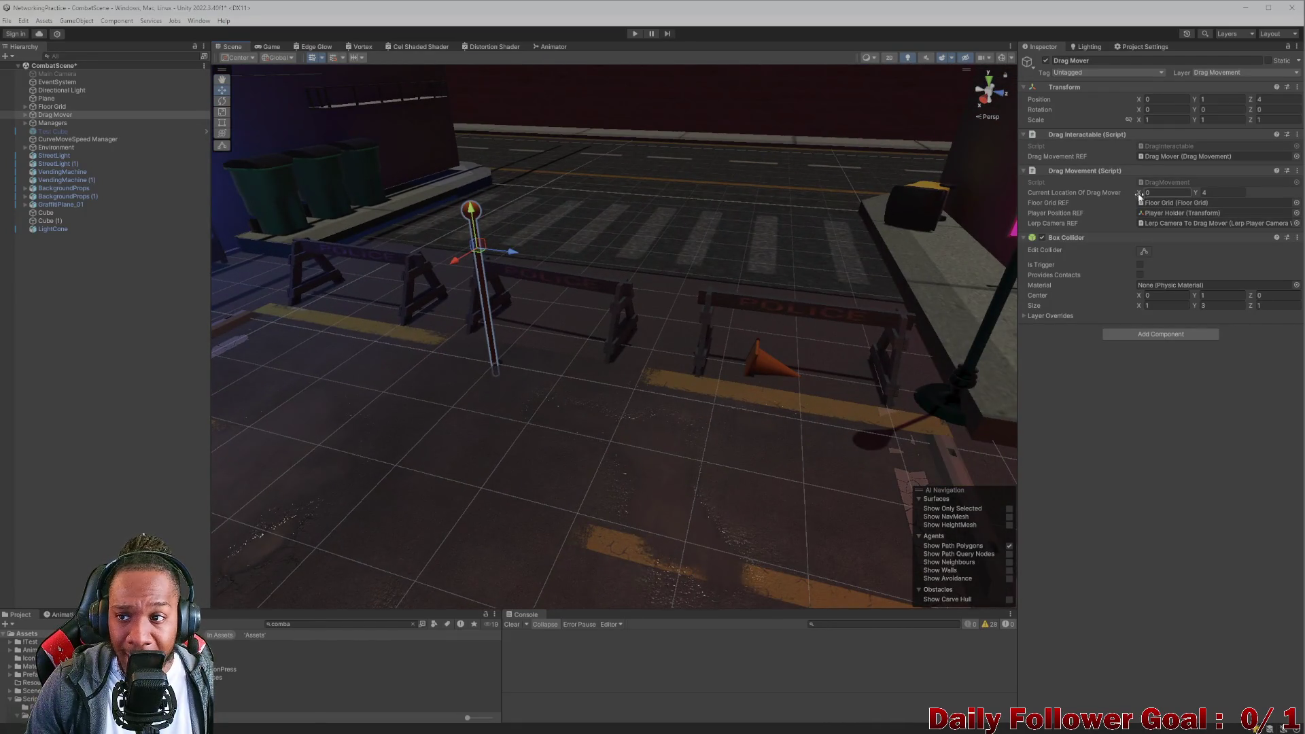
# Set Drag Mover's Transform Scale to 2 on all axes and check it in Game view.
pyautogui.click(1154, 122)
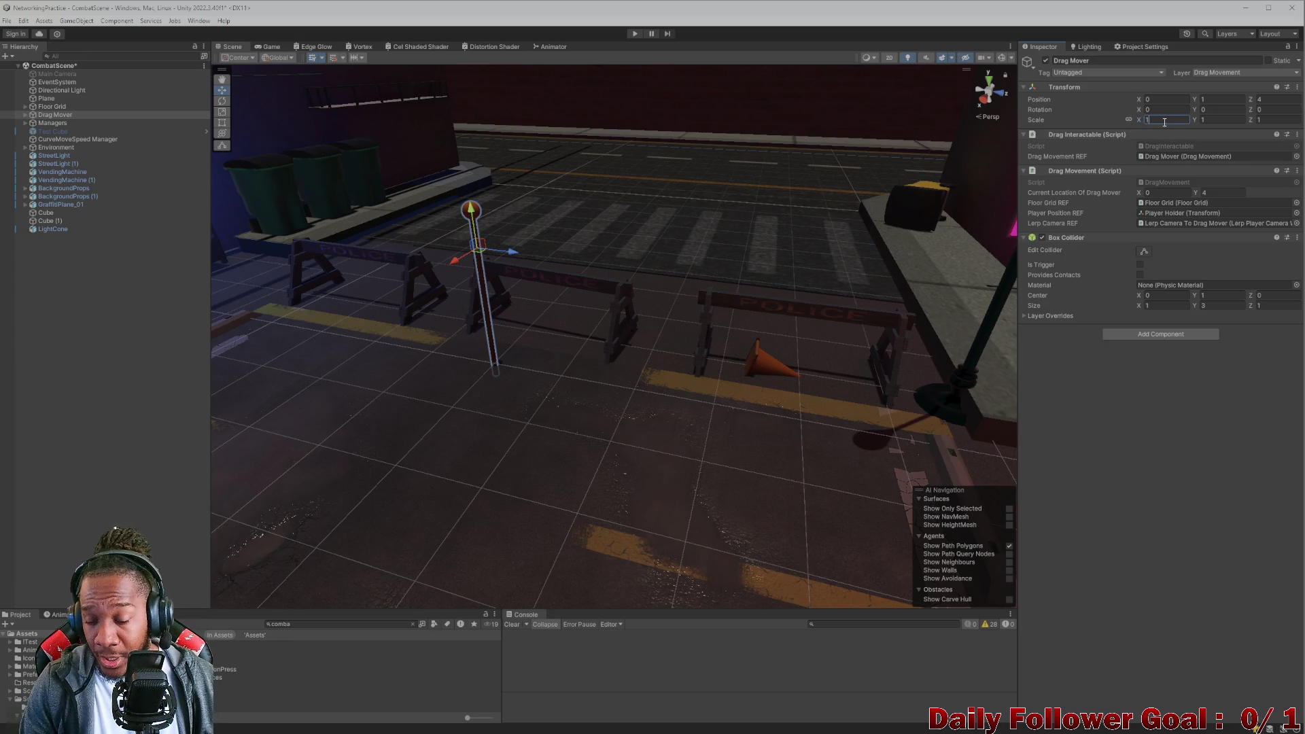
pyautogui.write('2')
pyautogui.moveTo(530, 320)
pyautogui.mouseDown()
pyautogui.moveTo(492, 322)
pyautogui.moveTo(653, 364)
pyautogui.moveTo(518, 316)
pyautogui.moveTo(670, 283)
pyautogui.moveTo(711, 303)
pyautogui.mouseUp()
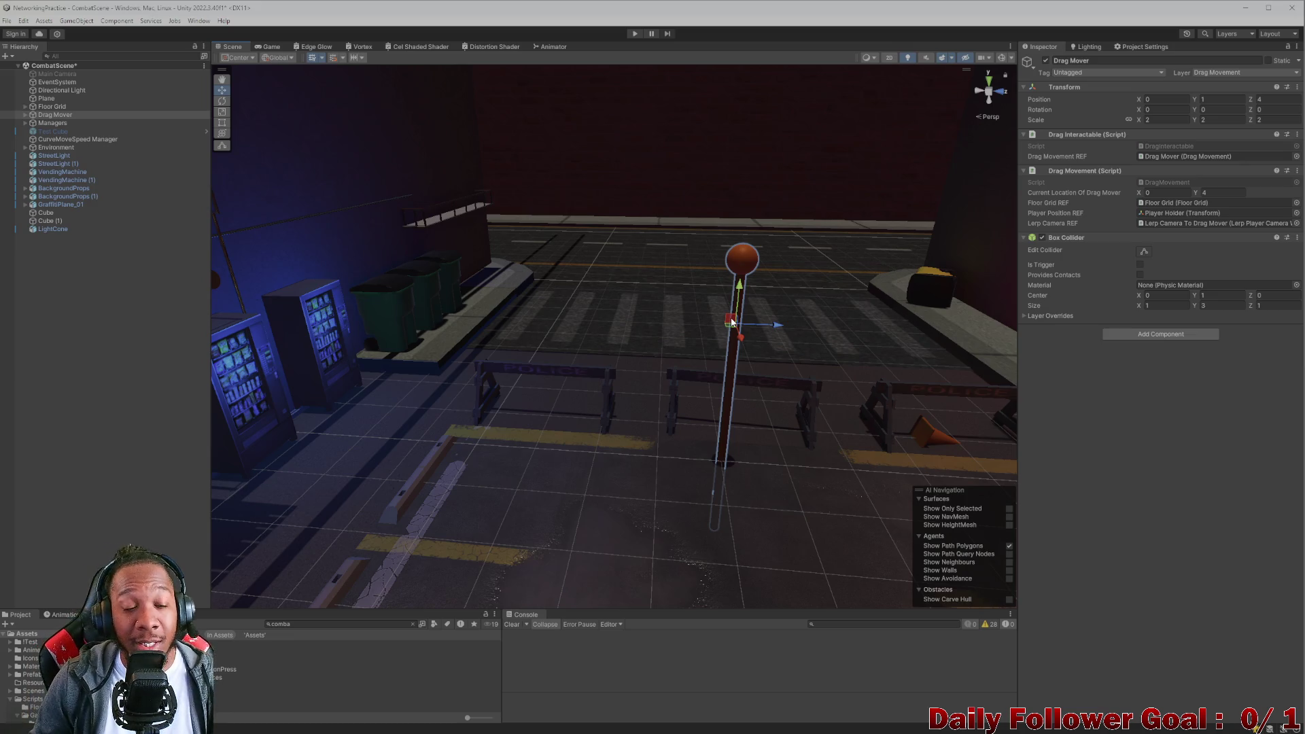
pyautogui.click(272, 46)
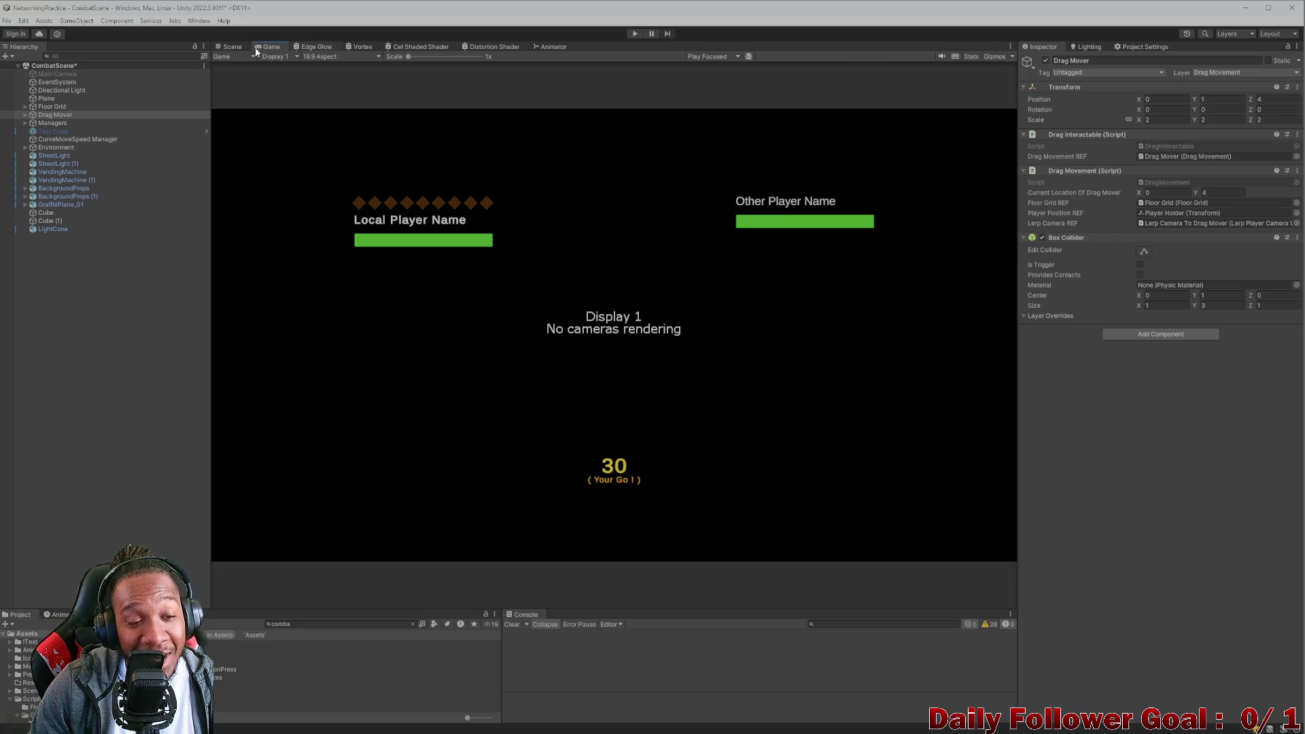
# Orbit the Scene camera to a top-down view over the street, then check the Game output.
pyautogui.click(232, 47)
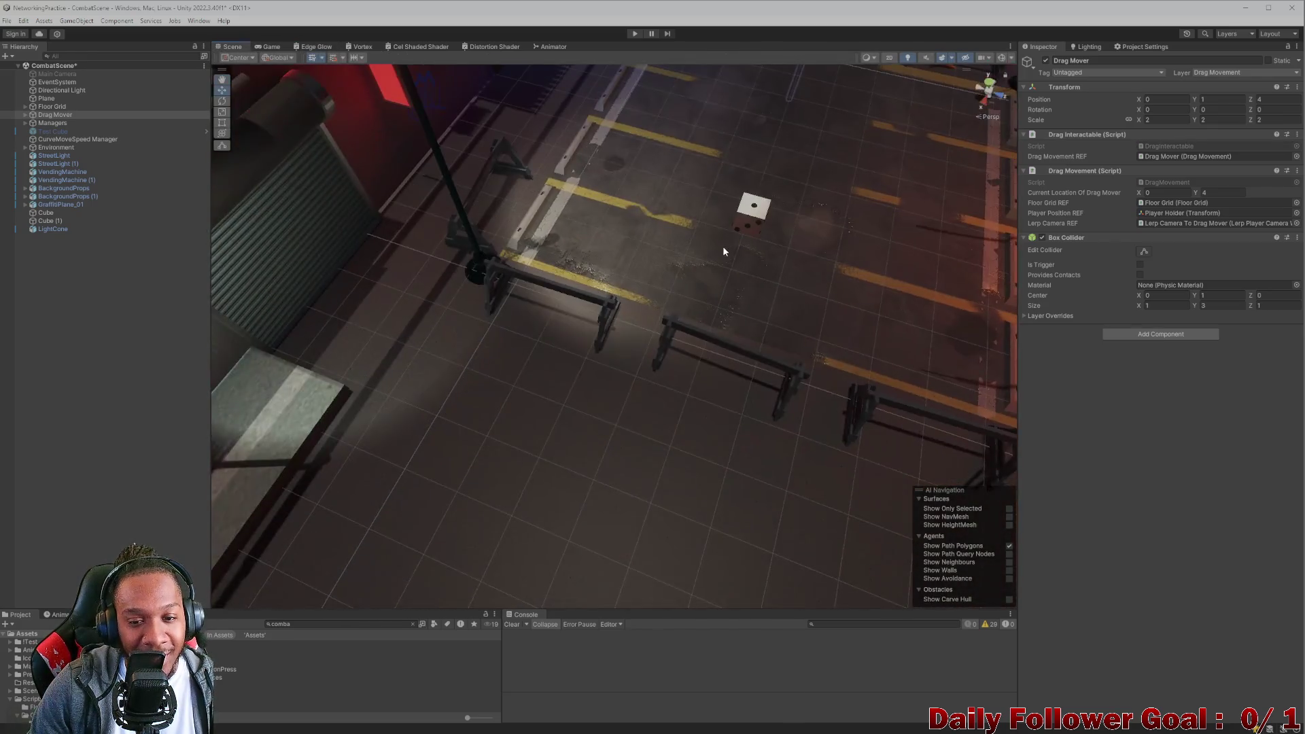
pyautogui.moveTo(723, 250)
pyautogui.mouseDown()
pyautogui.moveTo(659, 326)
pyautogui.moveTo(845, 353)
pyautogui.mouseUp()
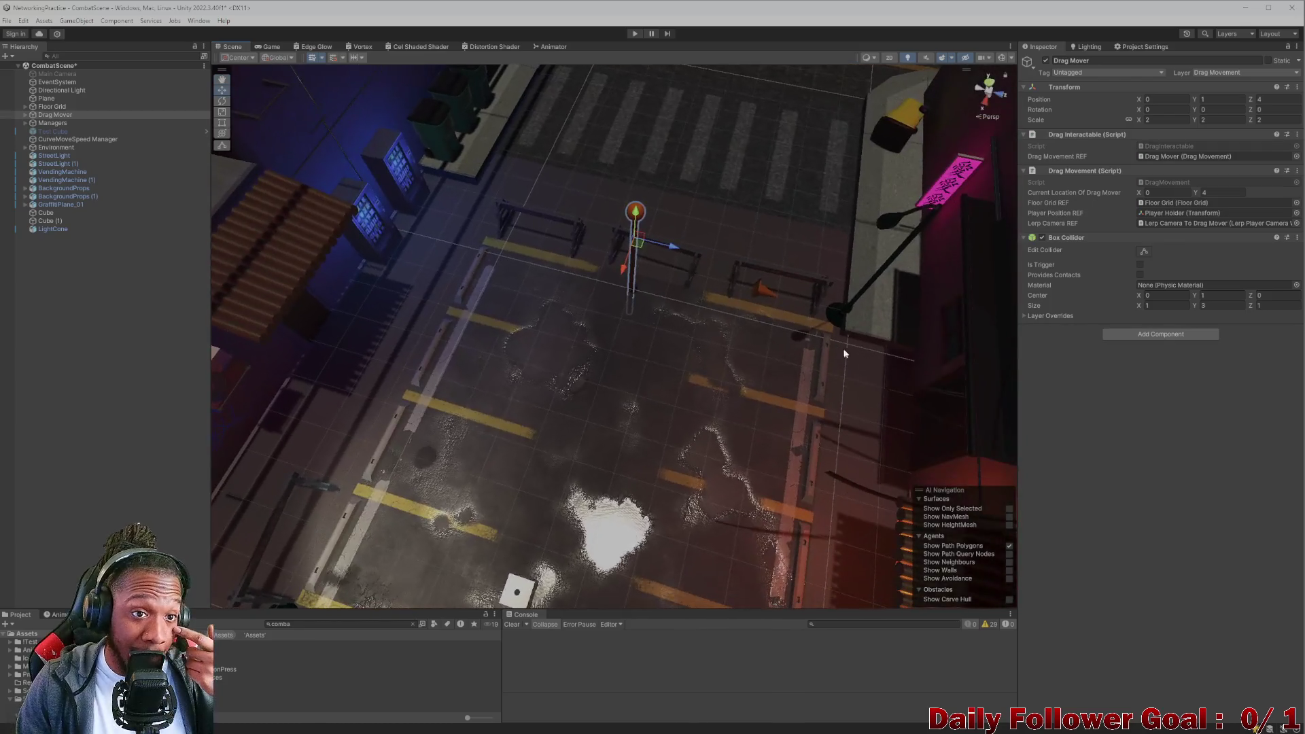
pyautogui.moveTo(441, 187)
pyautogui.mouseDown()
pyautogui.moveTo(510, 218)
pyautogui.moveTo(528, 253)
pyautogui.mouseUp()
pyautogui.scroll(5, 570, 259)
pyautogui.scroll(-5, 567, 263)
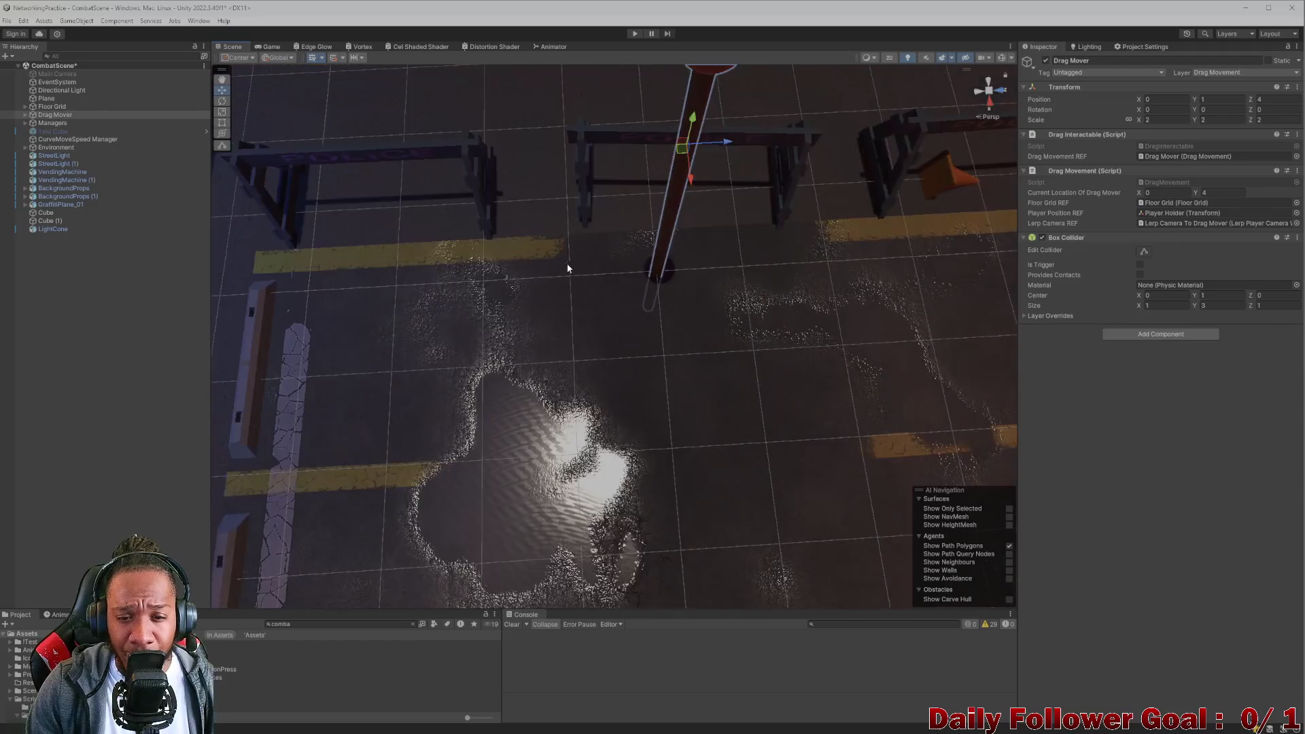
pyautogui.click(269, 47)
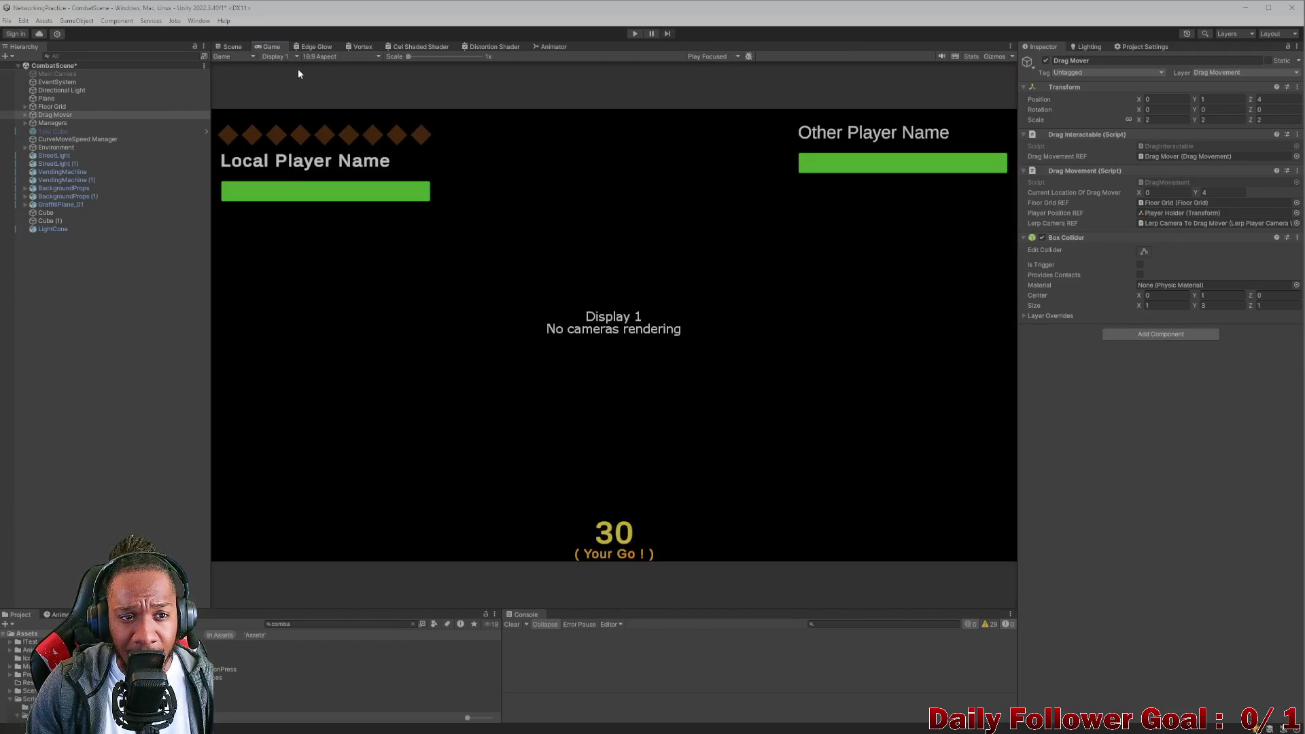
# Cycle through the Scene and Game views, ending on the Edge Glow shader graph.
pyautogui.click(311, 47)
pyautogui.click(230, 48)
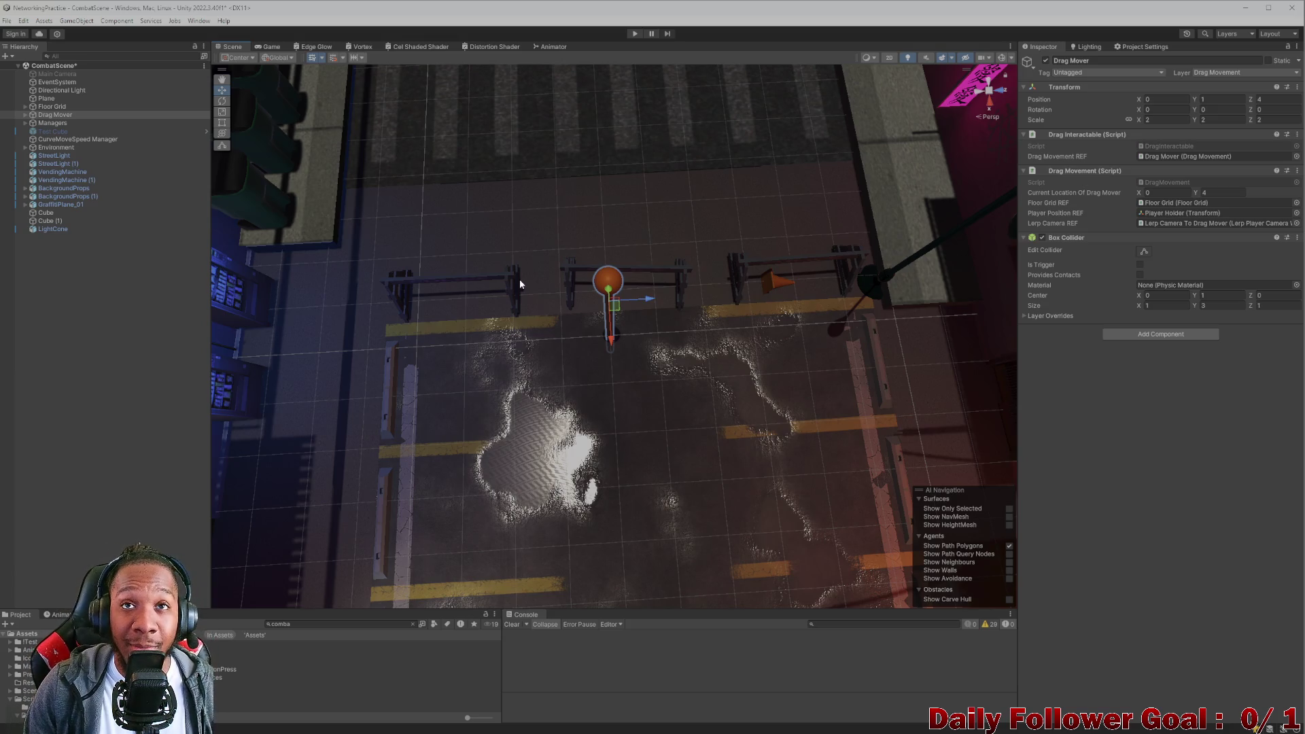
pyautogui.scroll(-2, 503, 276)
pyautogui.scroll(5, 408, 198)
pyautogui.scroll(-4, 347, 139)
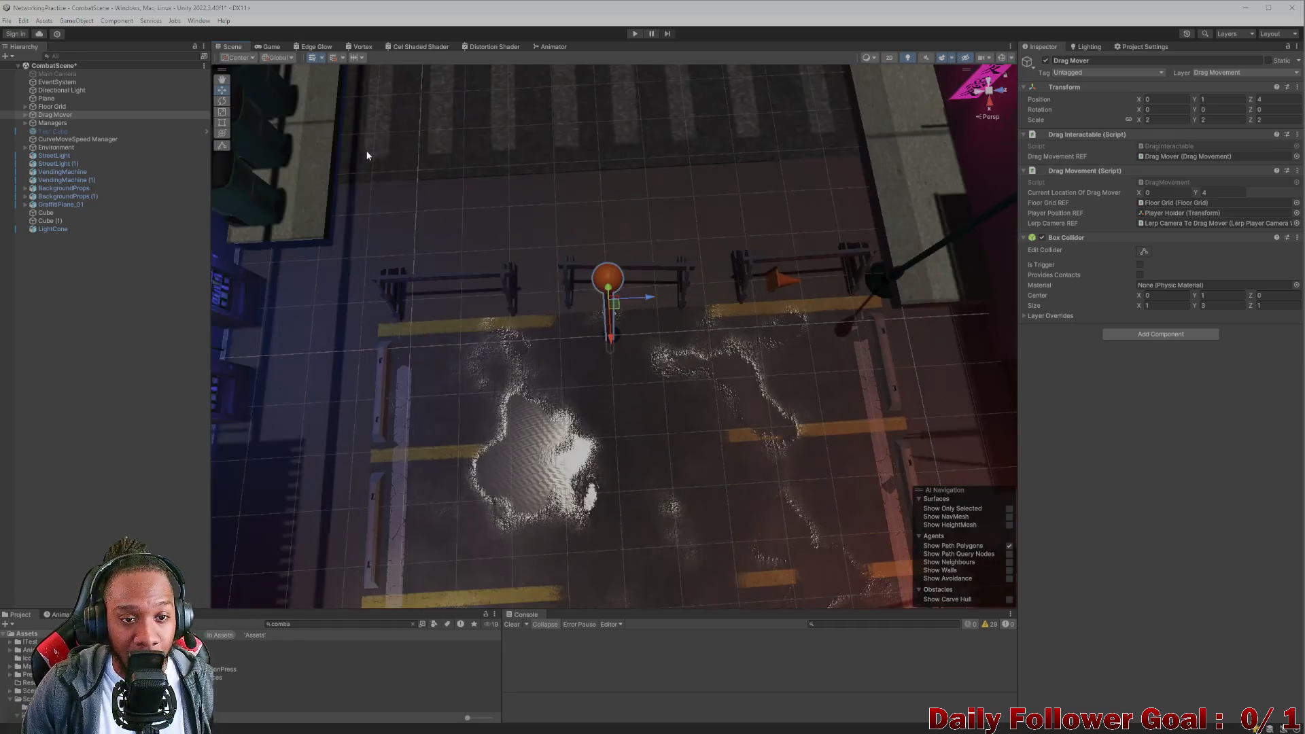
pyautogui.click(271, 46)
pyautogui.click(312, 46)
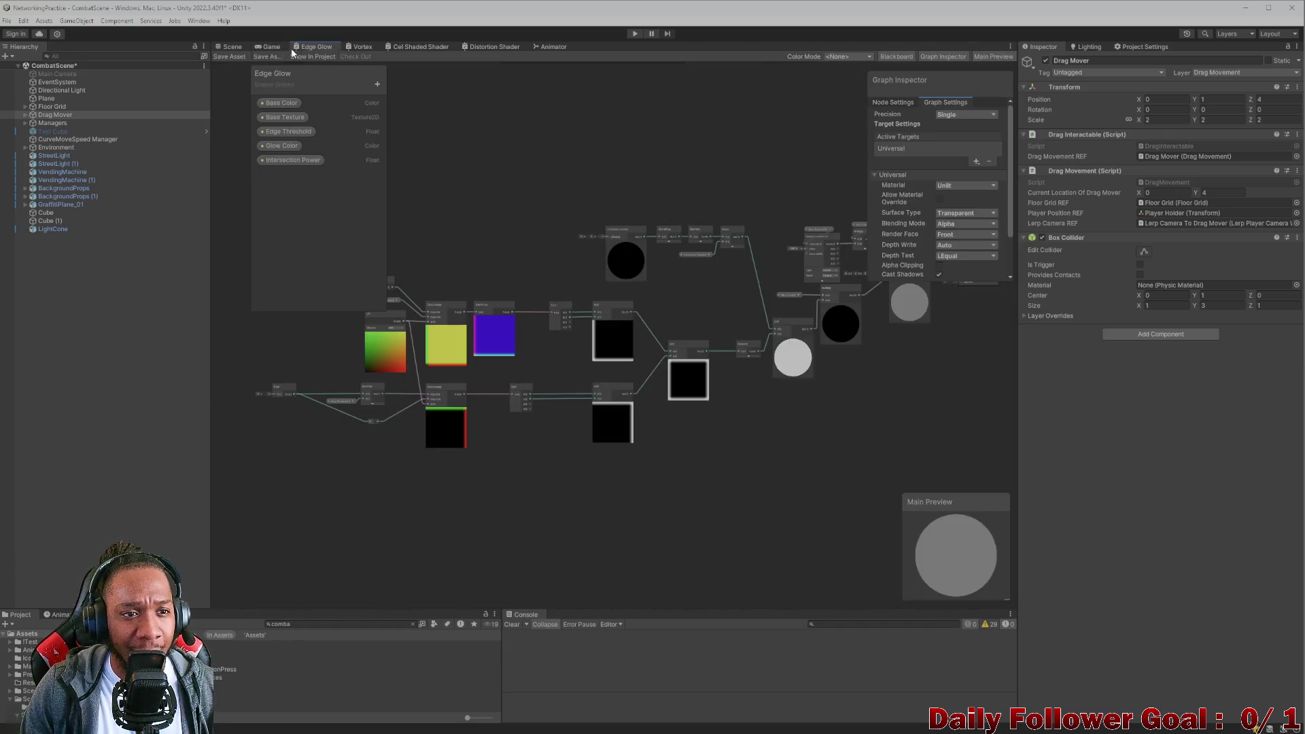
# Lower the Scene camera near the street to view the scaled Drag Mover pole among barriers.
pyautogui.click(233, 47)
pyautogui.moveTo(653, 458)
pyautogui.mouseDown()
pyautogui.moveTo(632, 451)
pyautogui.moveTo(653, 368)
pyautogui.moveTo(612, 387)
pyautogui.moveTo(571, 212)
pyautogui.moveTo(741, 365)
pyautogui.moveTo(617, 385)
pyautogui.moveTo(620, 403)
pyautogui.mouseUp()
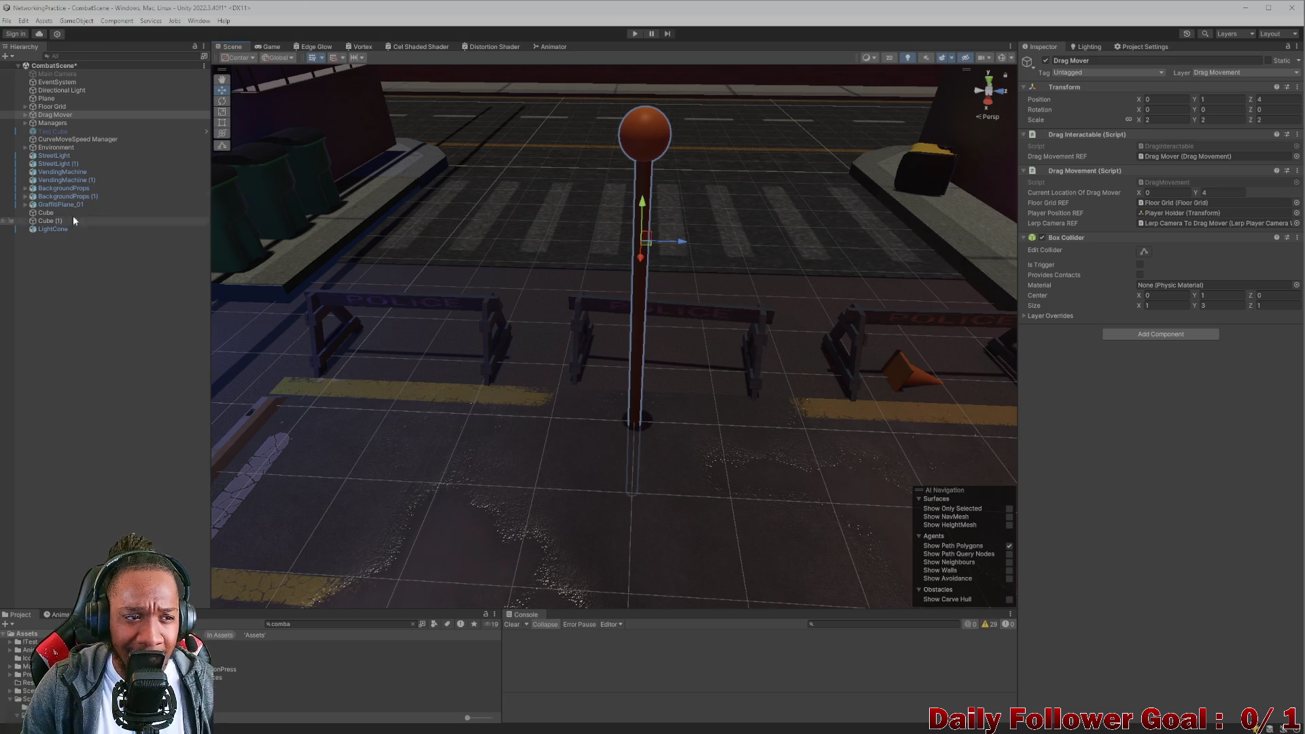
pyautogui.click(25, 115)
pyautogui.click(59, 124)
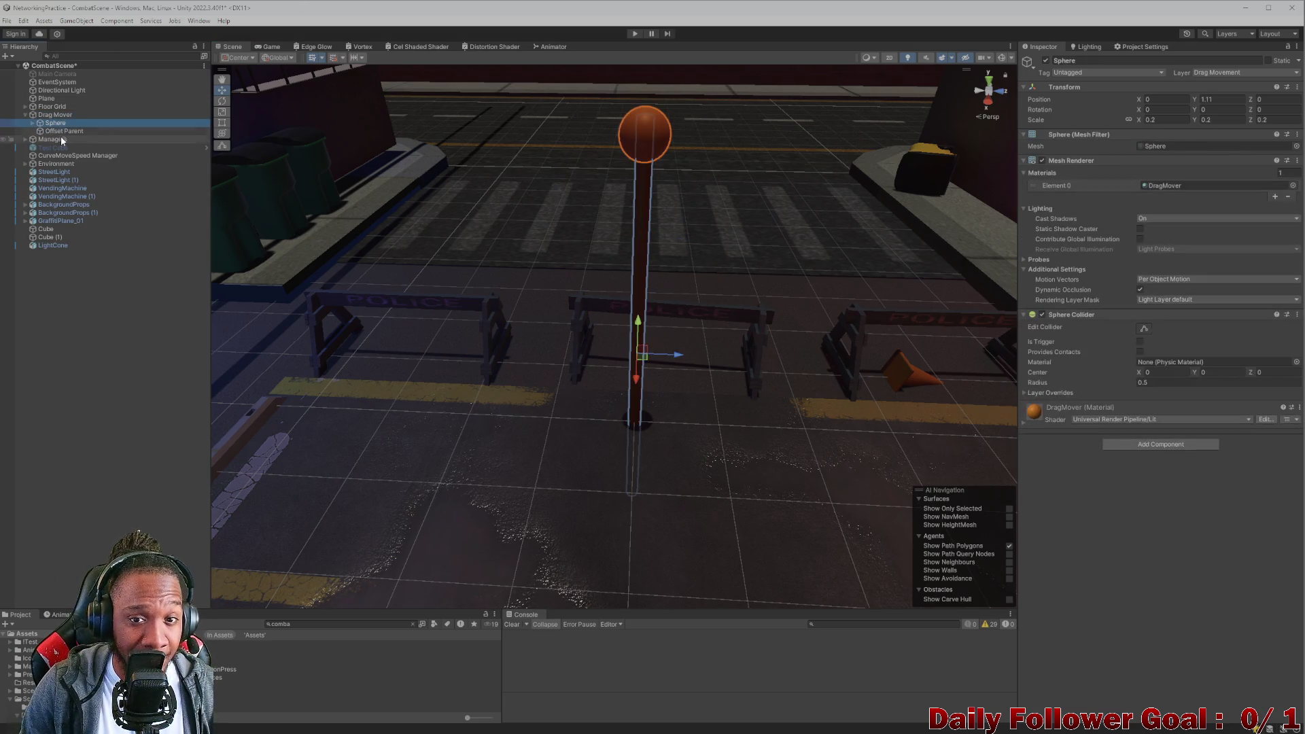
pyautogui.click(38, 132)
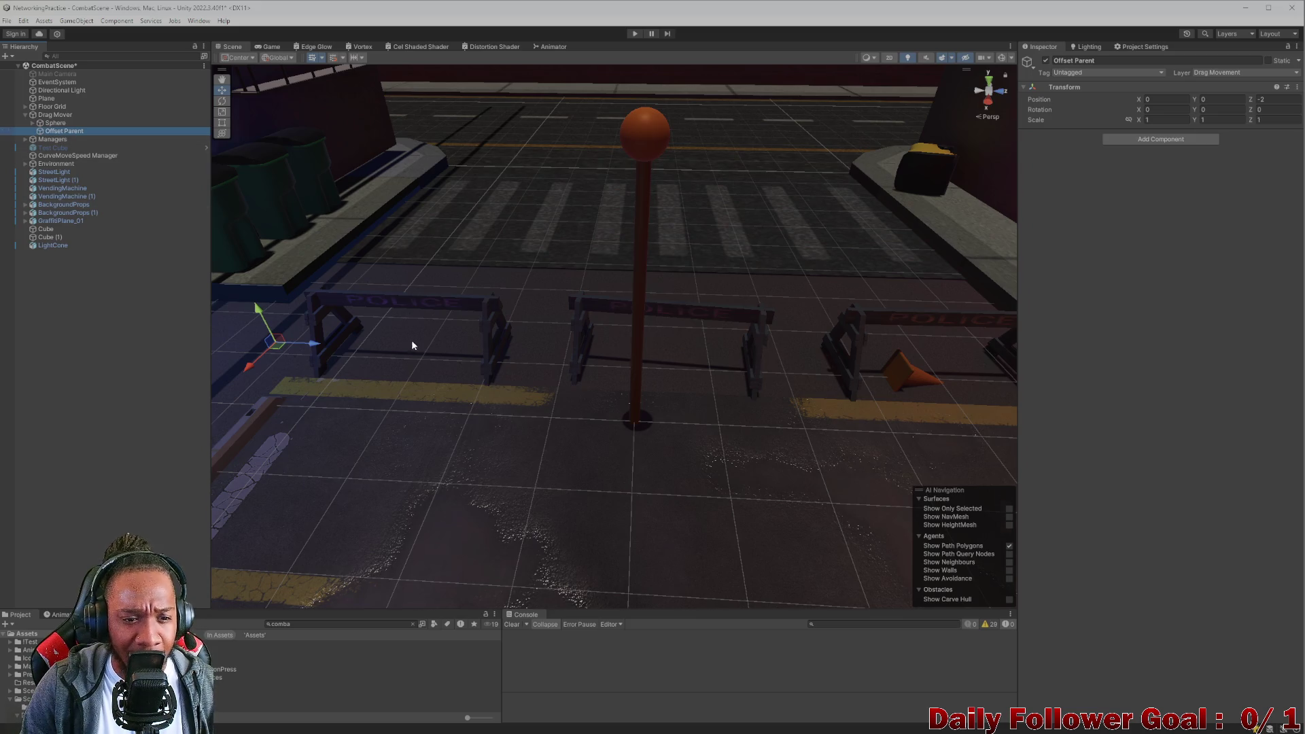
pyautogui.scroll(-5, 413, 345)
pyautogui.moveTo(423, 344); pyautogui.dragTo(391, 345)
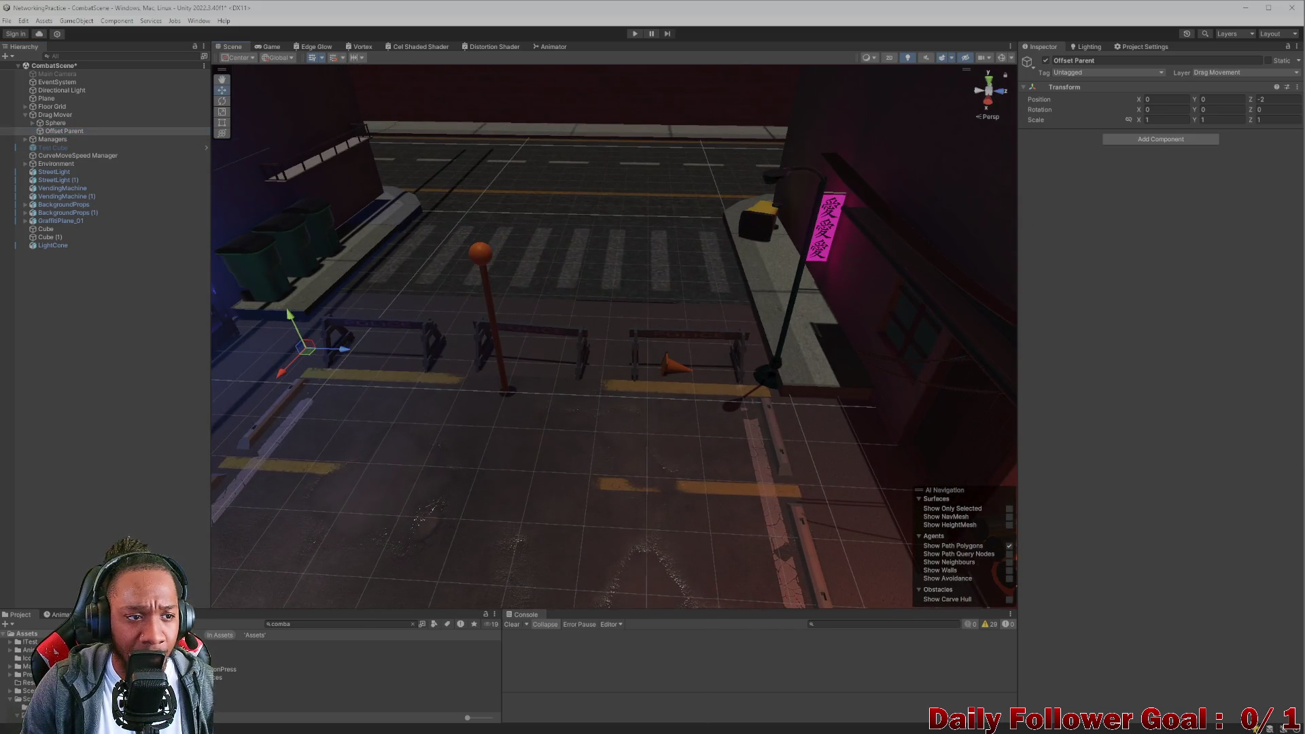
pyautogui.click(50, 124)
pyautogui.click(33, 124)
pyautogui.click(62, 131)
pyautogui.moveTo(55, 124); pyautogui.dragTo(55, 117)
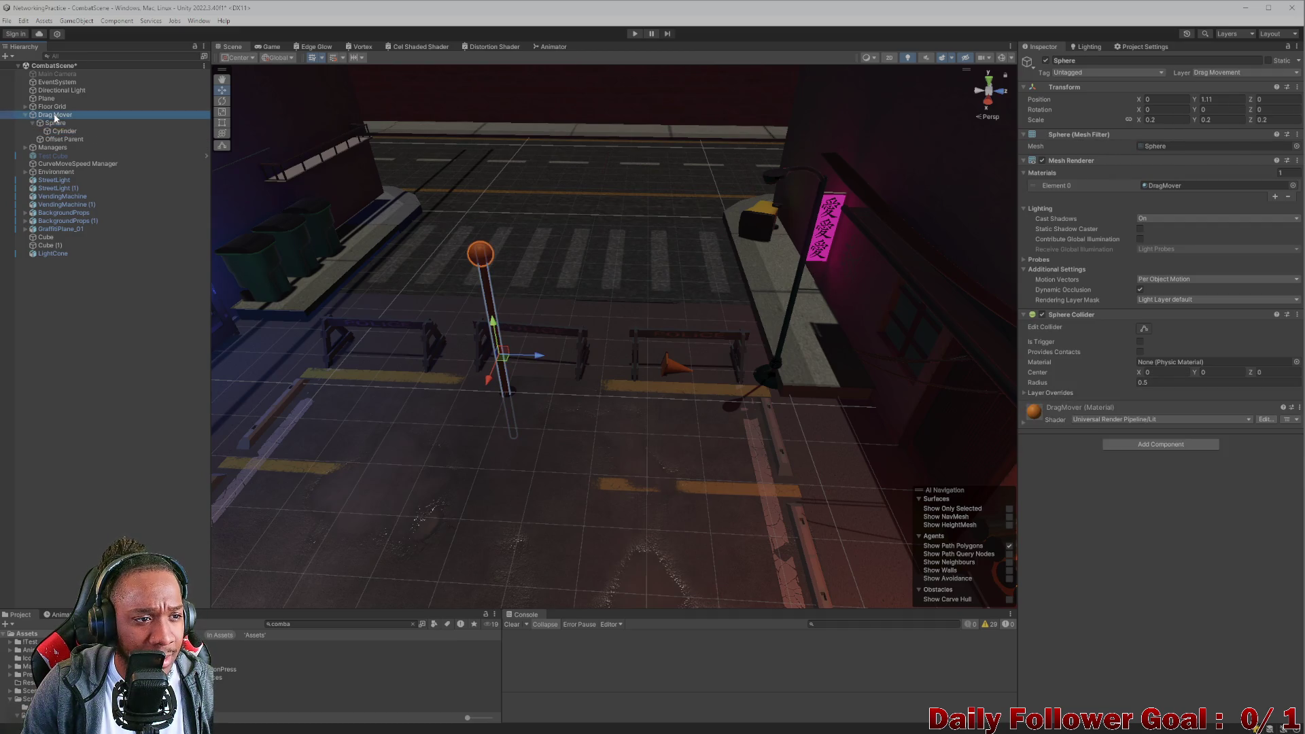
pyautogui.click(55, 117)
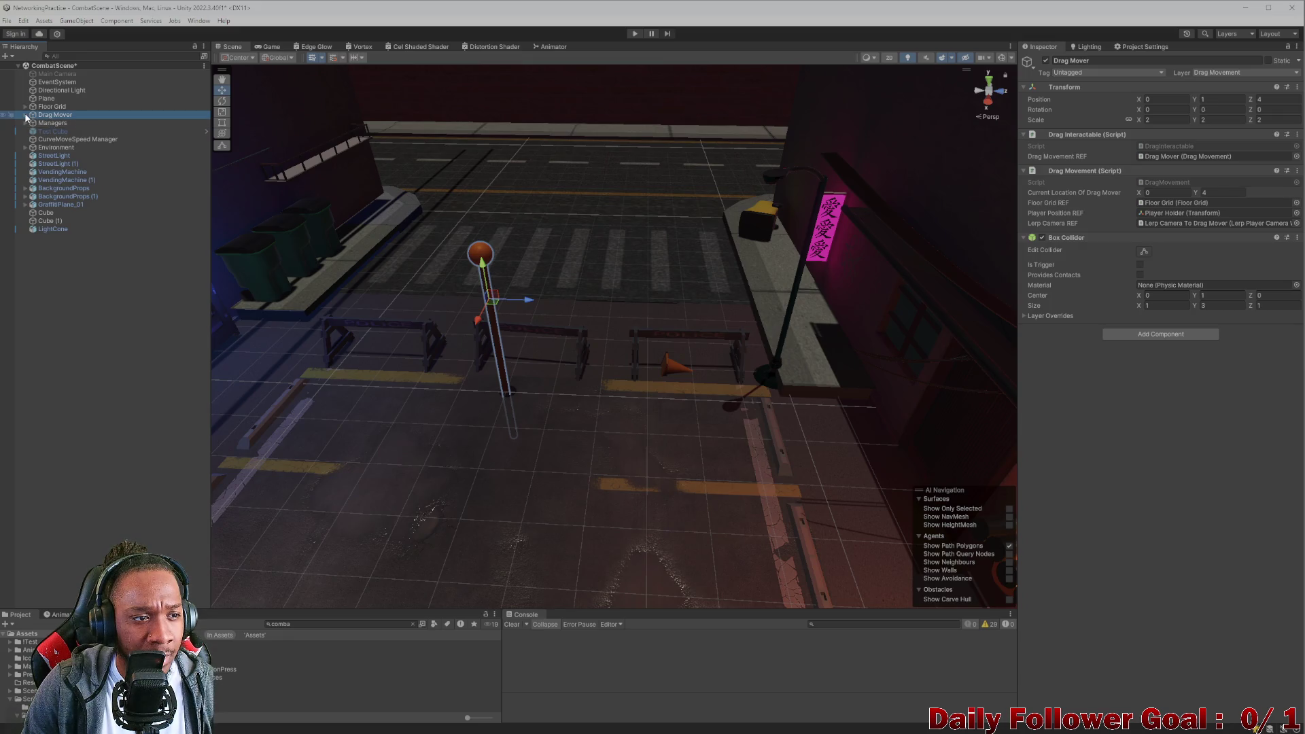
pyautogui.click(55, 140)
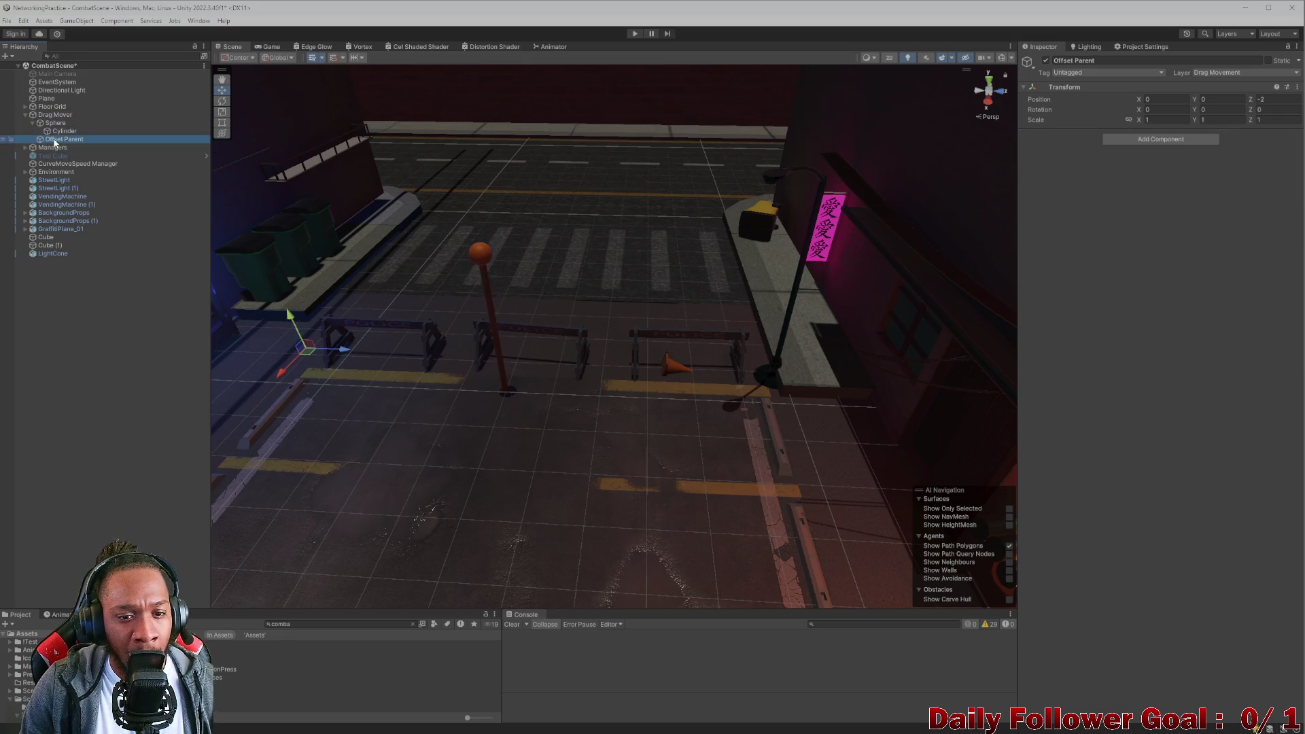
pyautogui.click(29, 117)
pyautogui.click(25, 116)
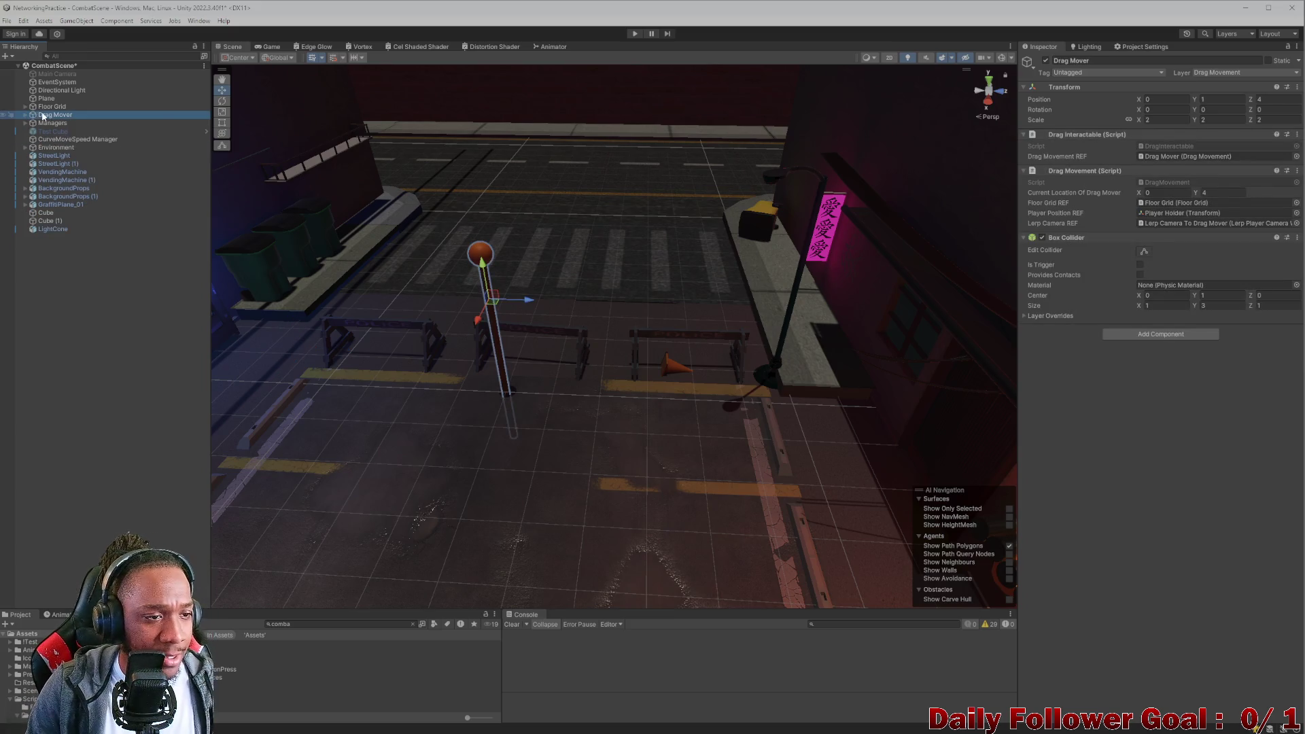
pyautogui.rightClick(43, 116)
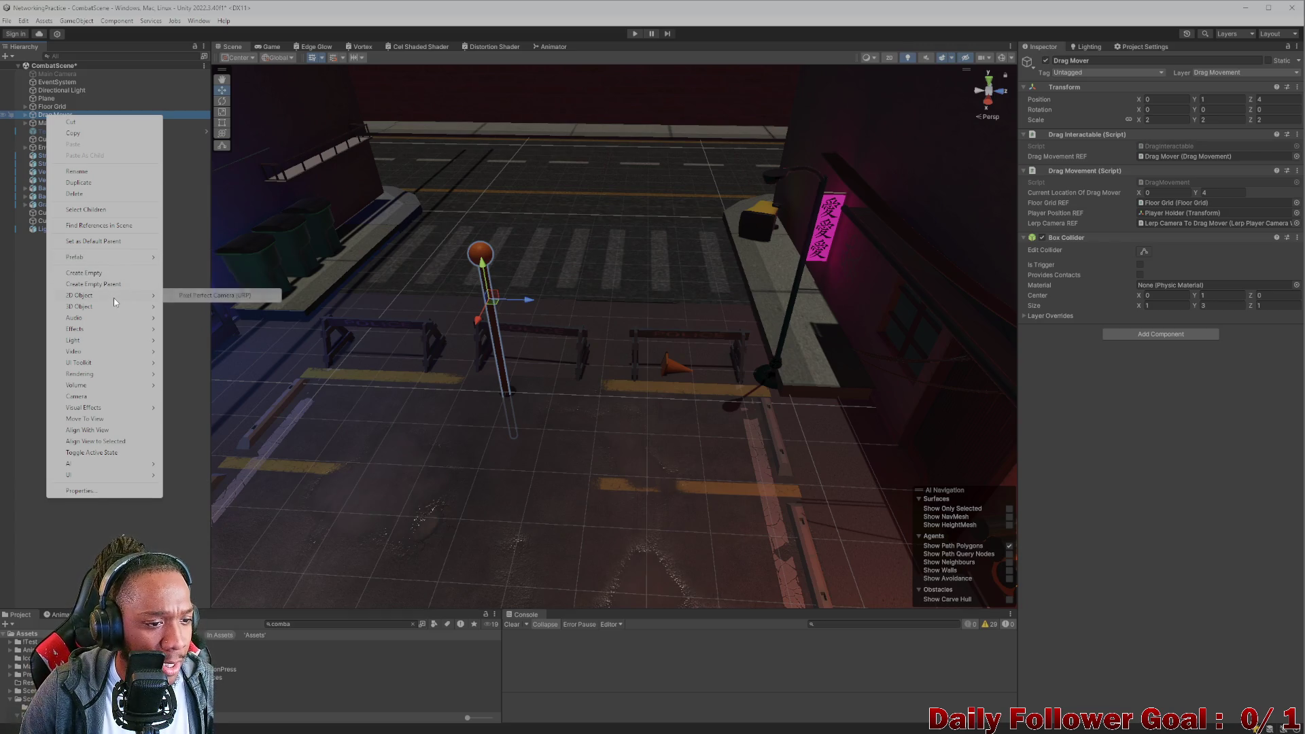
# Add a Plane under Drag Mover, stop the Visual Studio debug session, and return to Unity.
pyautogui.moveTo(154, 310)
pyautogui.click(187, 351)
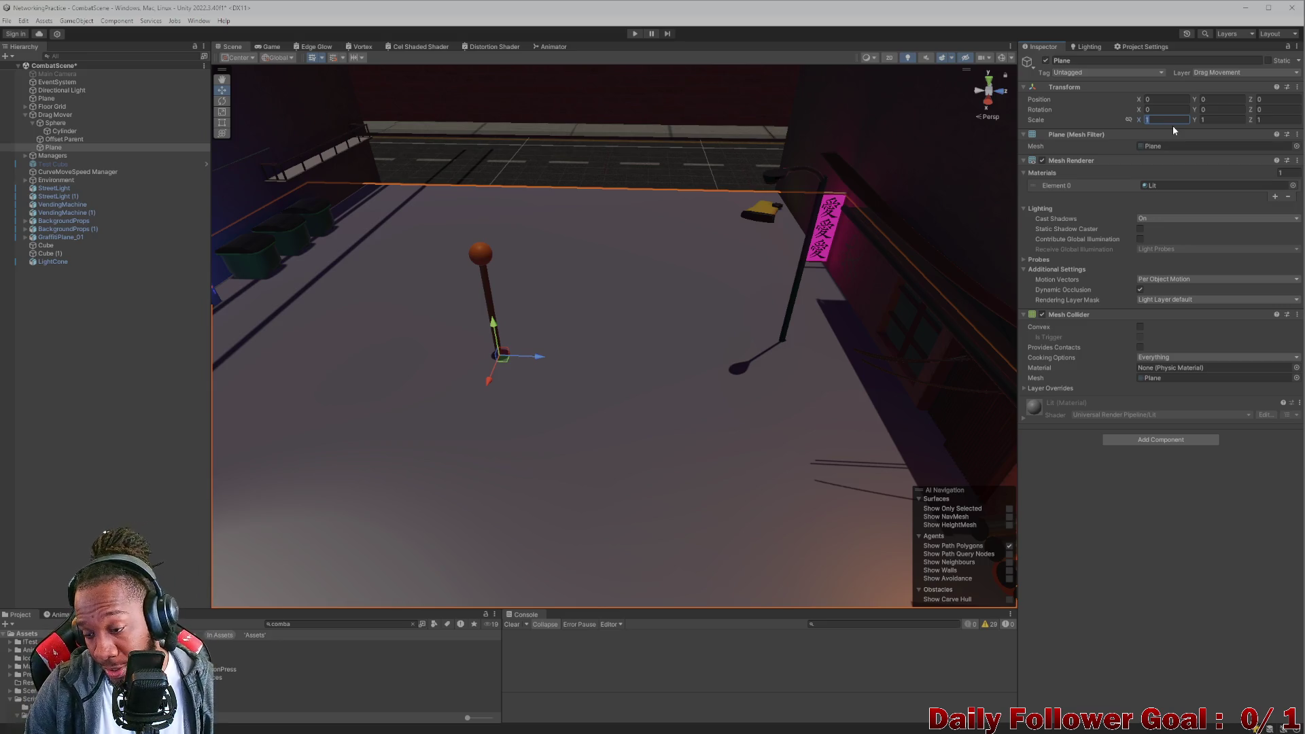
pyautogui.hotkey('alt', 'Tab')
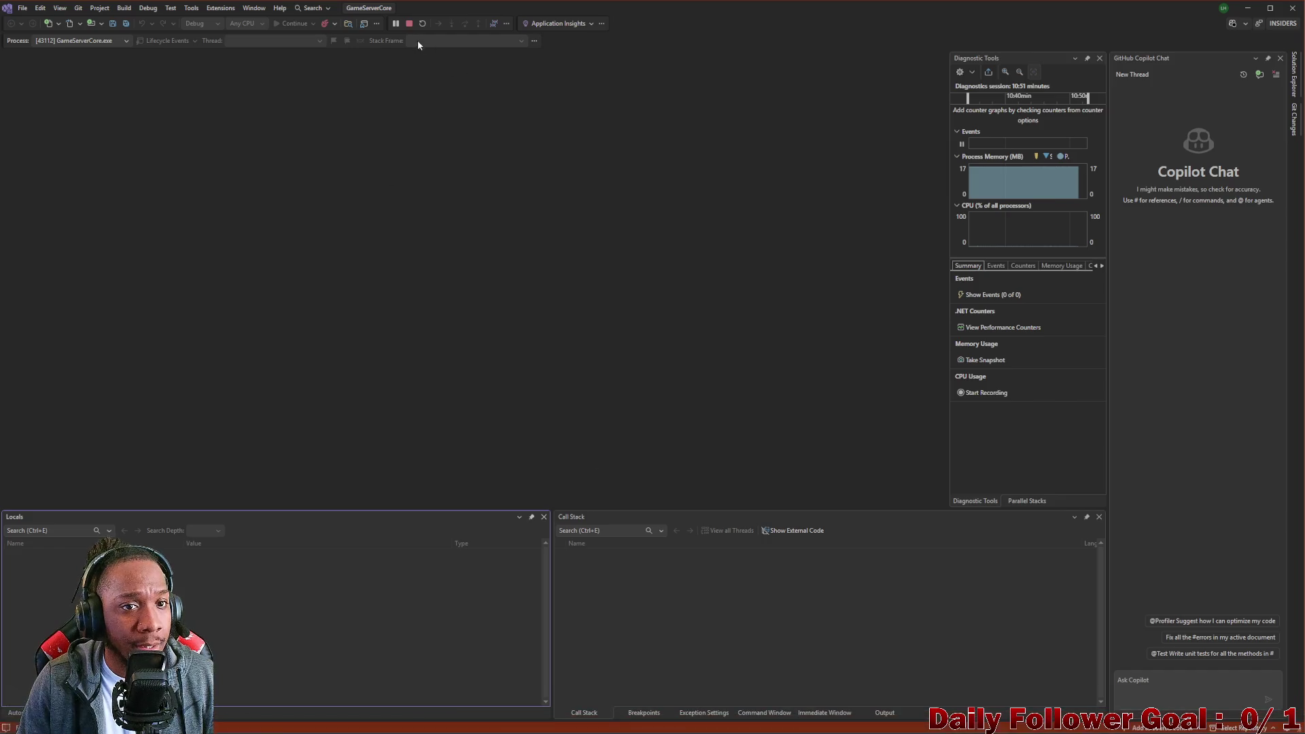
pyautogui.click(409, 25)
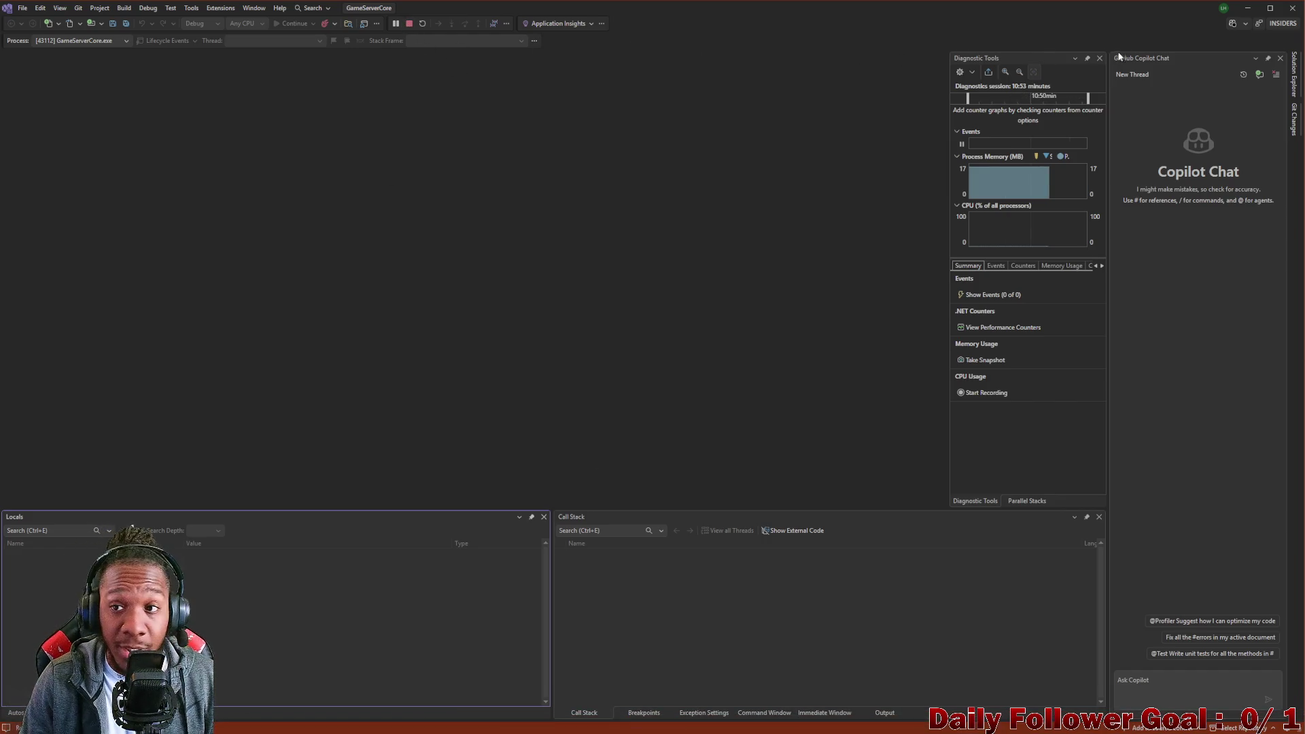
pyautogui.click(1248, 8)
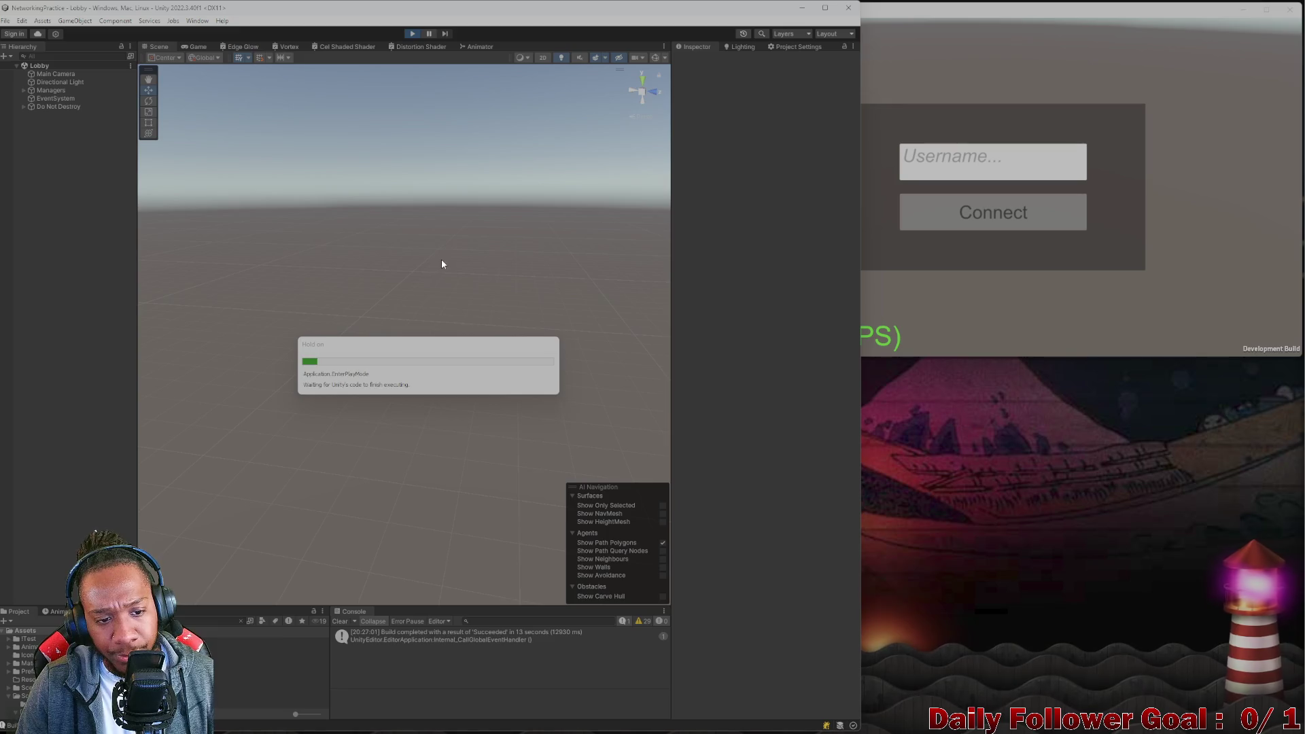
# Join the lobby from the editor's game and connect the build window under a new username.
pyautogui.click(405, 347)
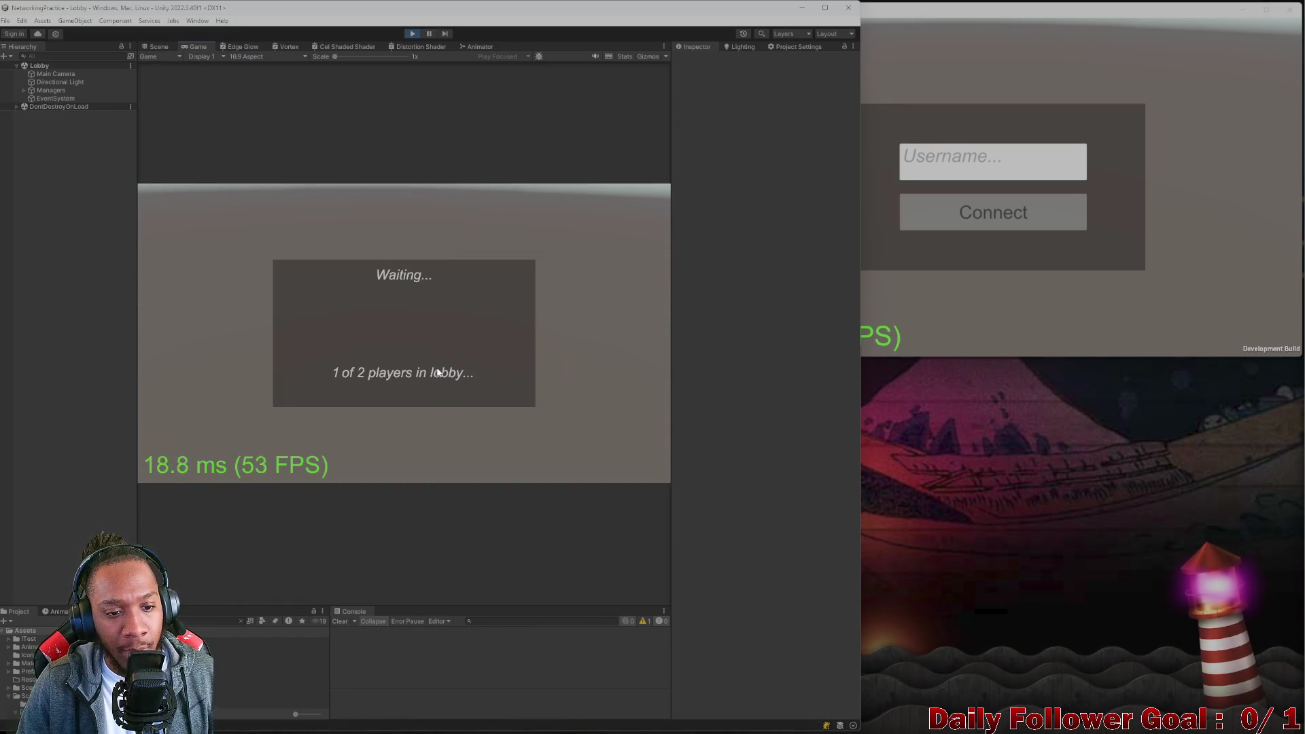
pyautogui.click(952, 164)
pyautogui.write('ZXCV')
pyautogui.click(932, 219)
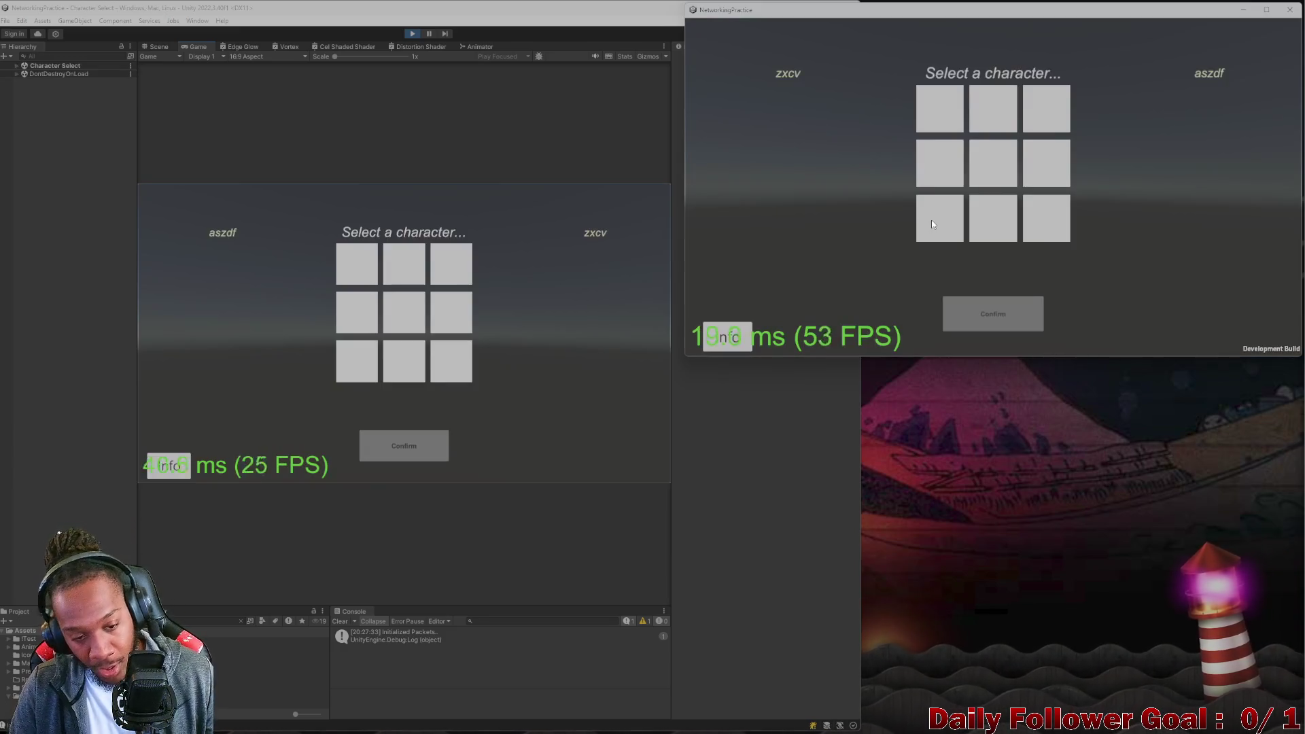
# Pick and confirm The Speedster in the editor and The Brawn in the build window.
pyautogui.click(343, 274)
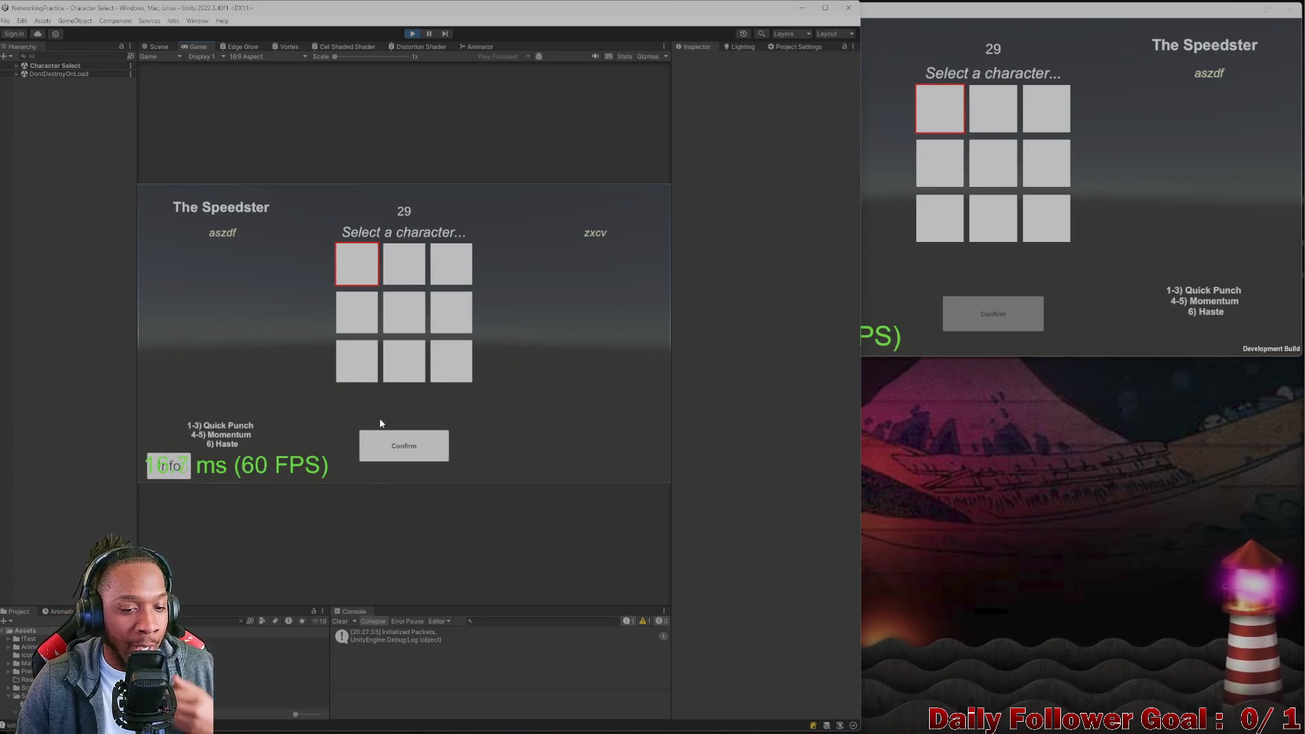
pyautogui.click(393, 446)
pyautogui.click(984, 110)
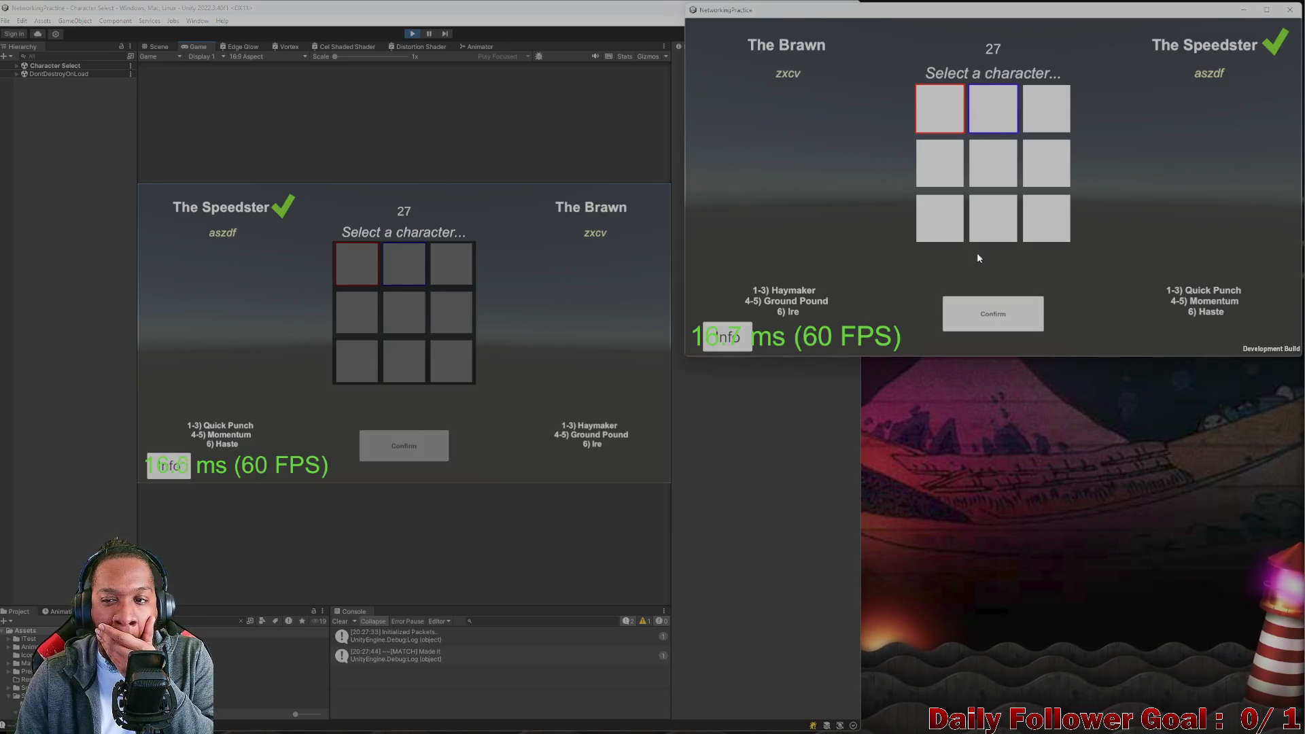
pyautogui.click(982, 323)
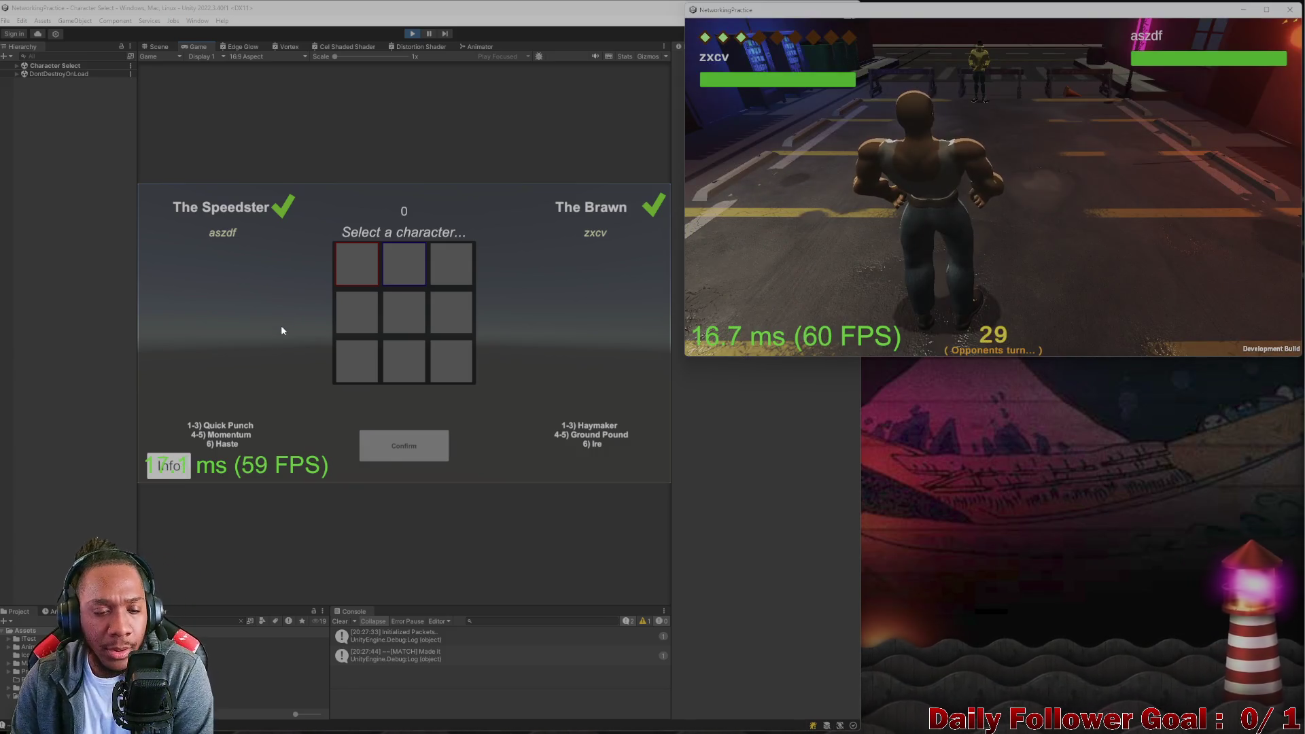
# Roll the dice in the editor's game and glance at the attack list.
pyautogui.click(214, 348)
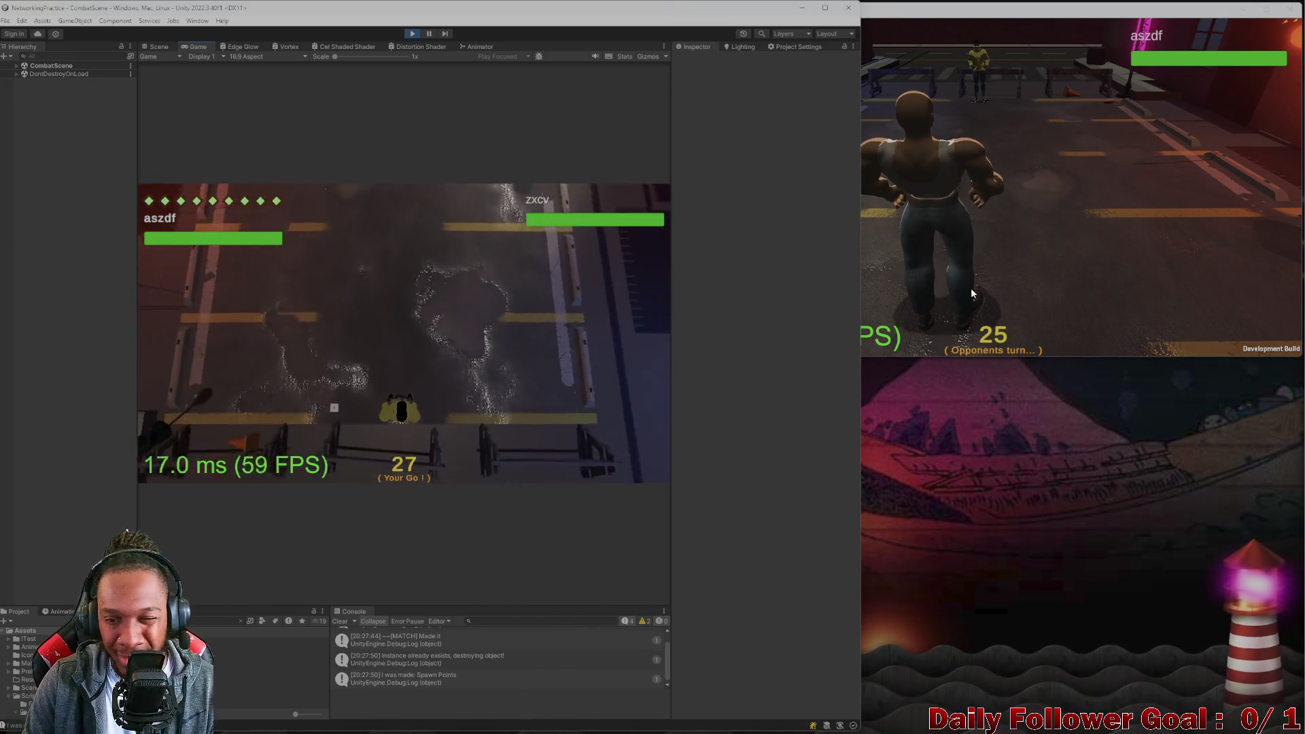
pyautogui.click(971, 288)
pyautogui.click(727, 396)
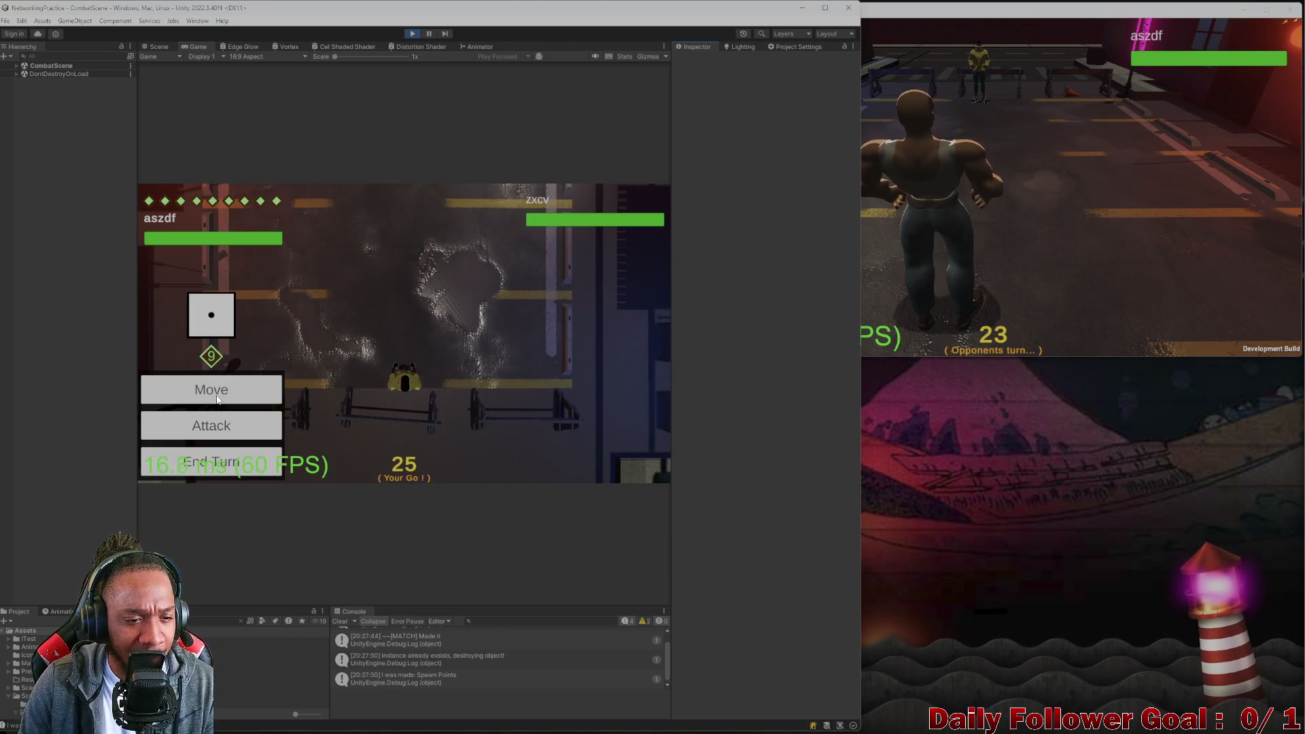
pyautogui.click(240, 425)
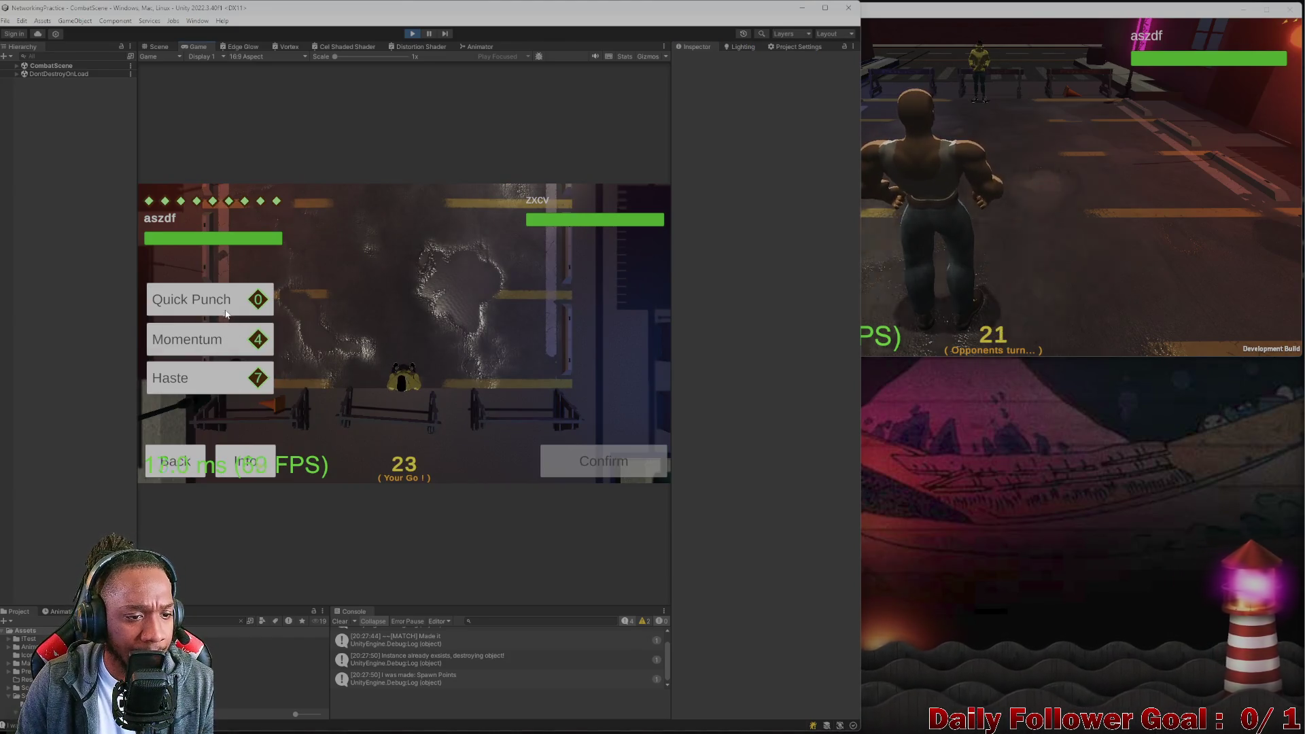
pyautogui.click(181, 465)
# Move The Speedster forward a few tiles and confirm the move.
pyautogui.click(220, 397)
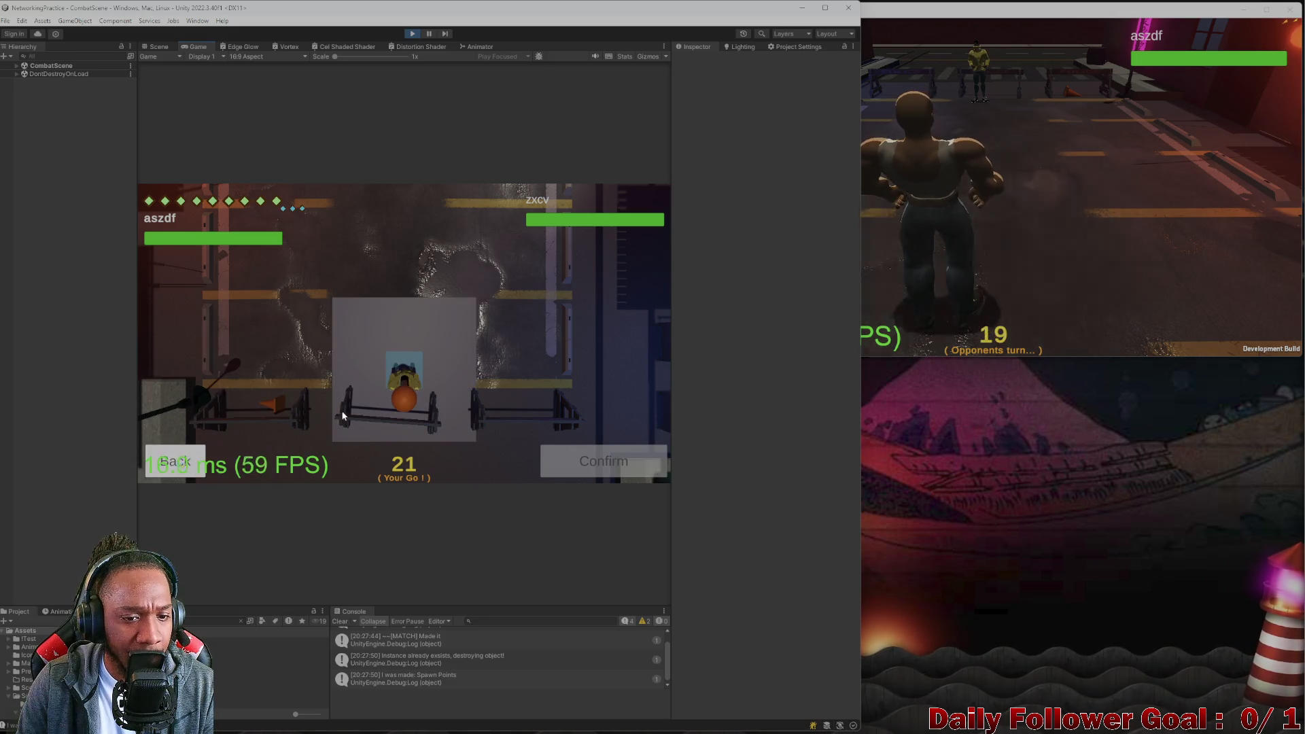
pyautogui.click(422, 337)
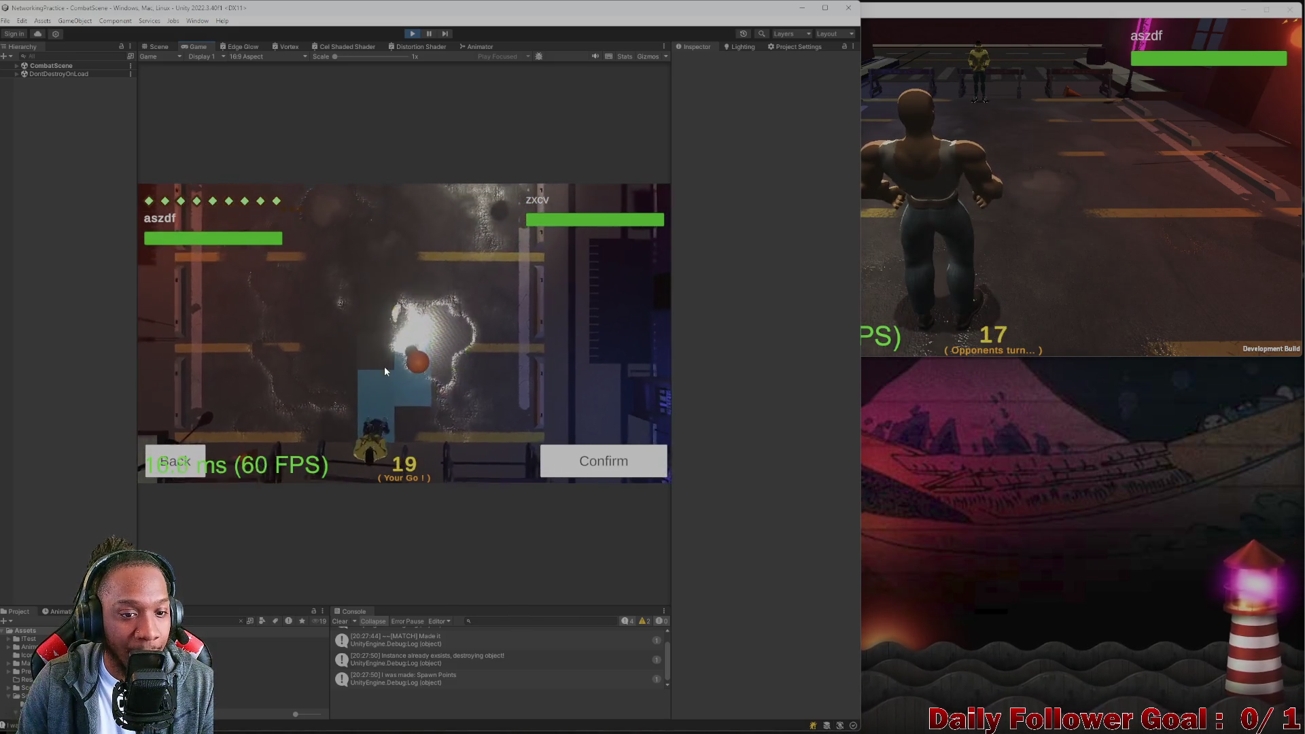
pyautogui.click(411, 371)
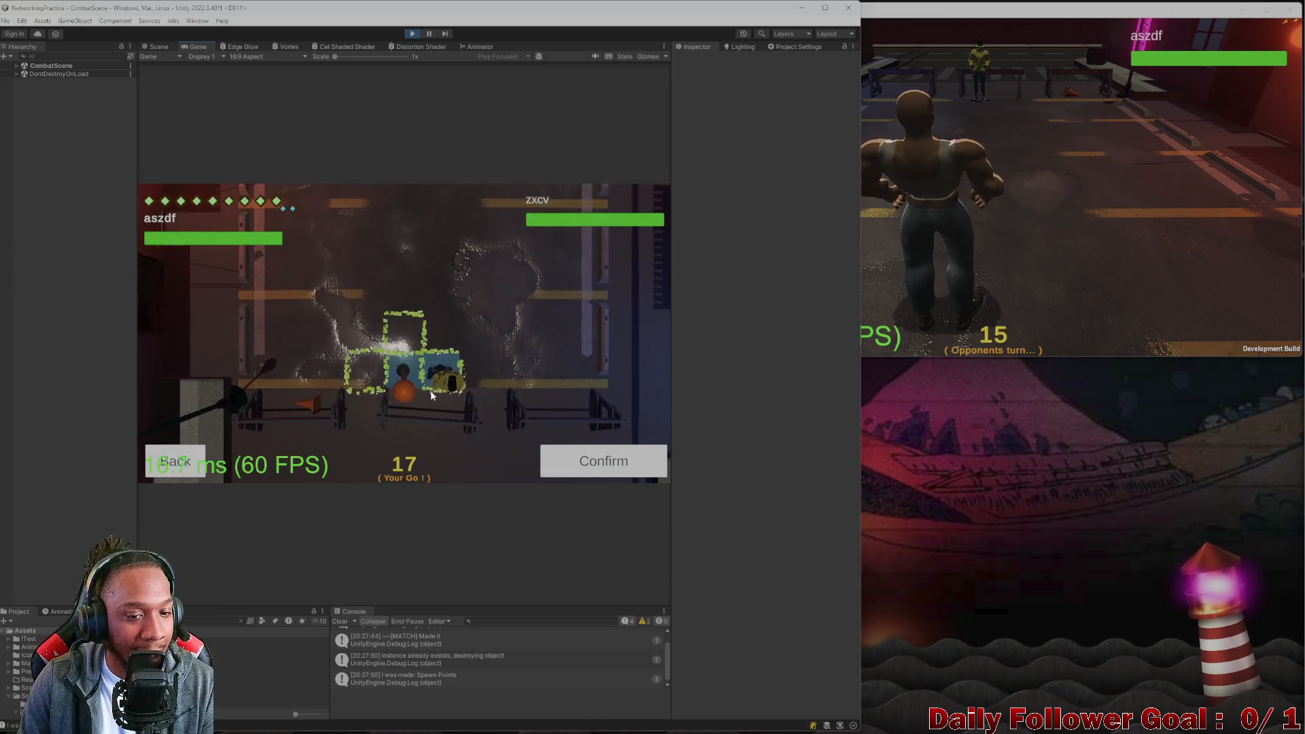
pyautogui.click(174, 462)
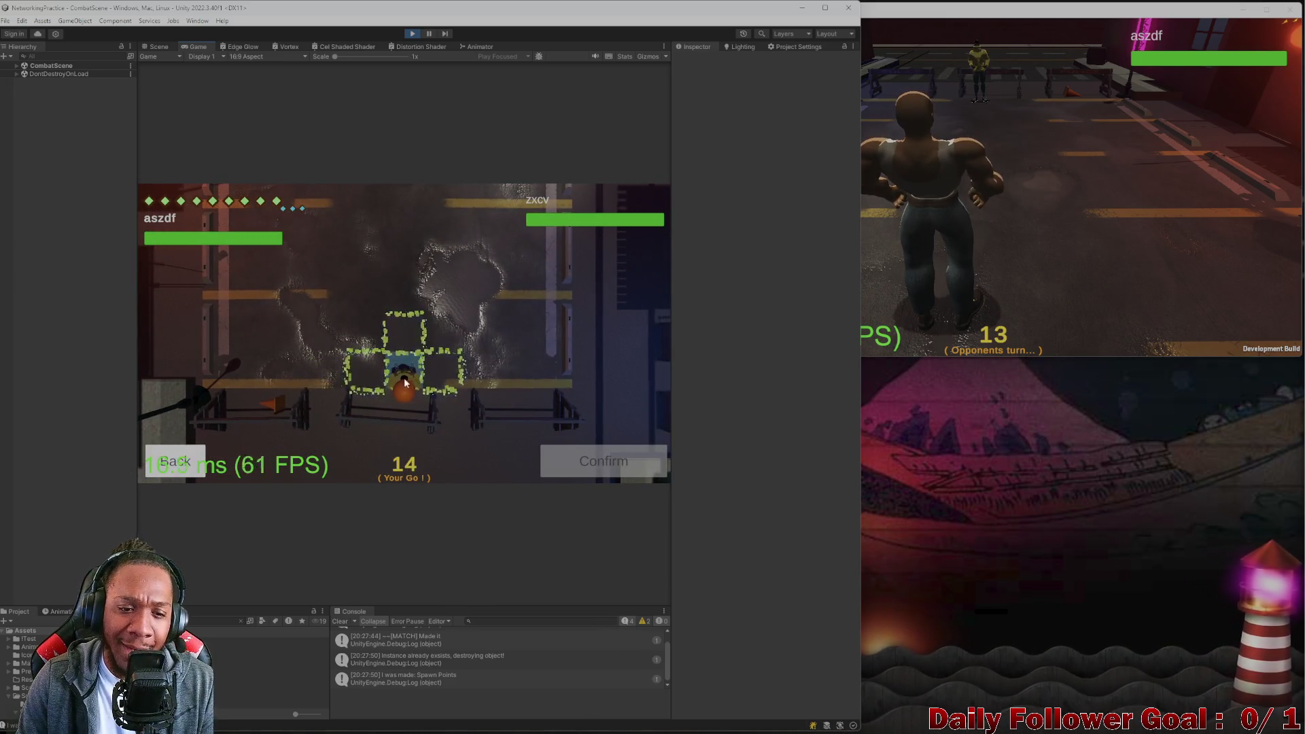
pyautogui.click(410, 338)
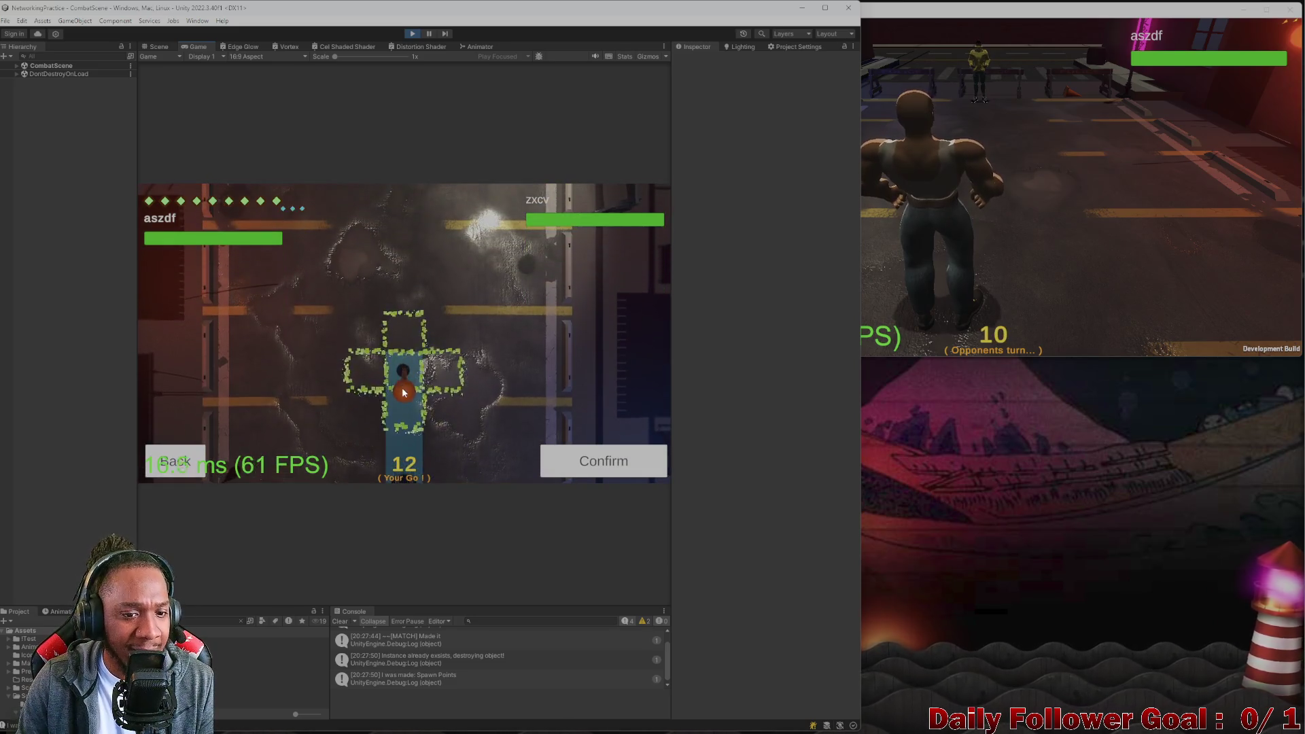
pyautogui.click(401, 388)
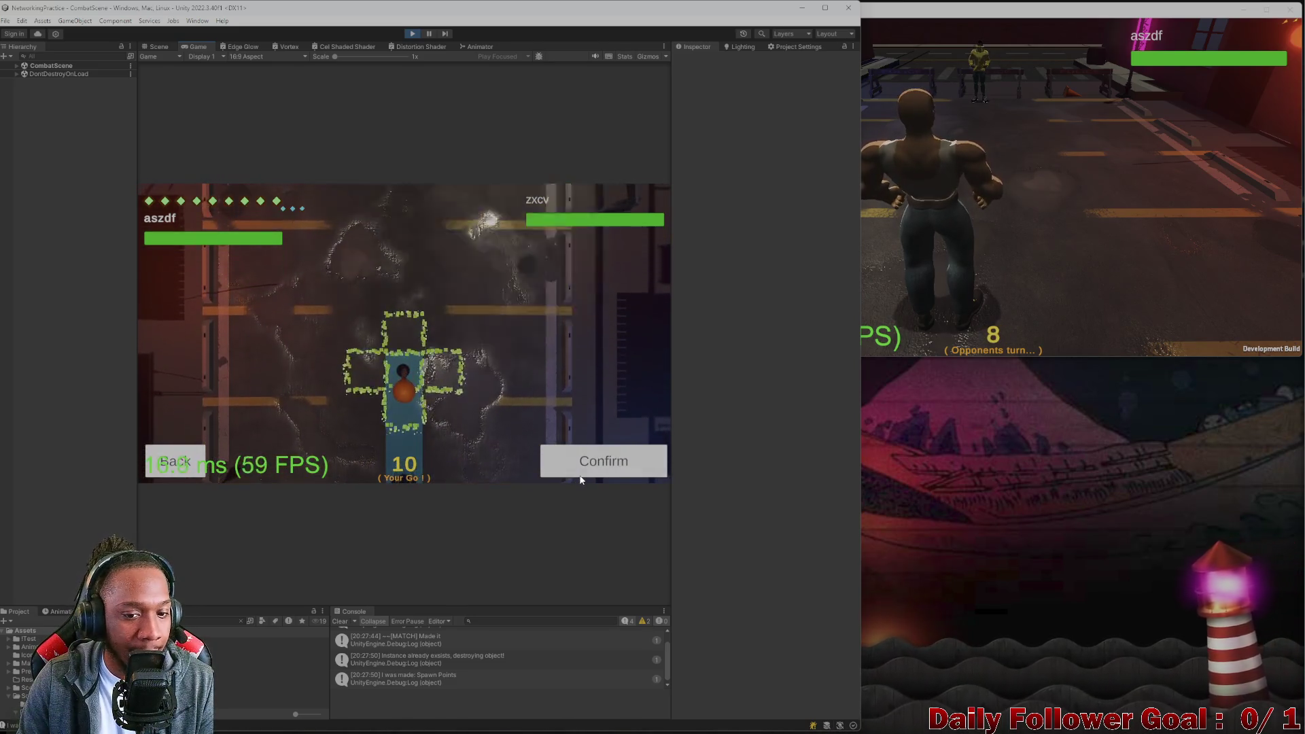
pyautogui.click(574, 474)
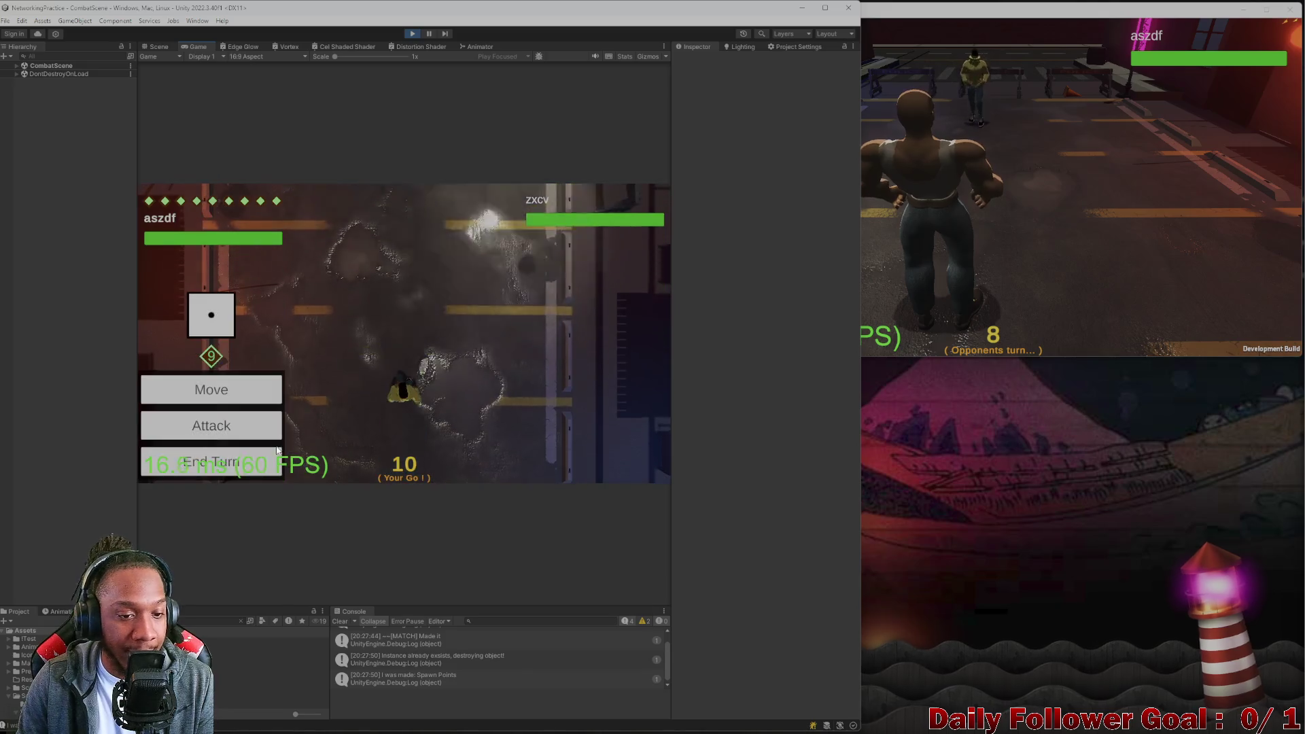
pyautogui.click(267, 379)
# End The Speedster's turn so play passes to the other game window.
pyautogui.click(411, 383)
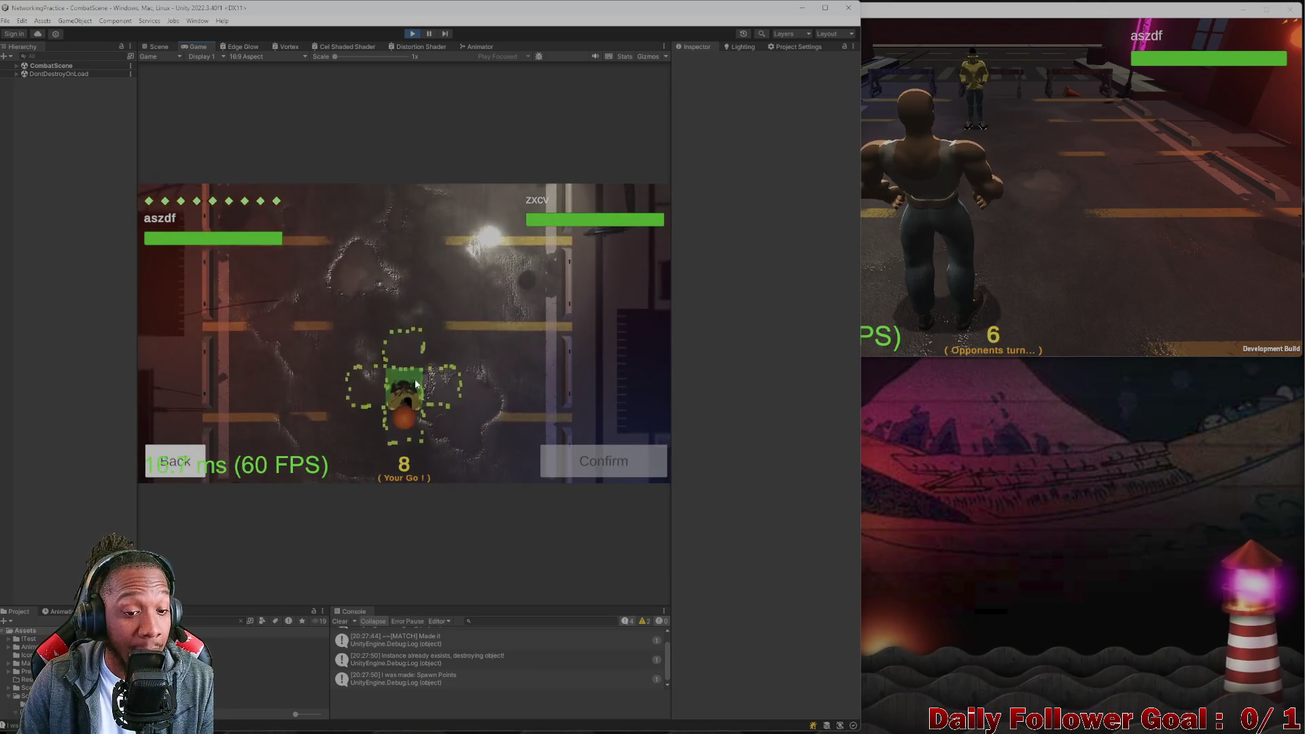
pyautogui.click(198, 459)
pyautogui.click(204, 458)
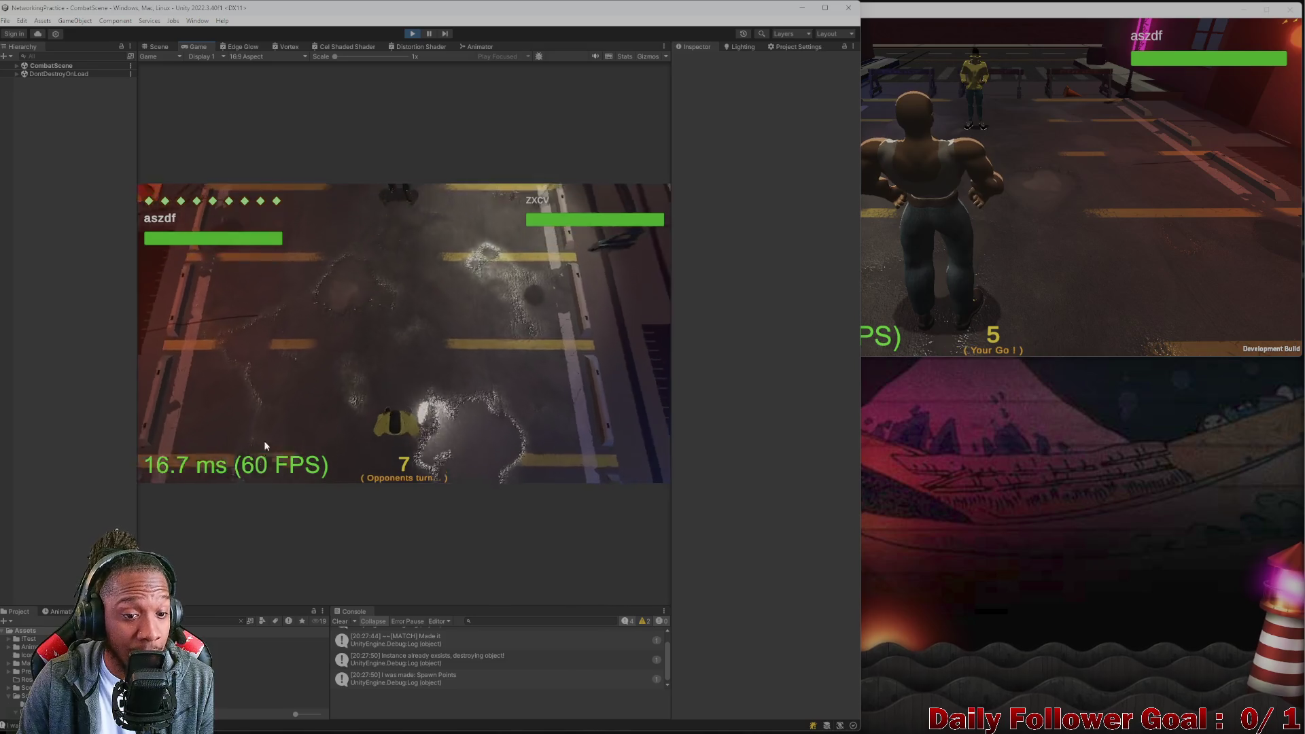
pyautogui.click(1066, 249)
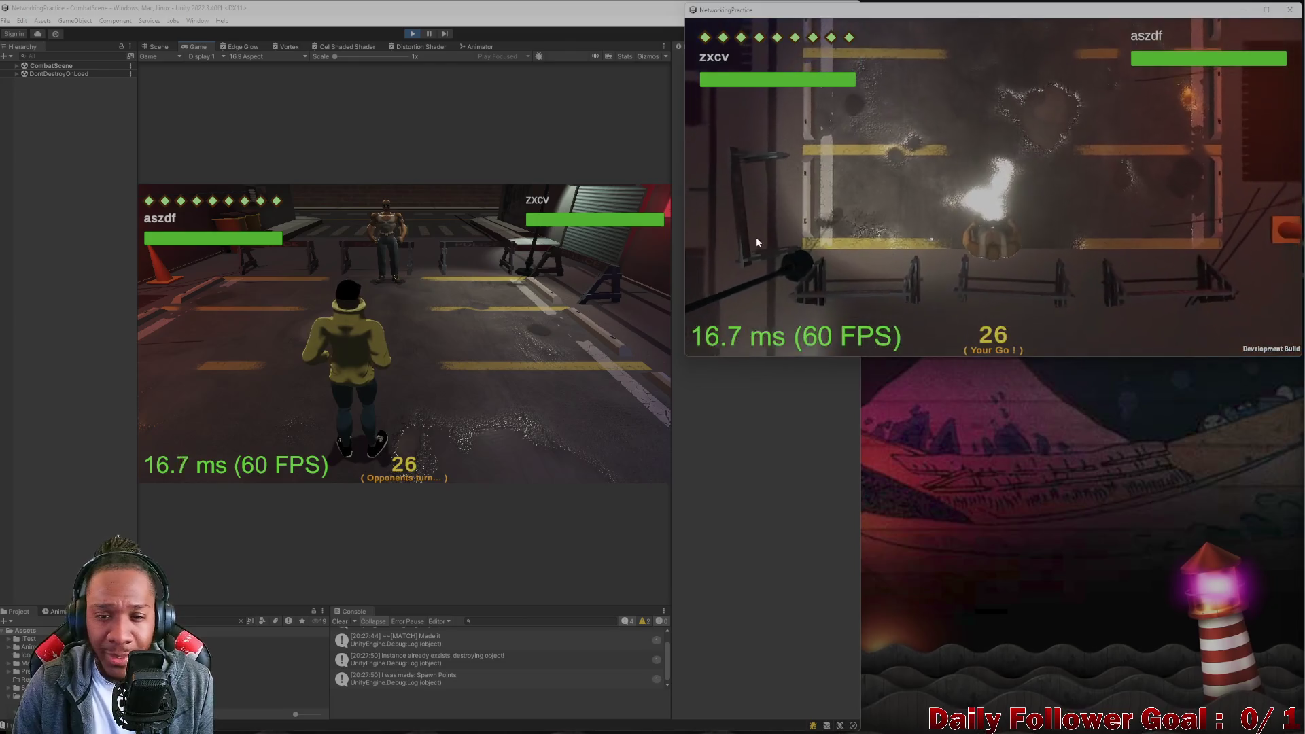
# Plan and confirm a forward move for The Brawn in the build window.
pyautogui.click(751, 265)
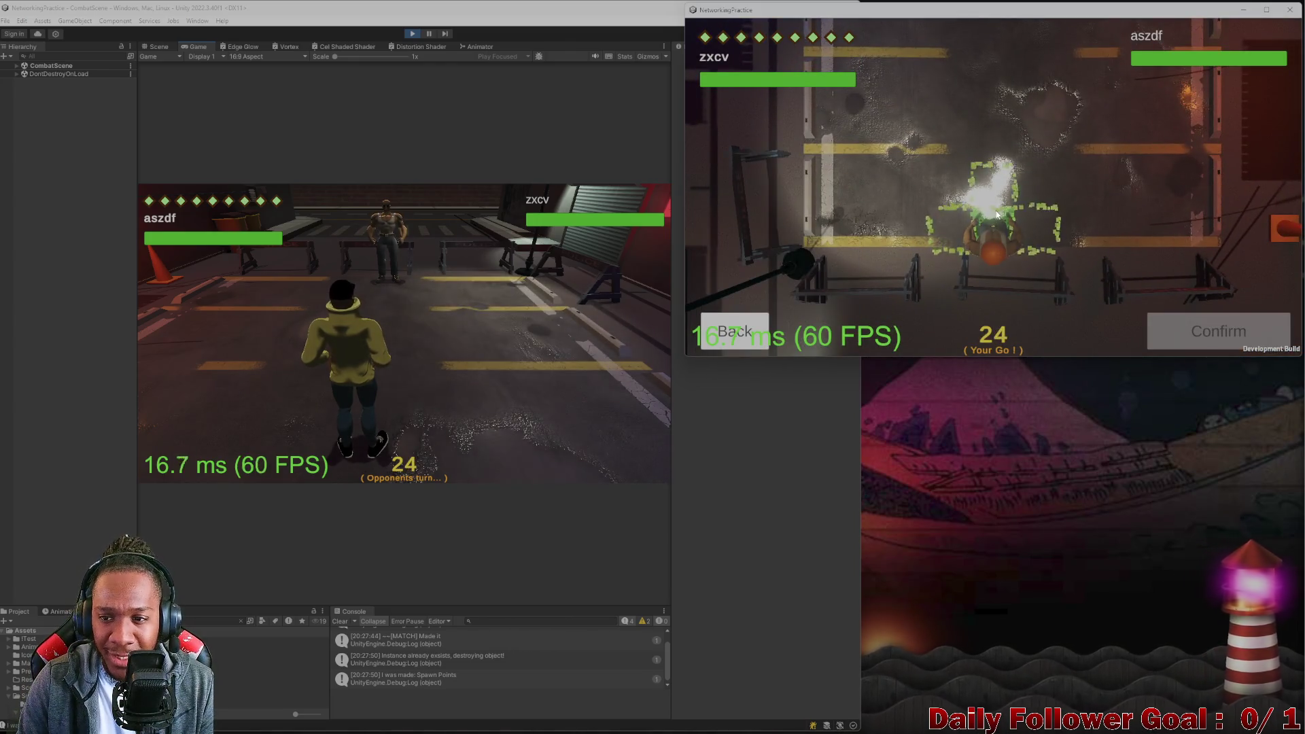
pyautogui.click(990, 204)
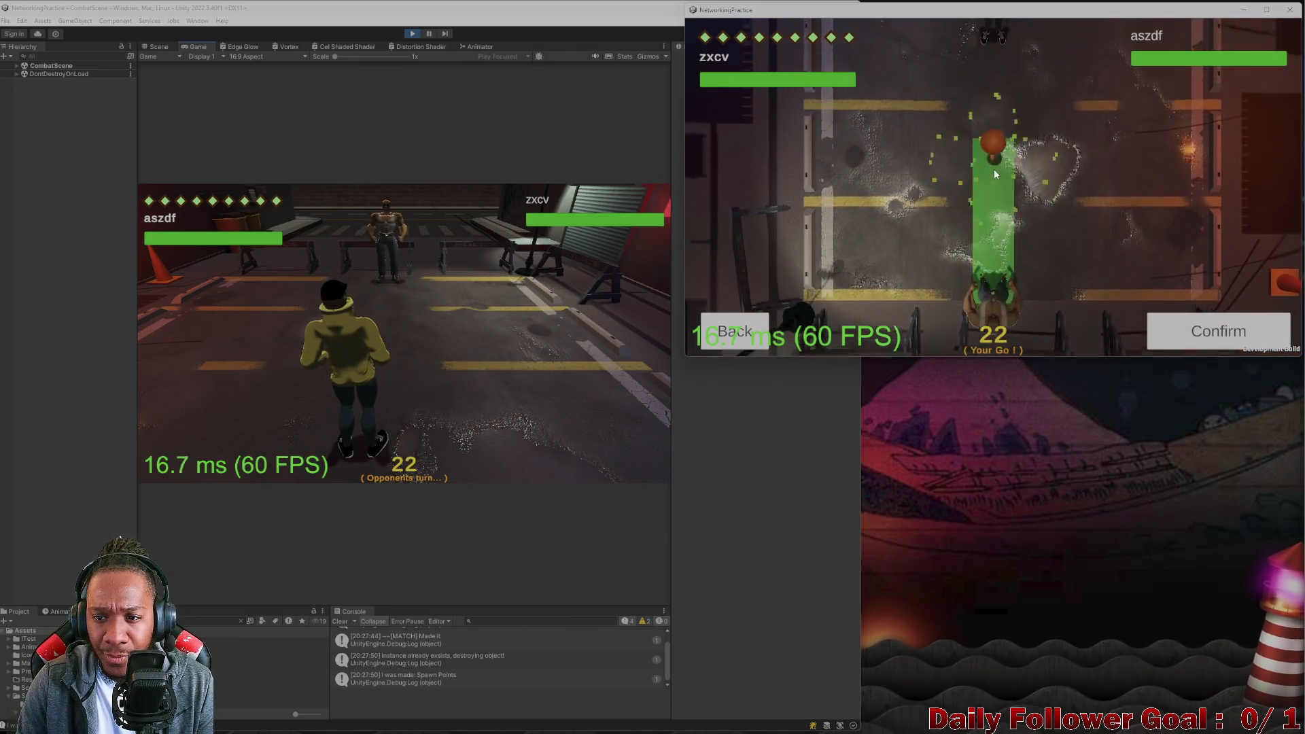
pyautogui.click(988, 211)
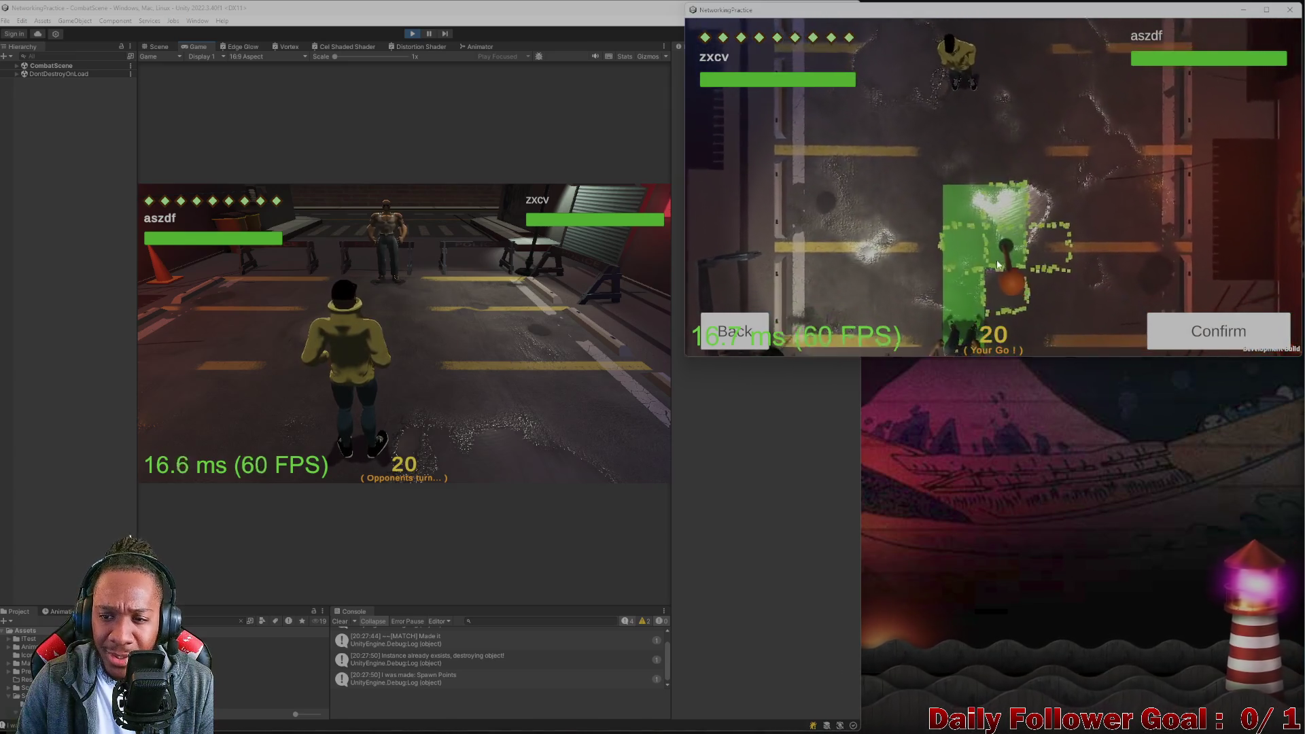
pyautogui.click(985, 216)
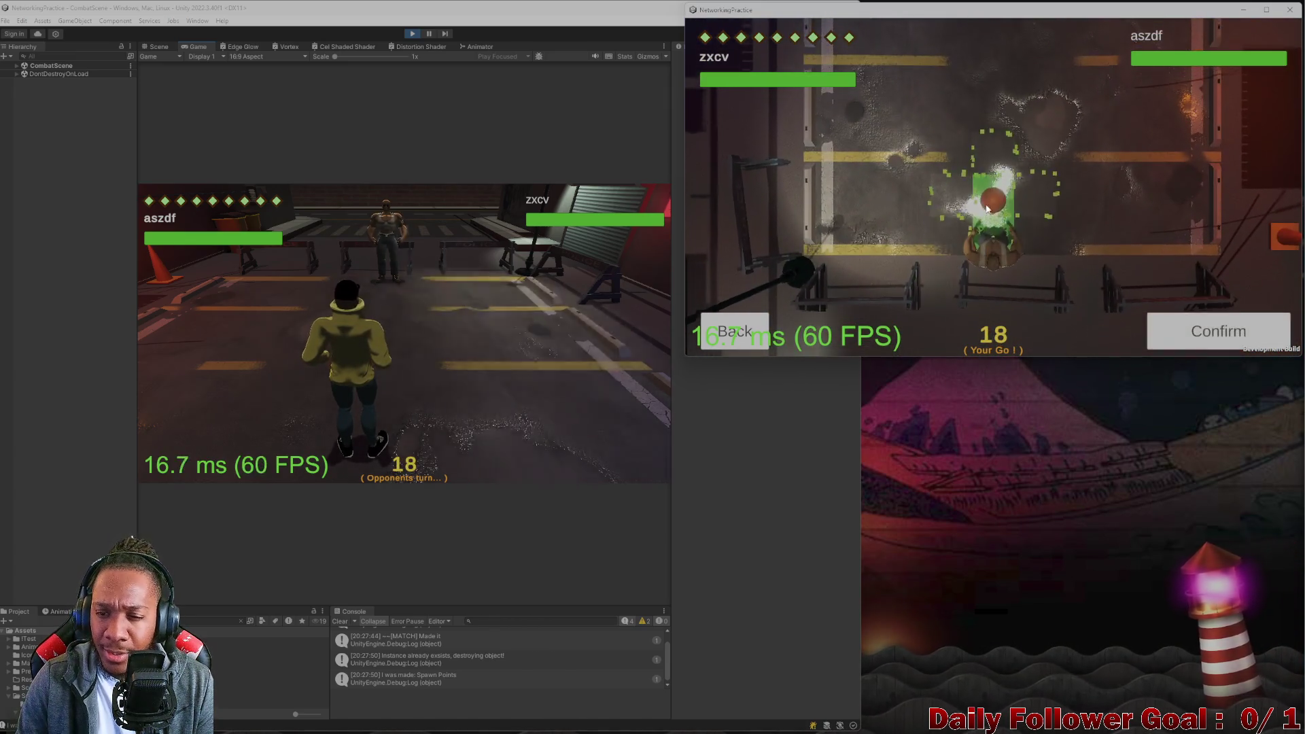
pyautogui.click(972, 234)
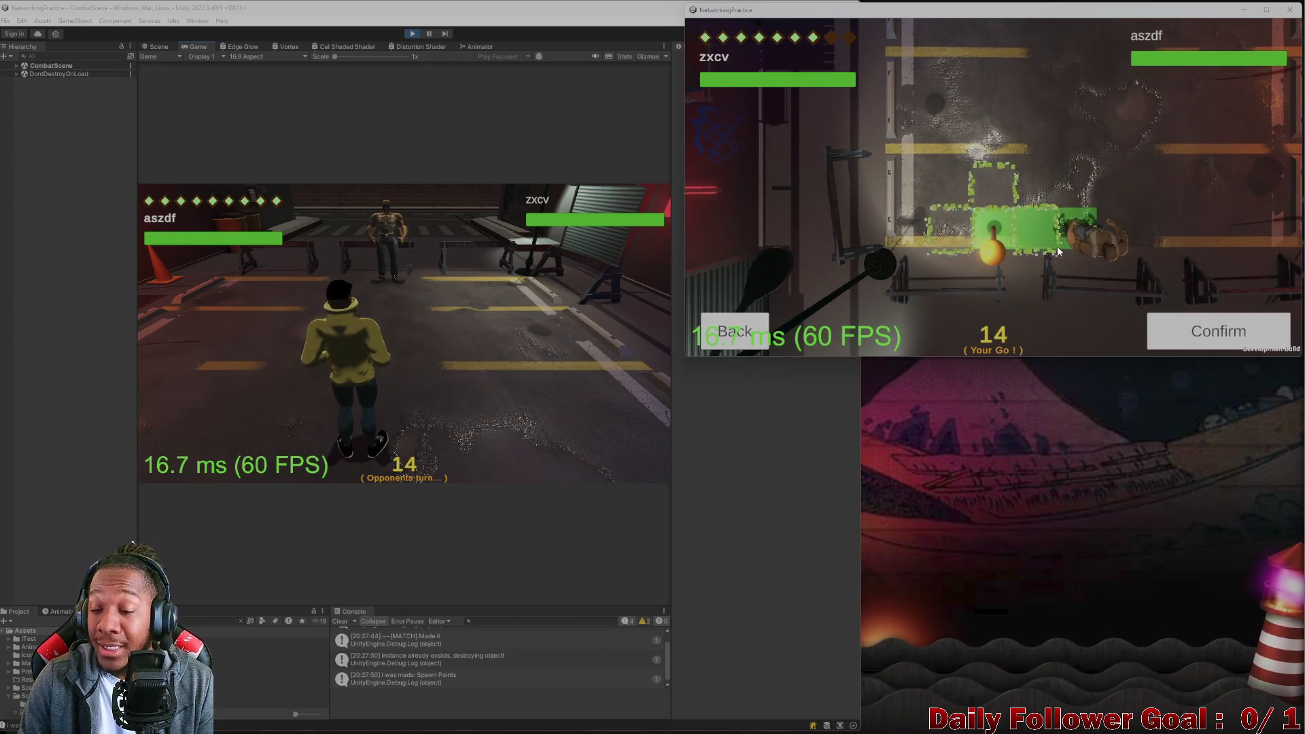
pyautogui.click(1034, 235)
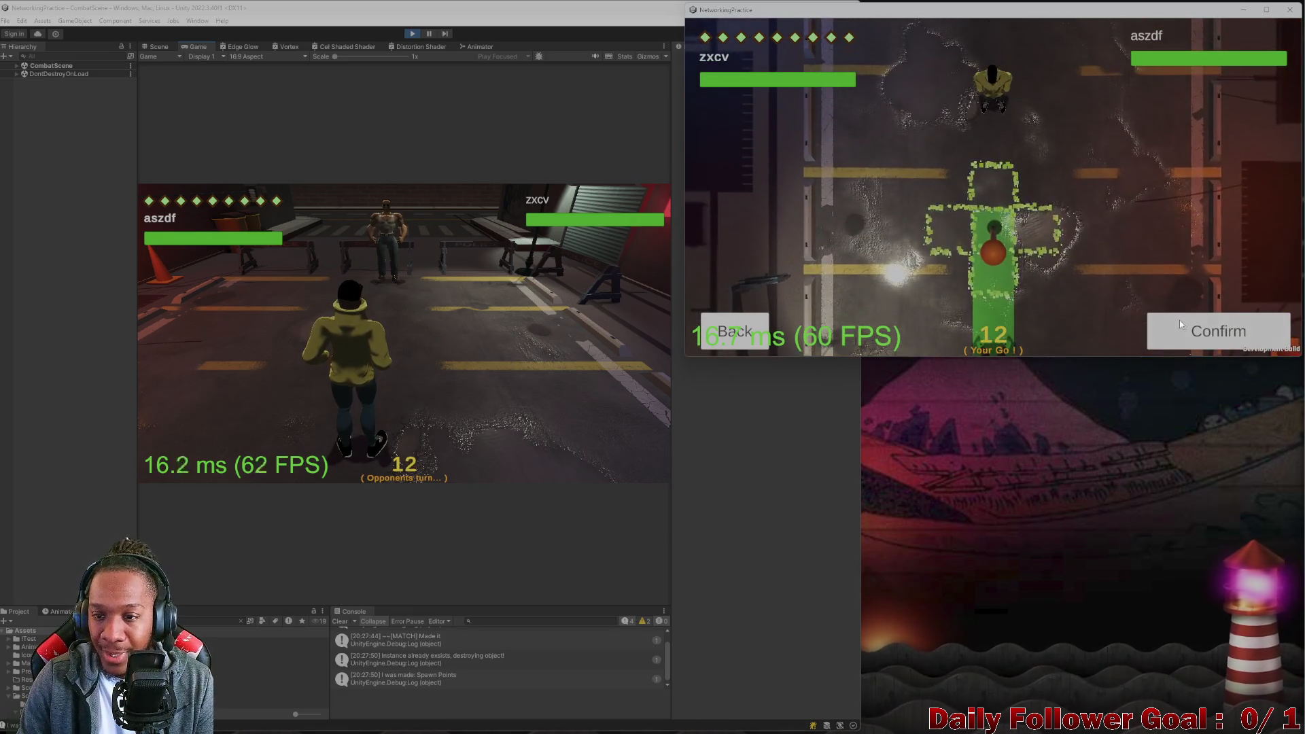
pyautogui.click(1152, 331)
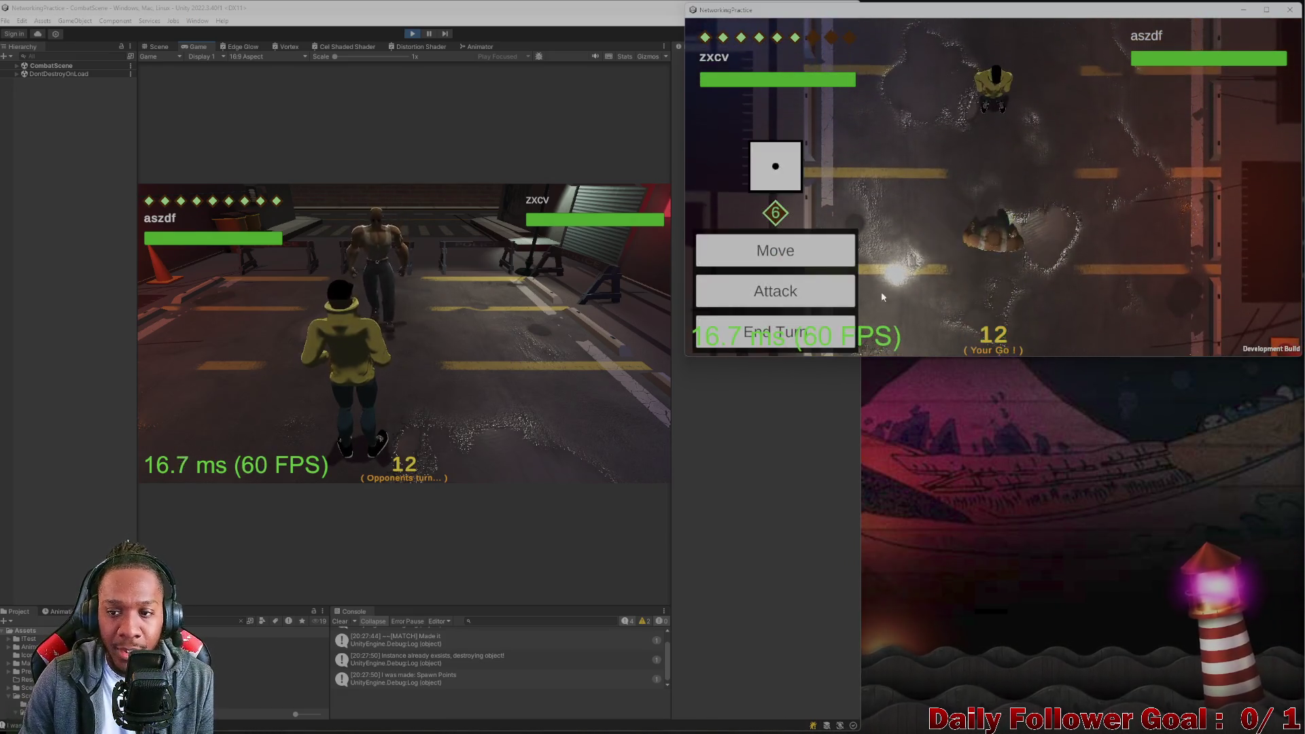
# End the build's turn and begin a move for the editor's Speedster.
pyautogui.click(808, 336)
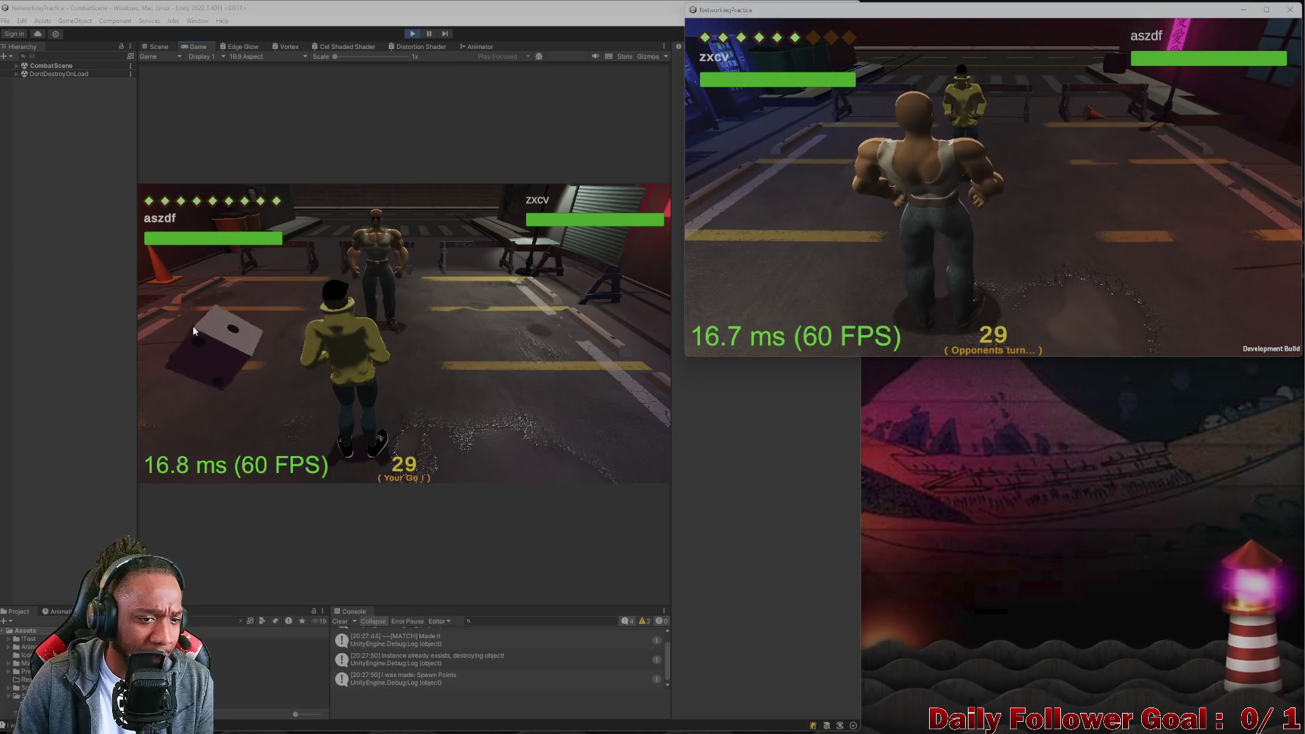
pyautogui.click(206, 357)
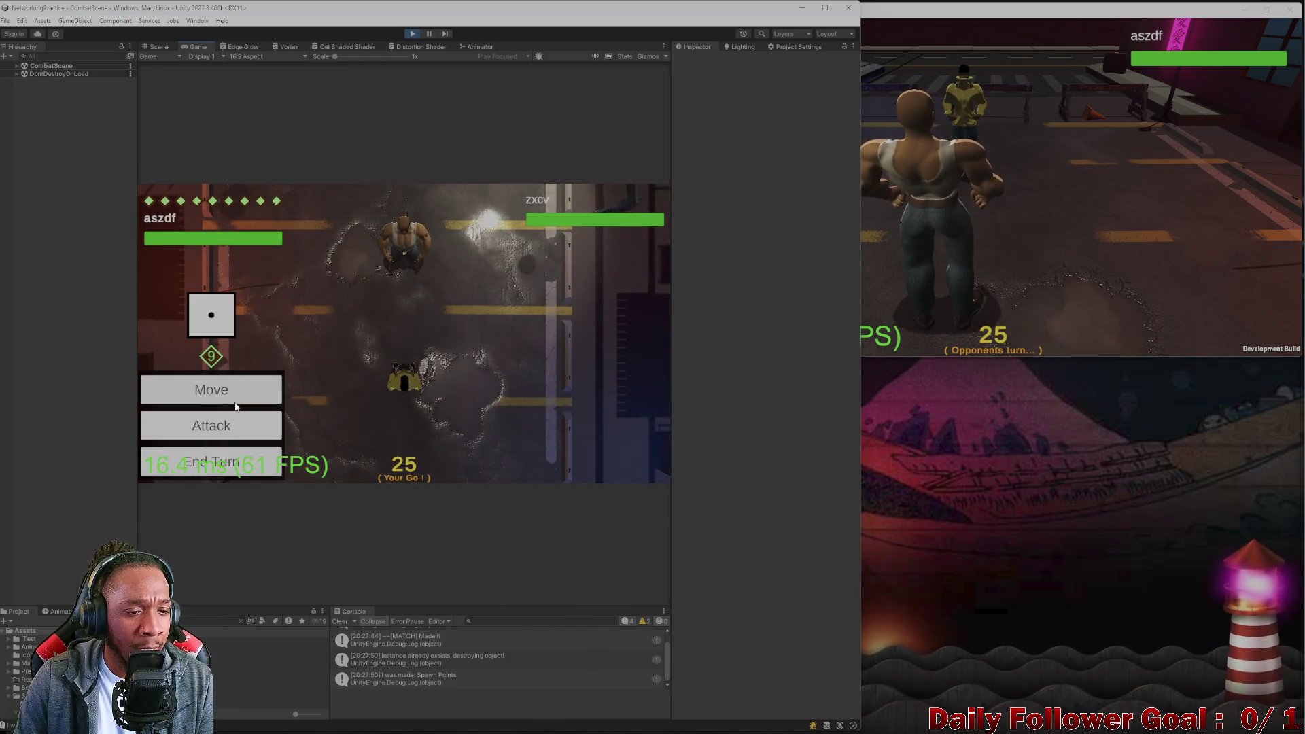
pyautogui.click(239, 386)
# In the Scene view, select the red sphere and frame it.
pyautogui.click(157, 45)
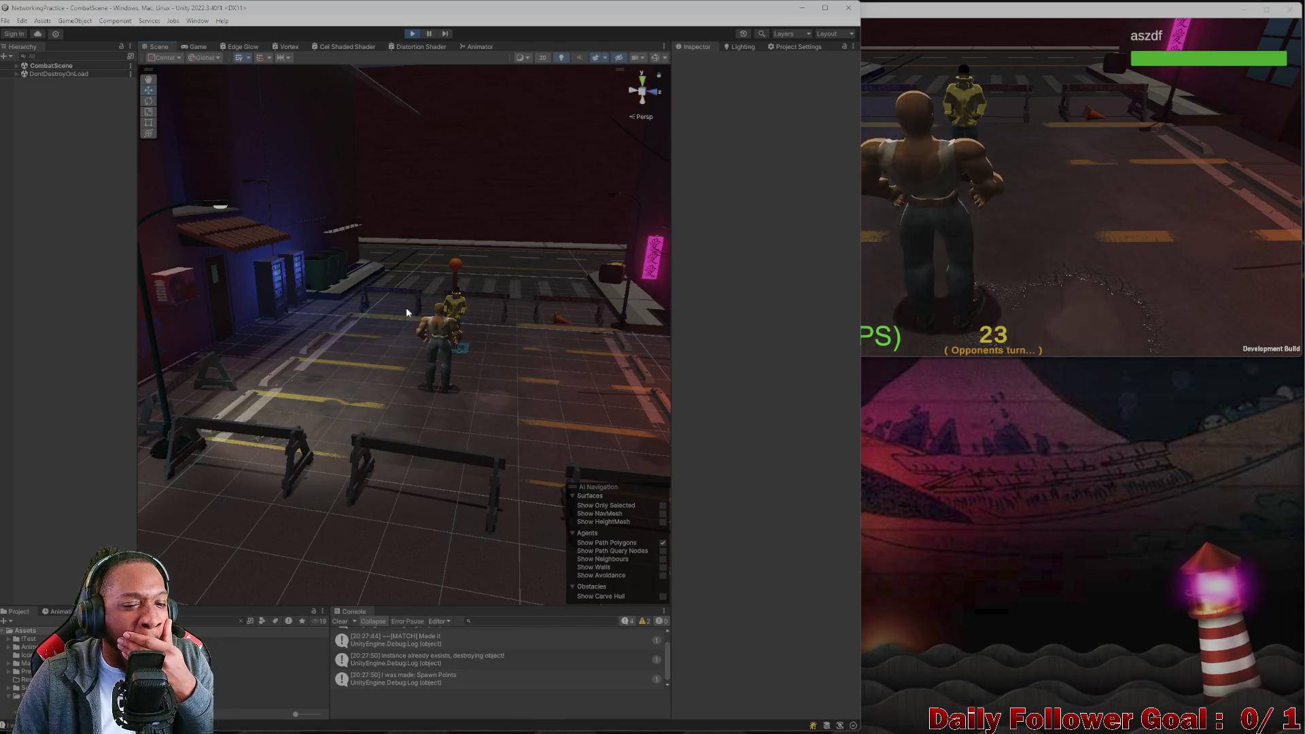
pyautogui.scroll(3, 406, 307)
pyautogui.moveTo(369, 335)
pyautogui.mouseDown()
pyautogui.moveTo(218, 285)
pyautogui.moveTo(283, 326)
pyautogui.moveTo(450, 196)
pyautogui.mouseUp()
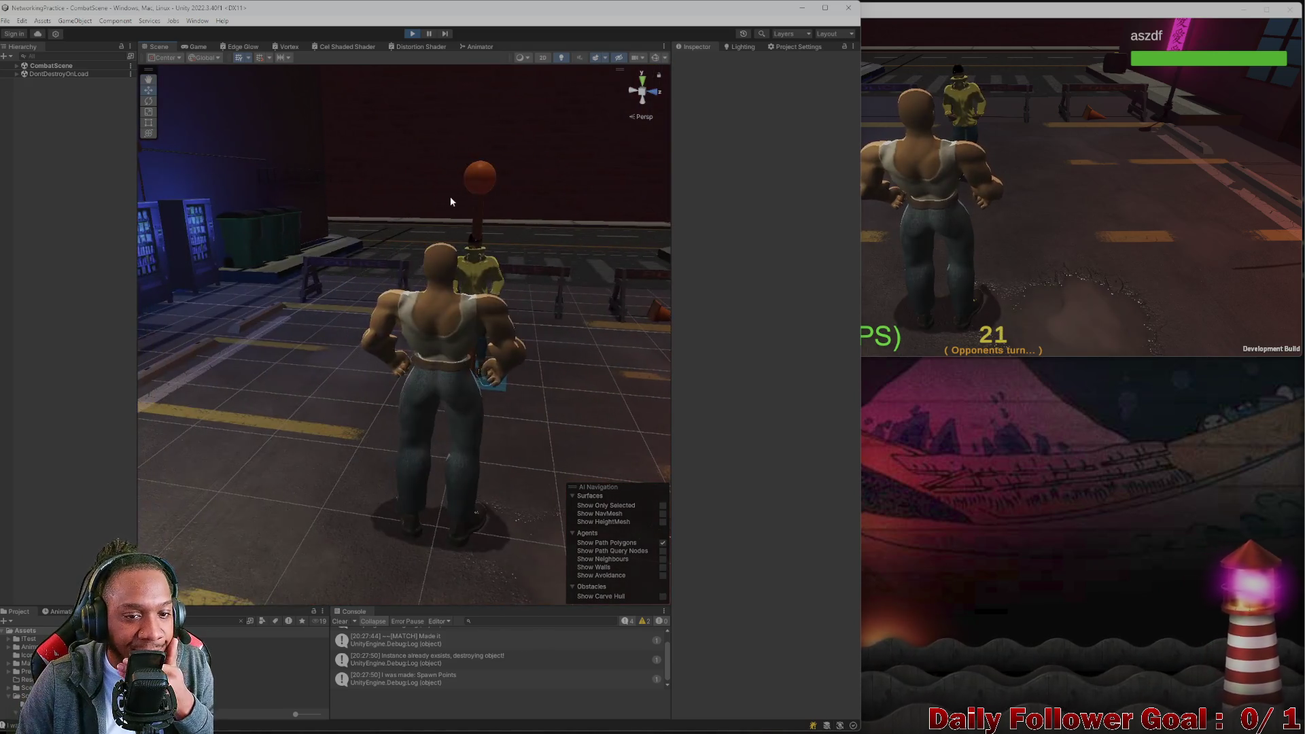
pyautogui.click(468, 198)
pyautogui.press('f')
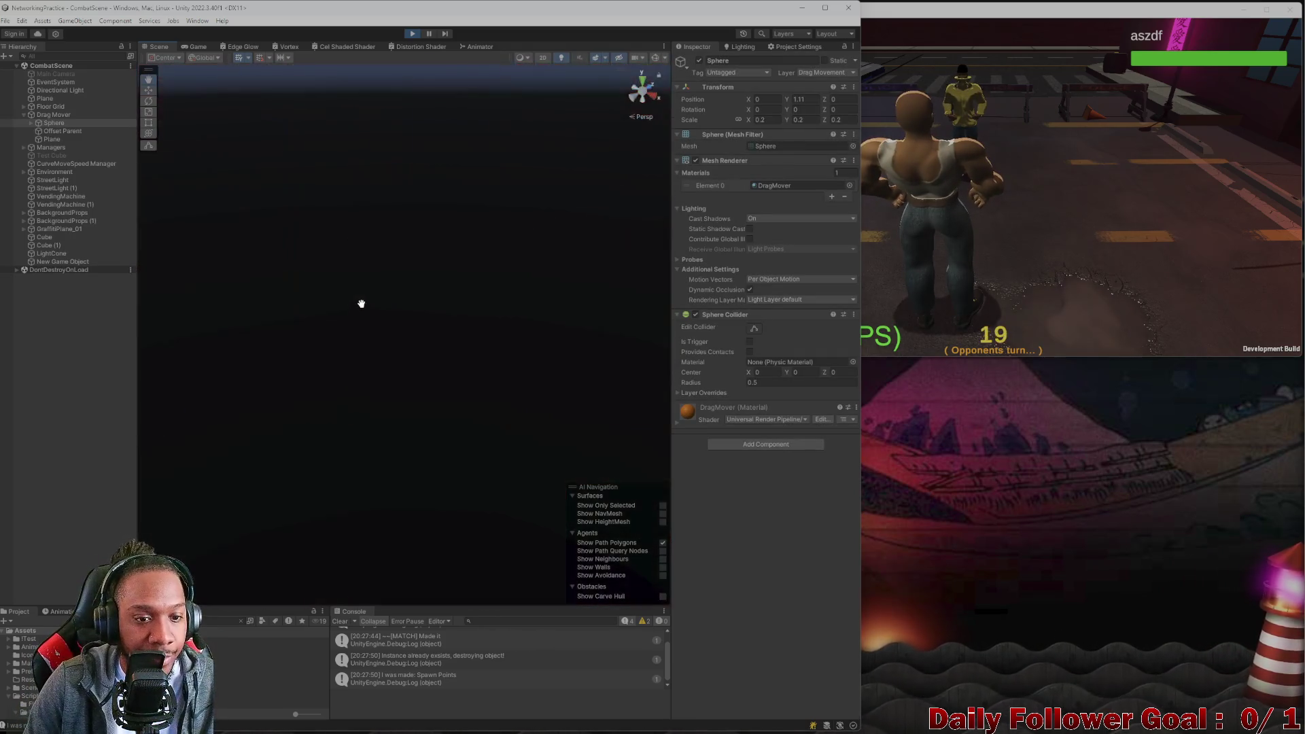
pyautogui.scroll(-3, 400, 196)
pyautogui.moveTo(378, 225)
pyautogui.mouseDown()
pyautogui.moveTo(356, 210)
pyautogui.moveTo(393, 223)
pyautogui.moveTo(446, 306)
pyautogui.moveTo(484, 264)
pyautogui.moveTo(413, 392)
pyautogui.moveTo(312, 224)
pyautogui.mouseUp()
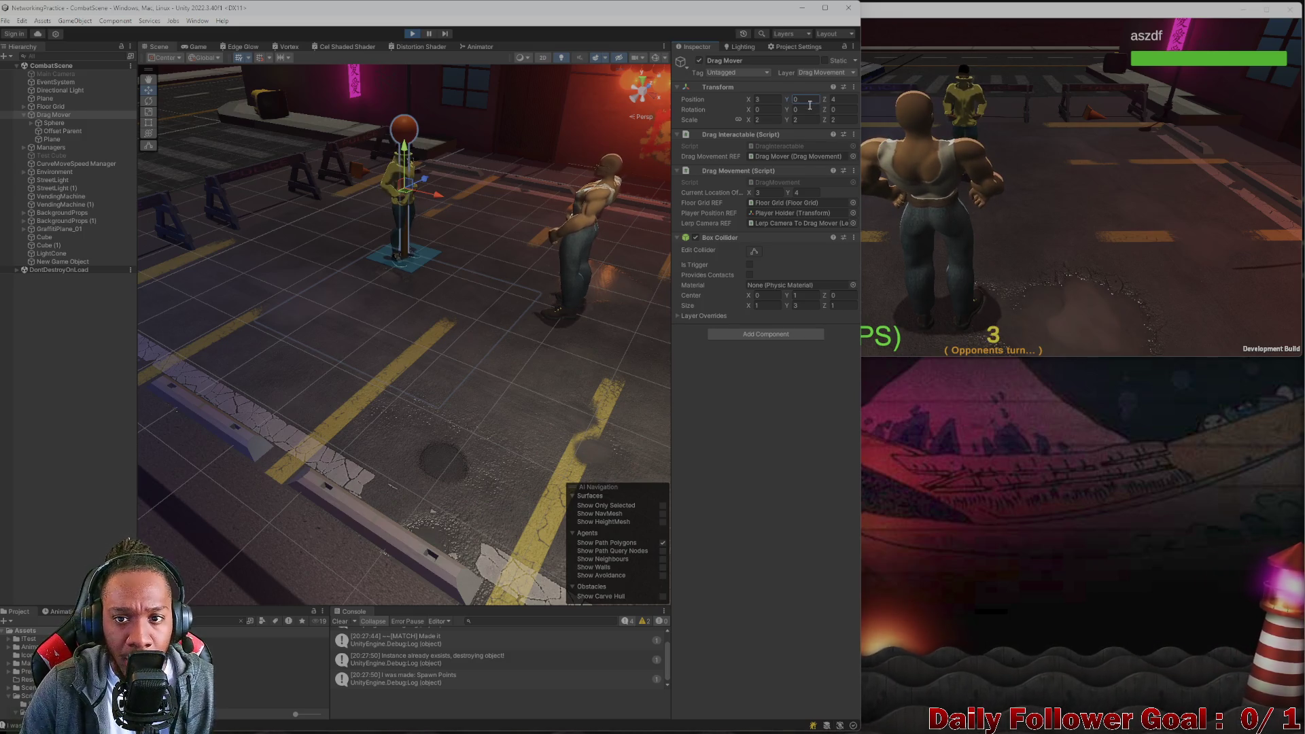
# Raise the Drag Mover's Position Y to 1.11, then stop the playtest.
pyautogui.moveTo(785, 99); pyautogui.dragTo(809, 99)
pyautogui.moveTo(490, 286)
pyautogui.mouseDown()
pyautogui.moveTo(384, 265)
pyautogui.moveTo(354, 232)
pyautogui.mouseUp()
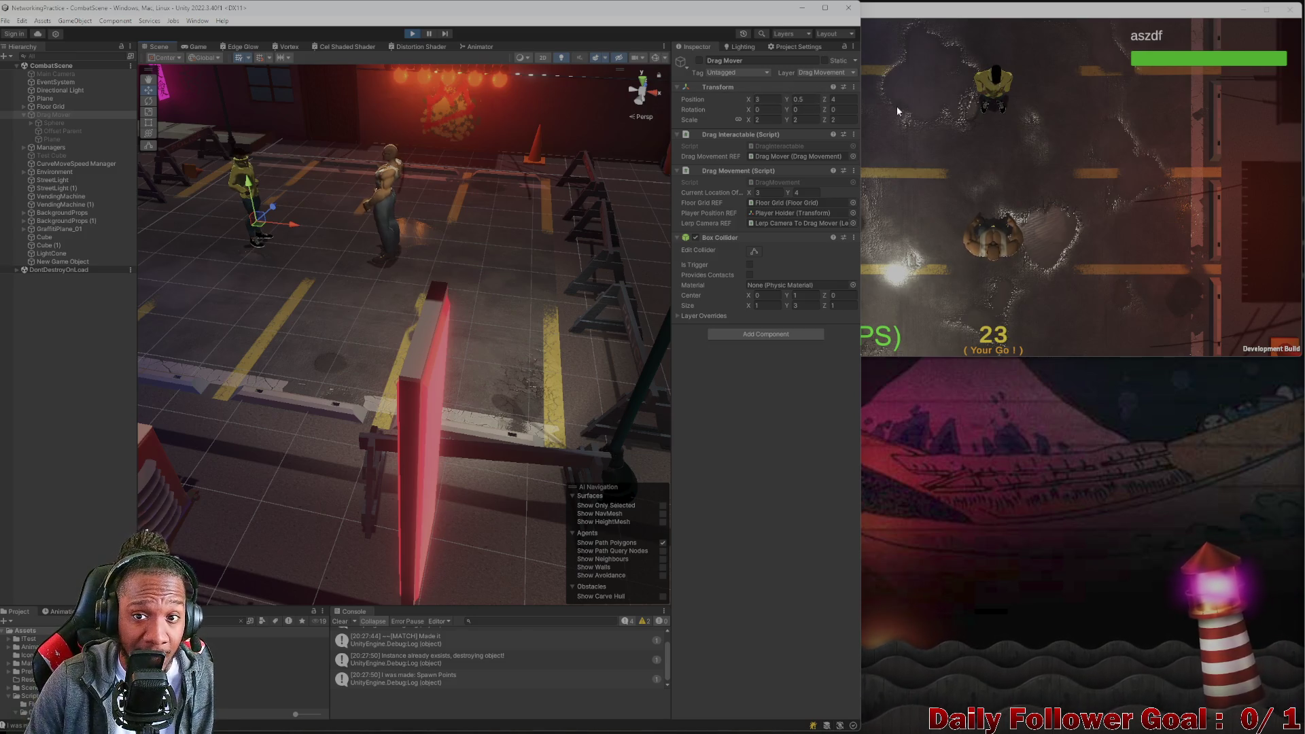
pyautogui.click(412, 34)
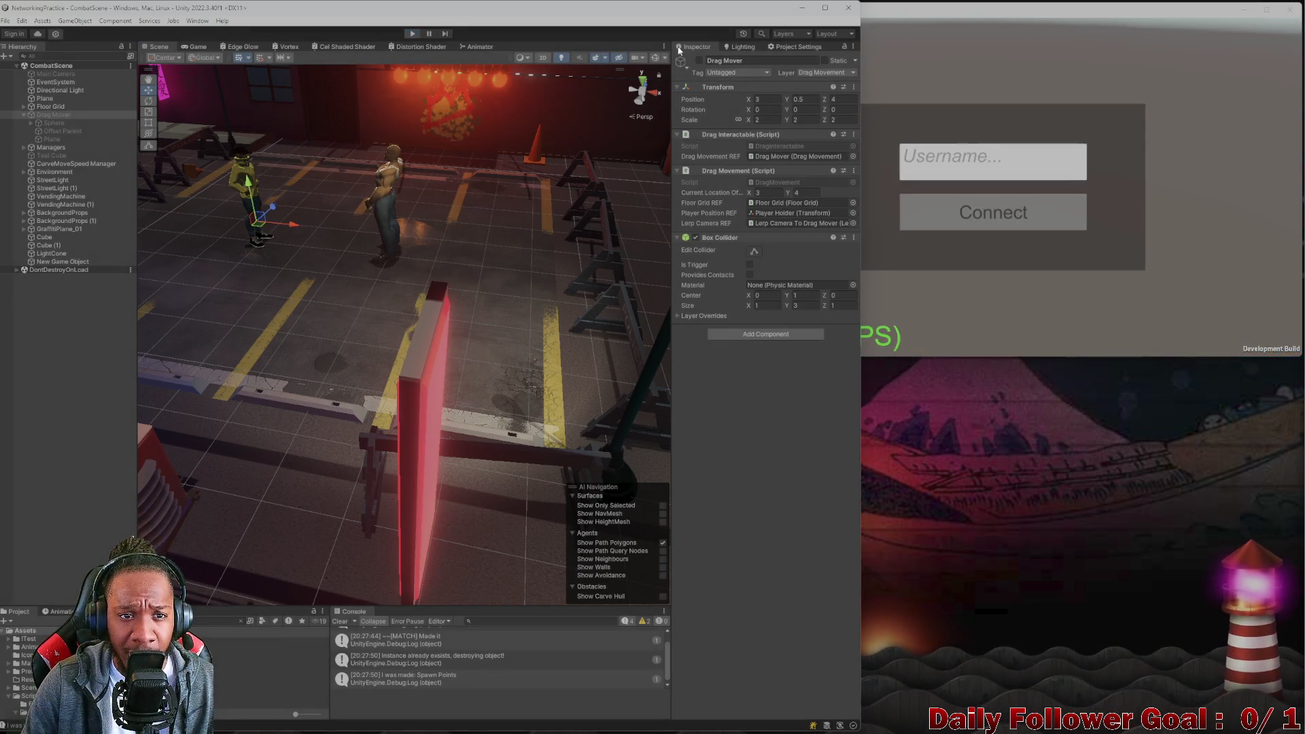
# Close the build, reopen CombatScene, and make Drag Mover active with Y 0.5.
pyautogui.click(1290, 13)
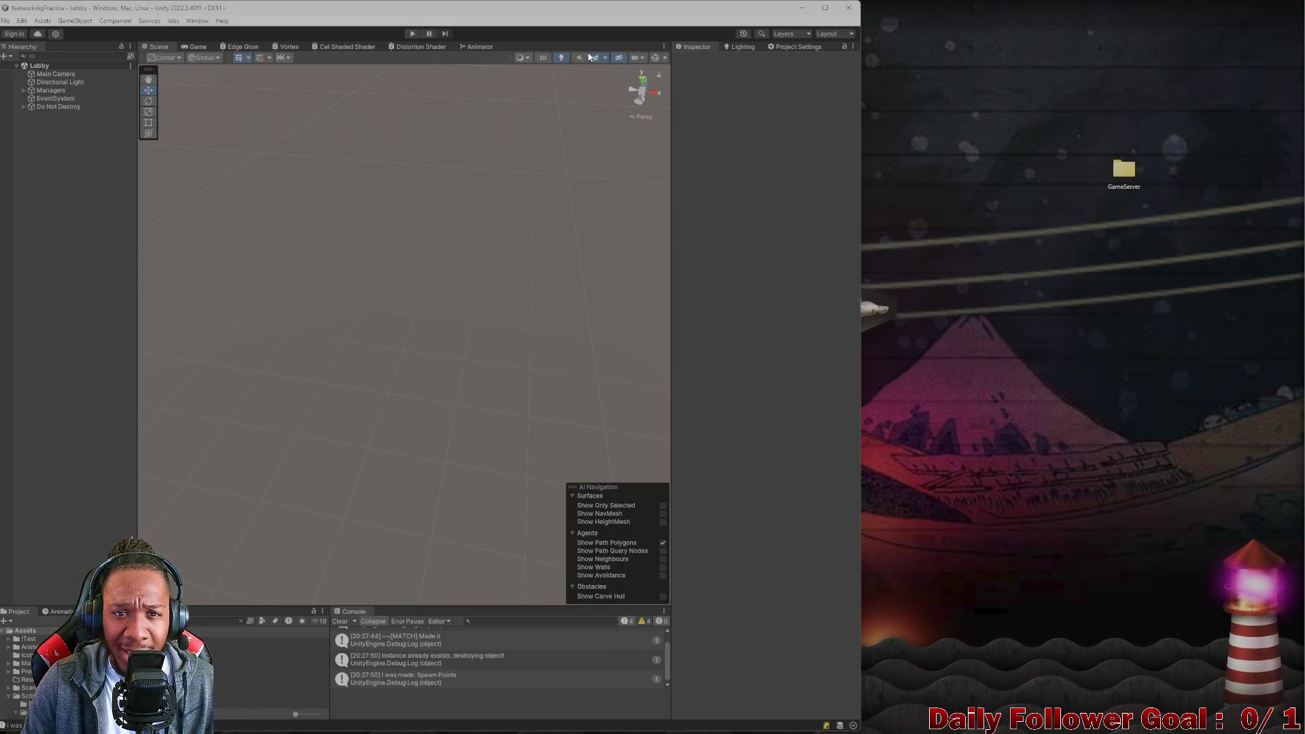
pyautogui.press('super+Up')
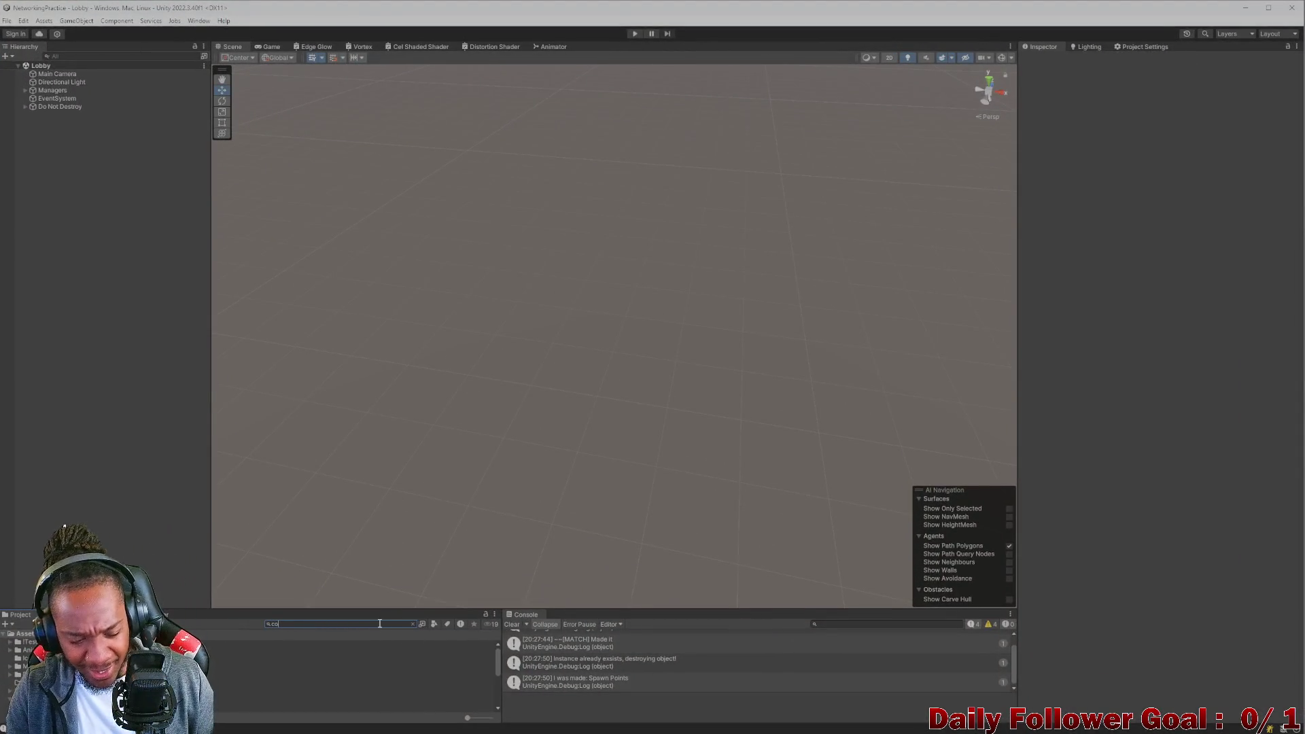
pyautogui.doubleClick(272, 653)
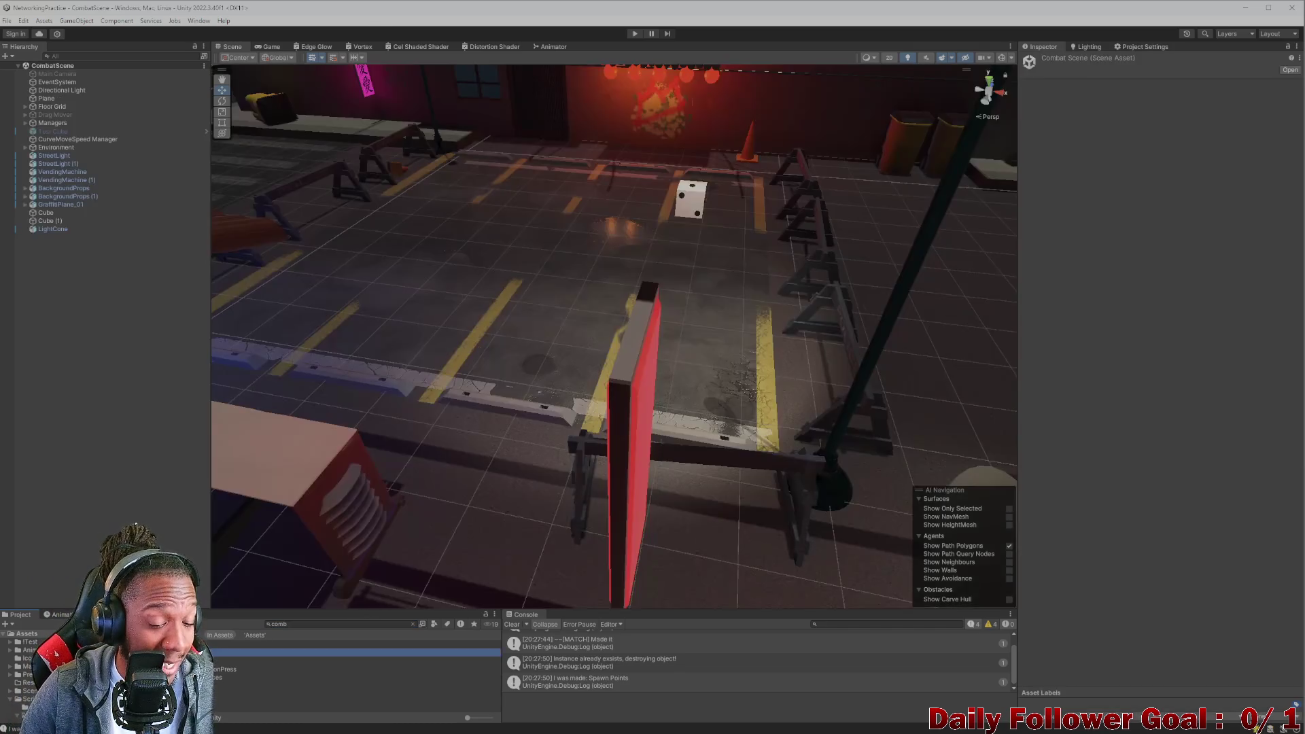
pyautogui.click(58, 115)
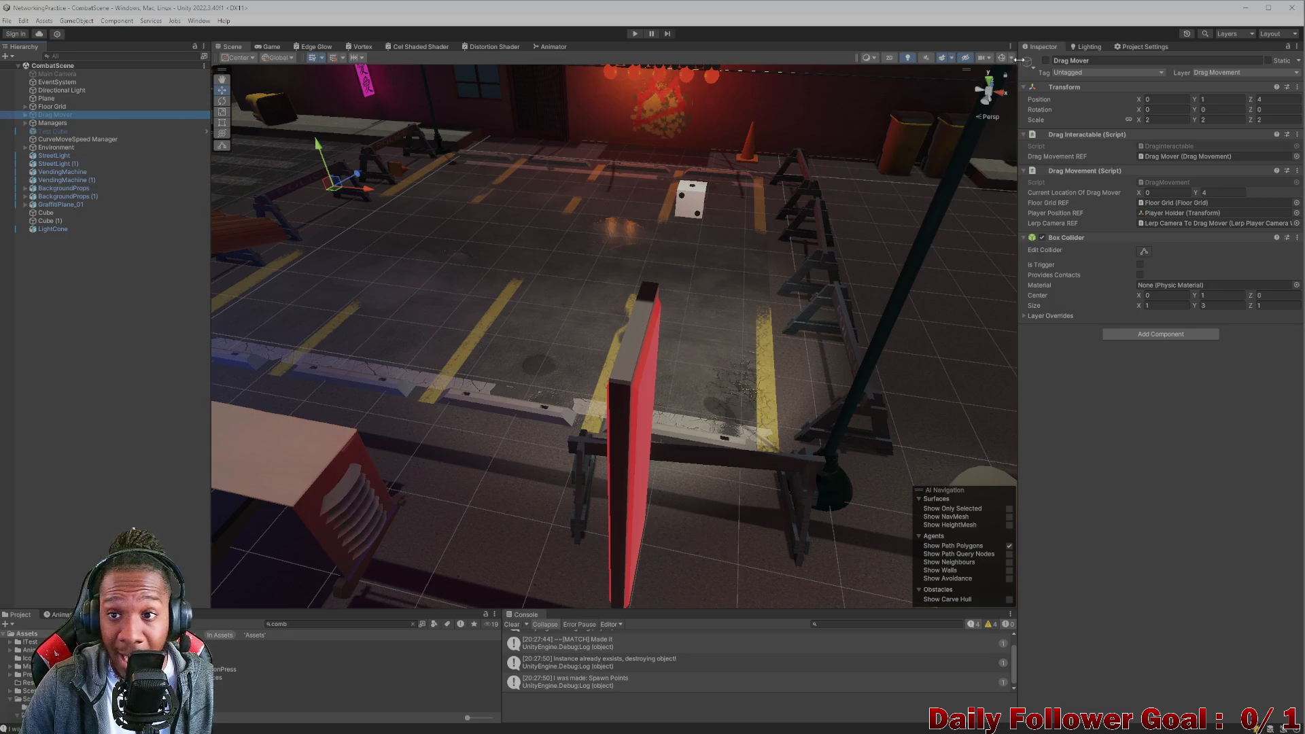
pyautogui.click(1045, 61)
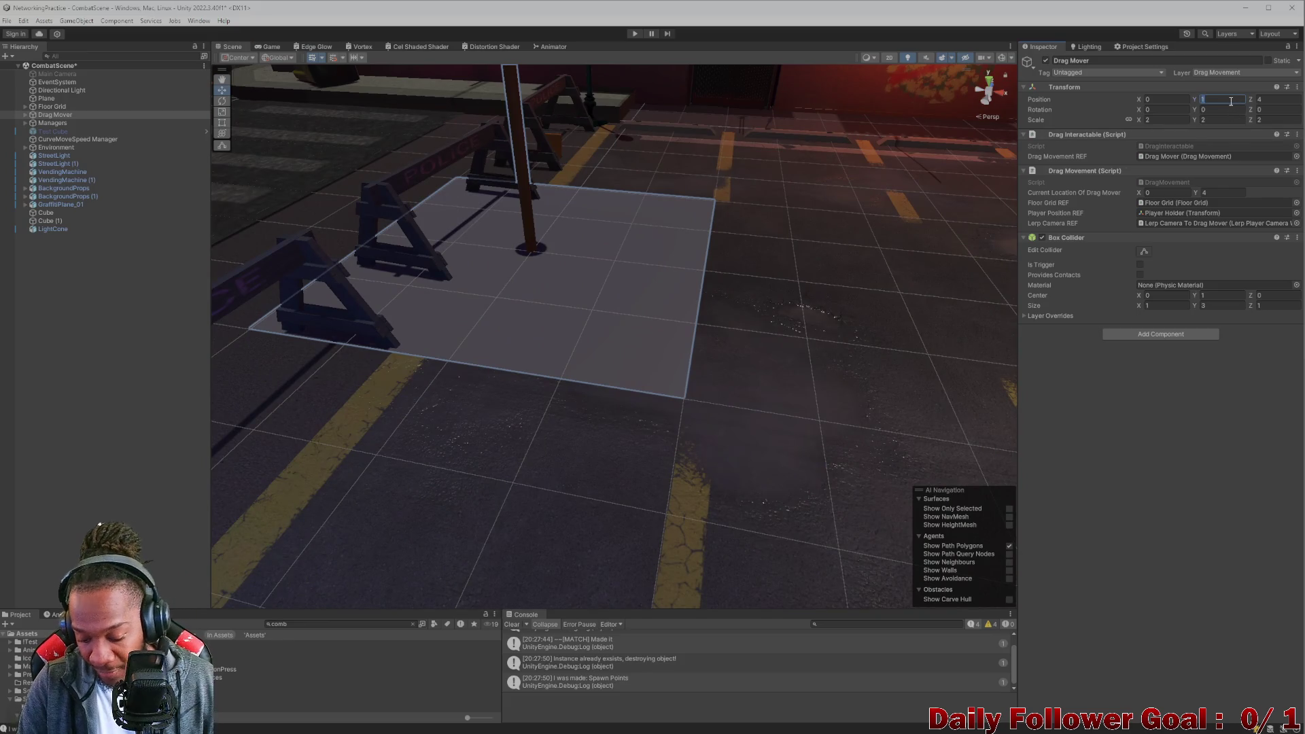
pyautogui.write('0.5')
# Select the Drag Mover's Plane child and raise it to about Y -0.241.
pyautogui.moveTo(318, 307)
pyautogui.mouseDown()
pyautogui.moveTo(481, 280)
pyautogui.moveTo(484, 268)
pyautogui.moveTo(486, 281)
pyautogui.moveTo(501, 248)
pyautogui.moveTo(501, 333)
pyautogui.mouseUp()
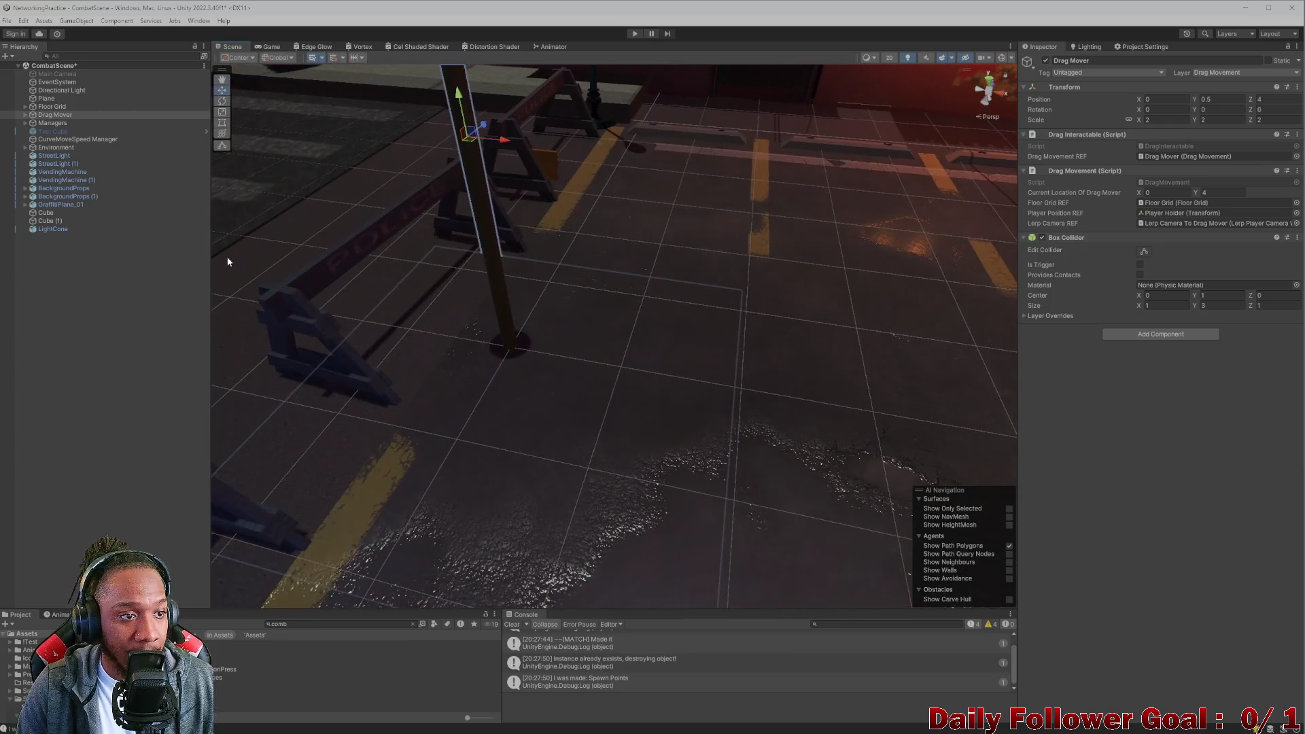
pyautogui.click(25, 114)
pyautogui.click(53, 123)
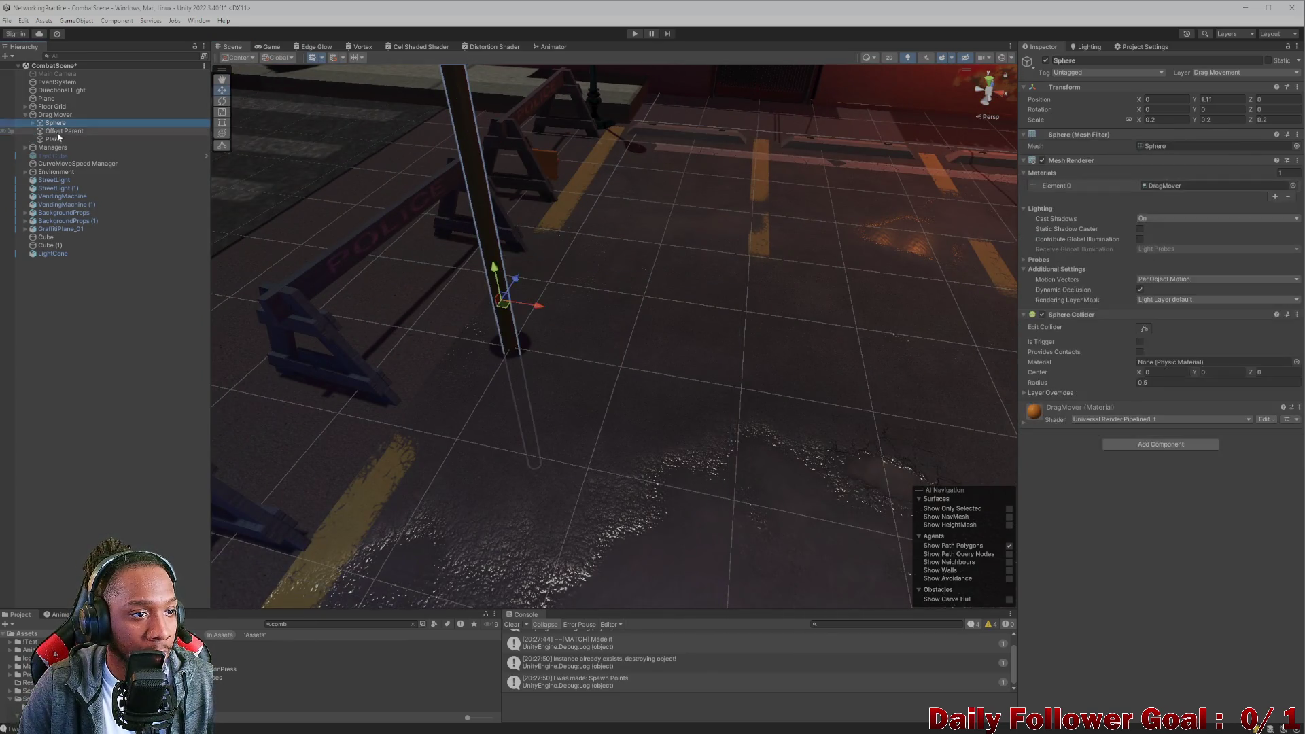
pyautogui.doubleClick(56, 139)
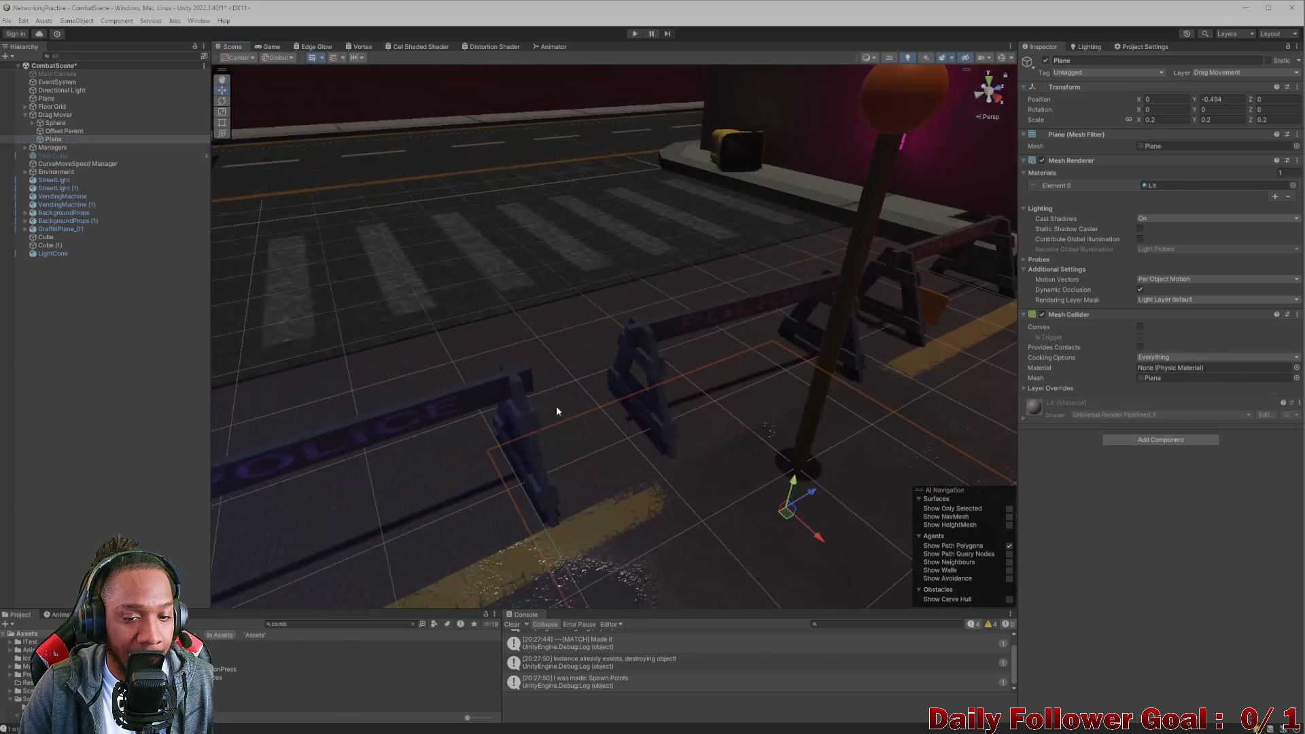
pyautogui.press('f')
pyautogui.moveTo(648, 273)
pyautogui.mouseDown()
pyautogui.moveTo(659, 227)
pyautogui.moveTo(667, 235)
pyautogui.mouseUp()
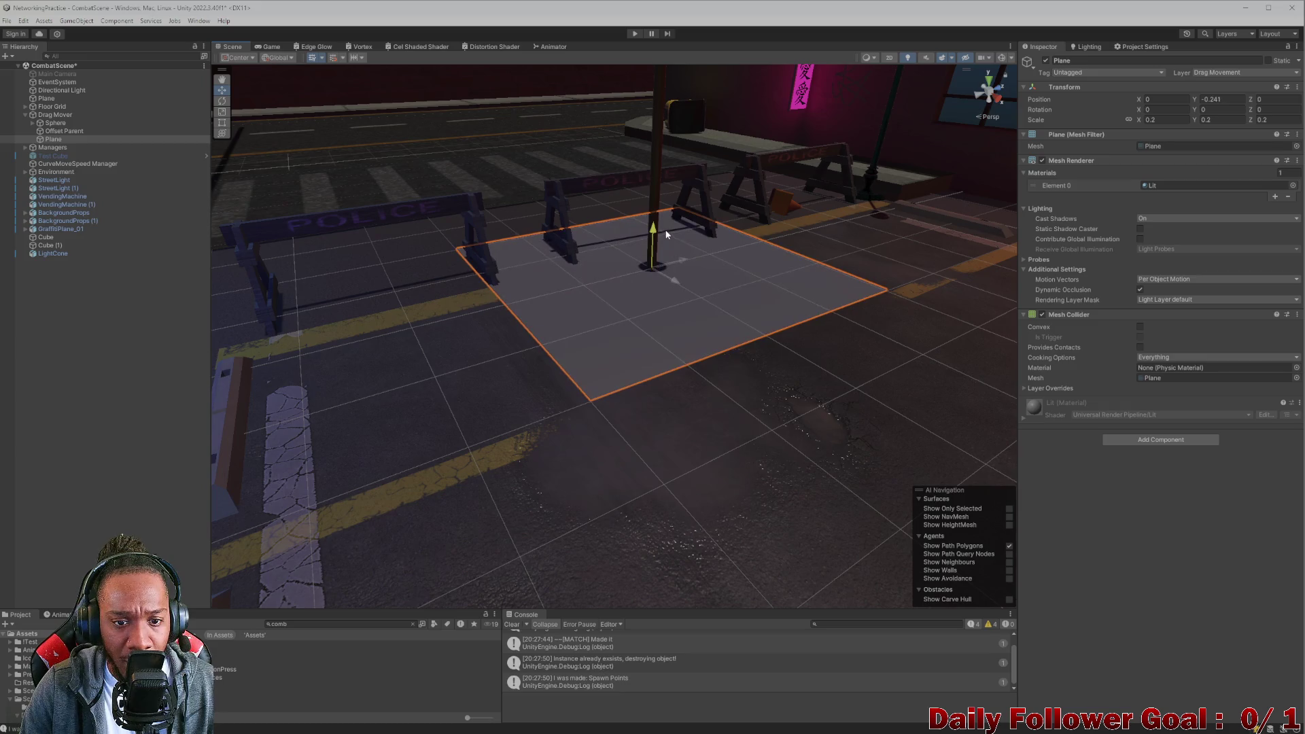
pyautogui.moveTo(698, 297)
pyautogui.mouseDown()
pyautogui.moveTo(644, 253)
pyautogui.moveTo(688, 295)
pyautogui.moveTo(606, 279)
pyautogui.moveTo(605, 306)
pyautogui.moveTo(621, 291)
pyautogui.moveTo(601, 337)
pyautogui.mouseUp()
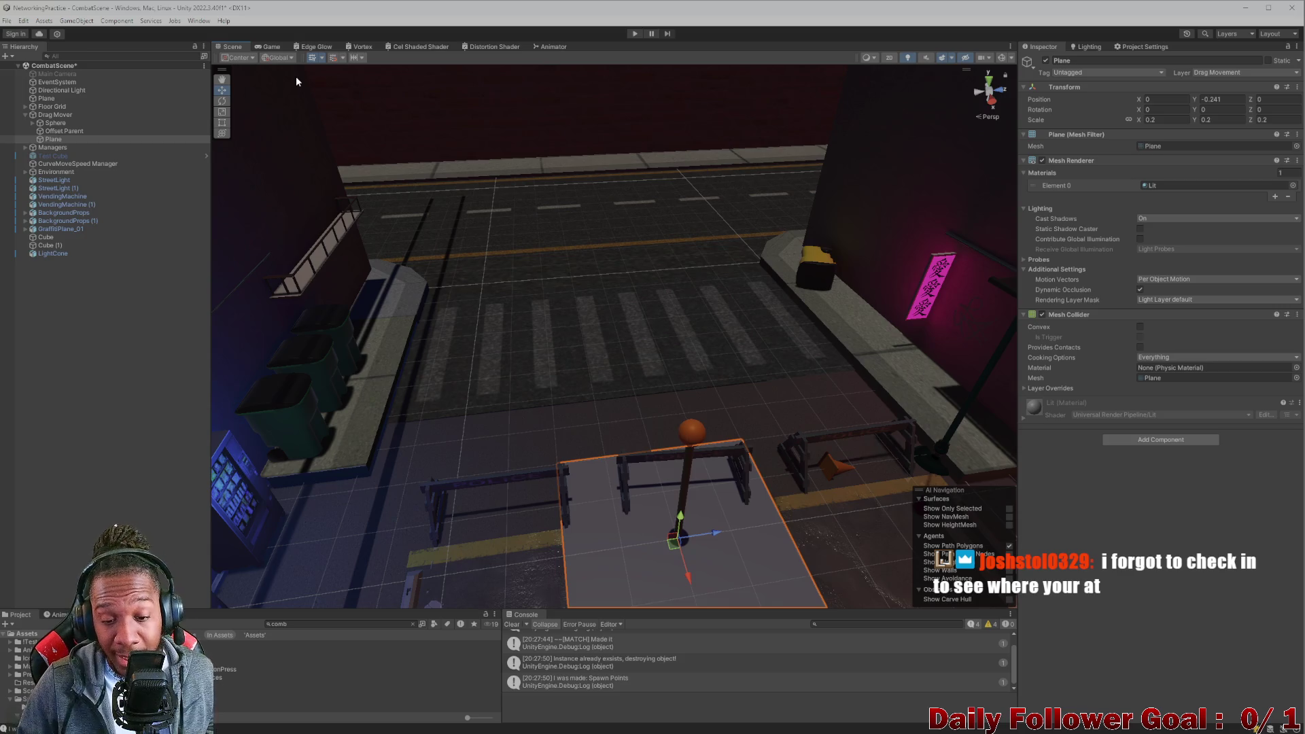
# Orbit and frame the raised Plane from high and top-down angles.
pyautogui.moveTo(405, 265)
pyautogui.mouseDown()
pyautogui.moveTo(440, 327)
pyautogui.moveTo(537, 397)
pyautogui.moveTo(419, 283)
pyautogui.moveTo(460, 312)
pyautogui.moveTo(351, 287)
pyautogui.moveTo(309, 368)
pyautogui.moveTo(488, 418)
pyautogui.moveTo(553, 459)
pyautogui.mouseUp()
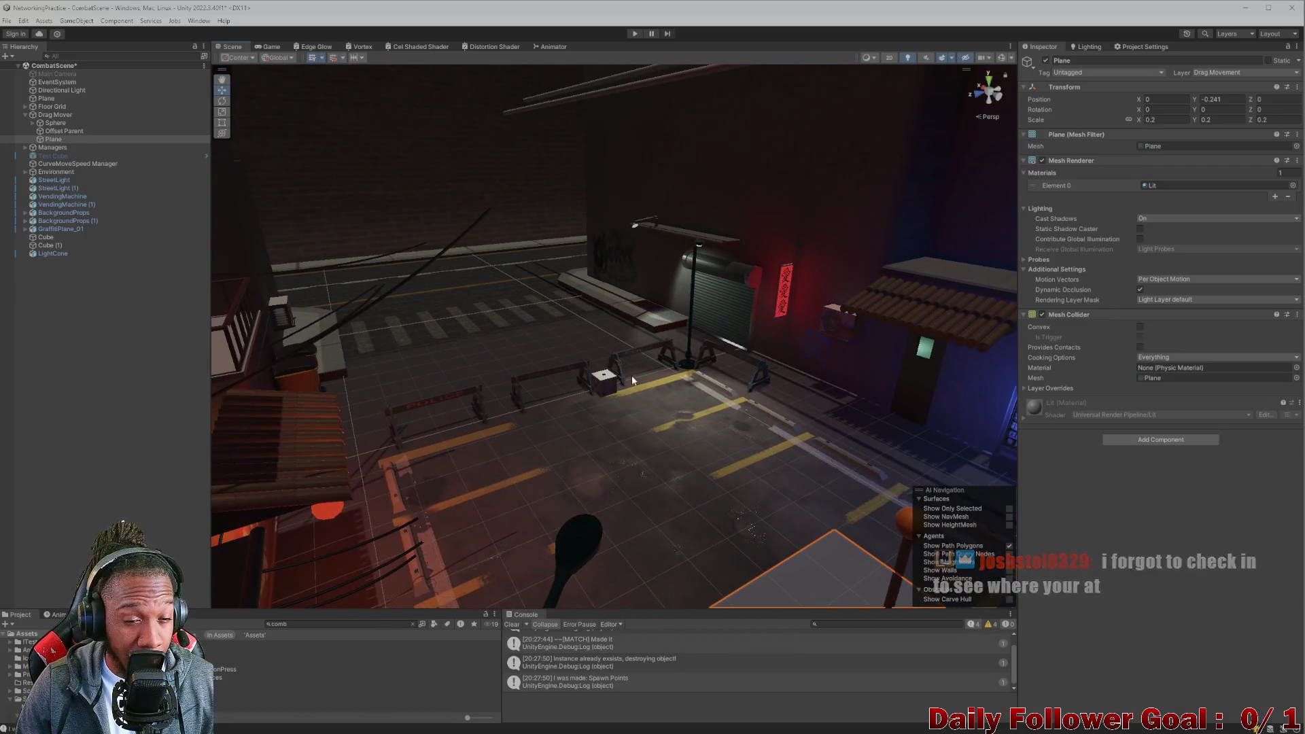
pyautogui.moveTo(633, 376)
pyautogui.mouseDown()
pyautogui.moveTo(626, 531)
pyautogui.moveTo(577, 410)
pyautogui.moveTo(720, 422)
pyautogui.mouseUp()
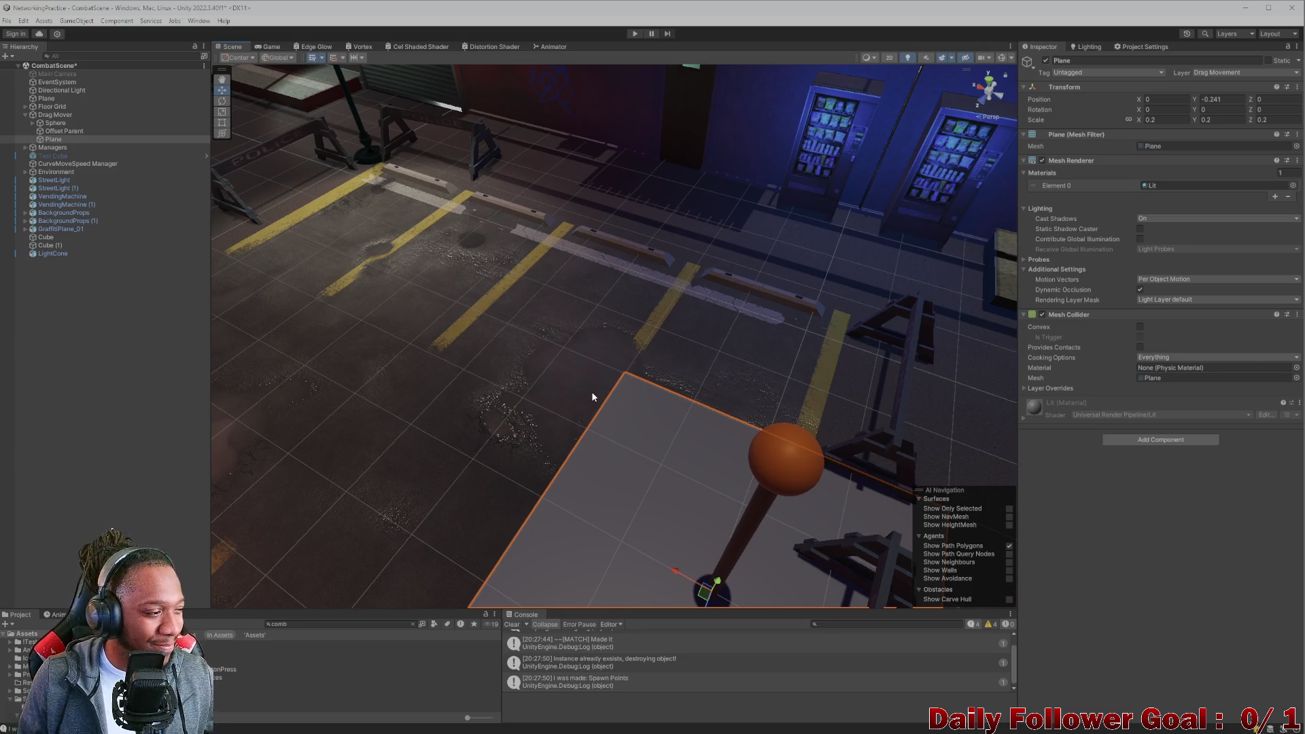
pyautogui.moveTo(593, 397)
pyautogui.mouseDown()
pyautogui.moveTo(562, 381)
pyautogui.moveTo(809, 430)
pyautogui.moveTo(623, 416)
pyautogui.moveTo(610, 389)
pyautogui.moveTo(634, 428)
pyautogui.moveTo(481, 431)
pyautogui.moveTo(560, 349)
pyautogui.moveTo(614, 446)
pyautogui.mouseUp()
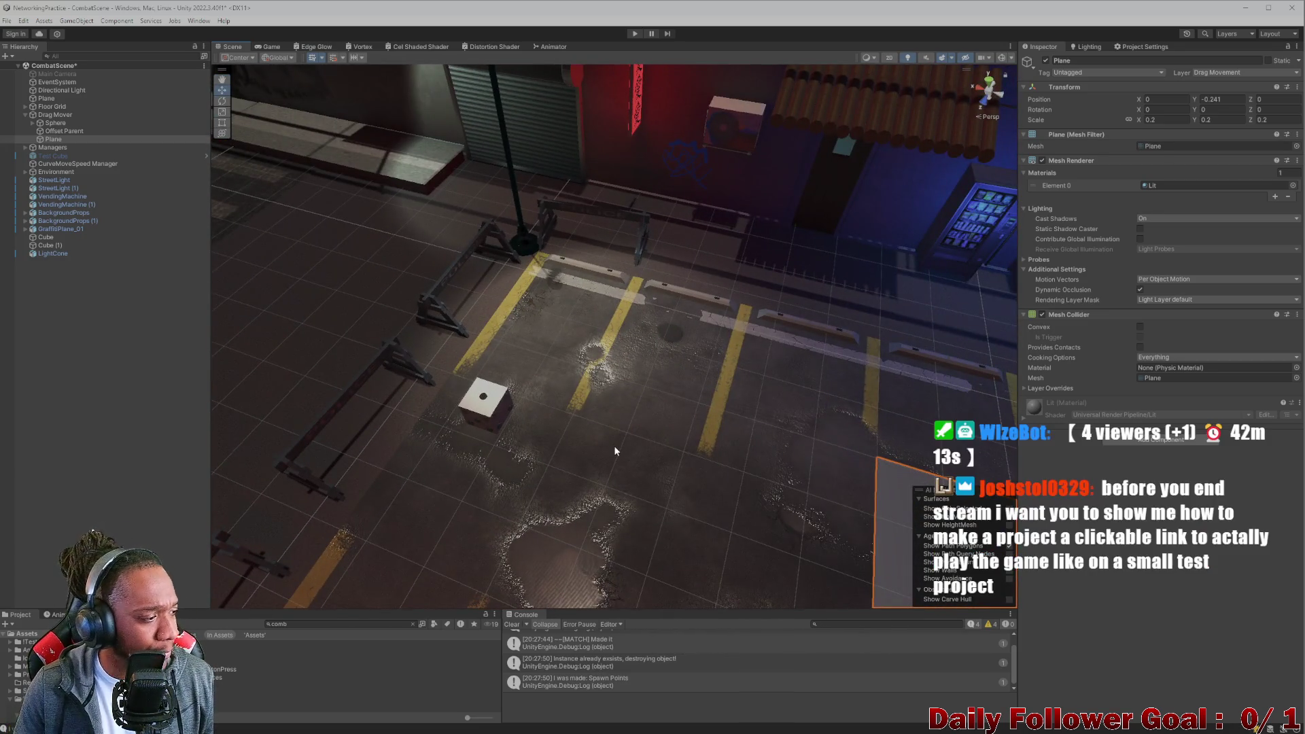
pyautogui.moveTo(491, 441); pyautogui.dragTo(481, 439)
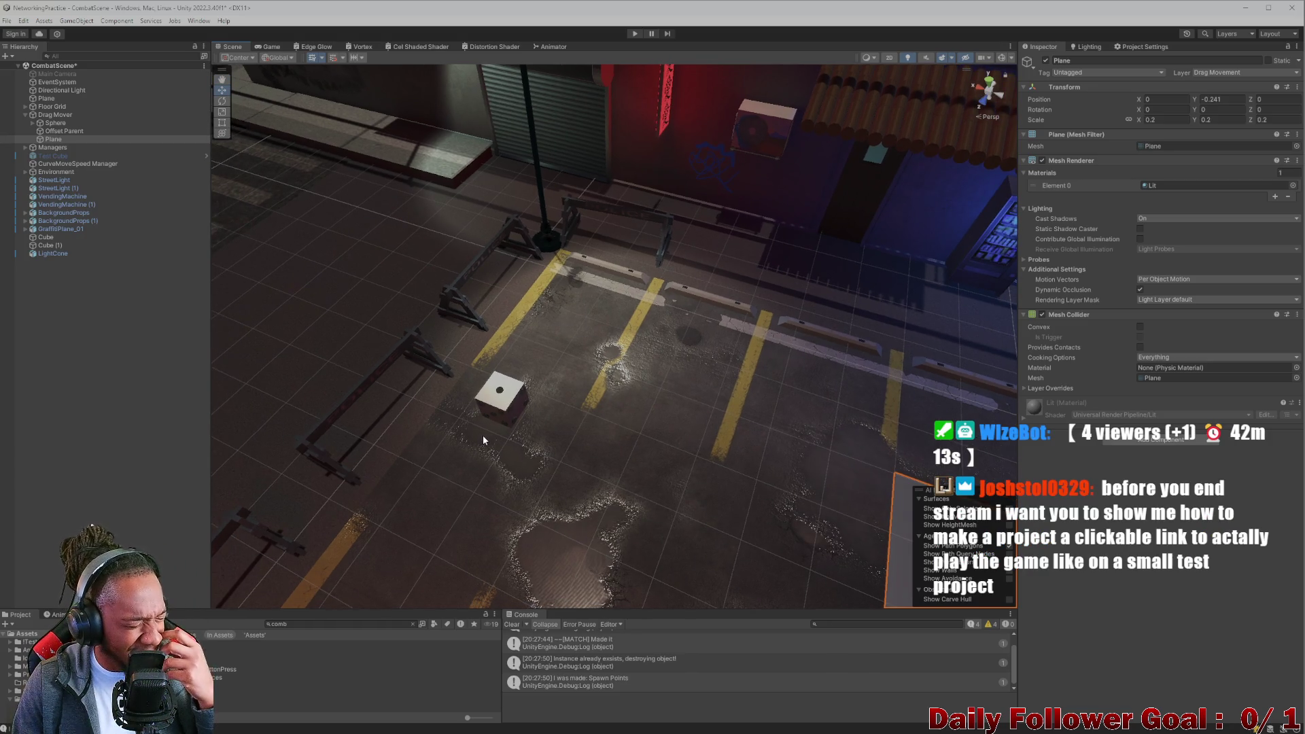
pyautogui.moveTo(482, 437)
pyautogui.mouseDown()
pyautogui.moveTo(514, 452)
pyautogui.moveTo(660, 456)
pyautogui.mouseUp()
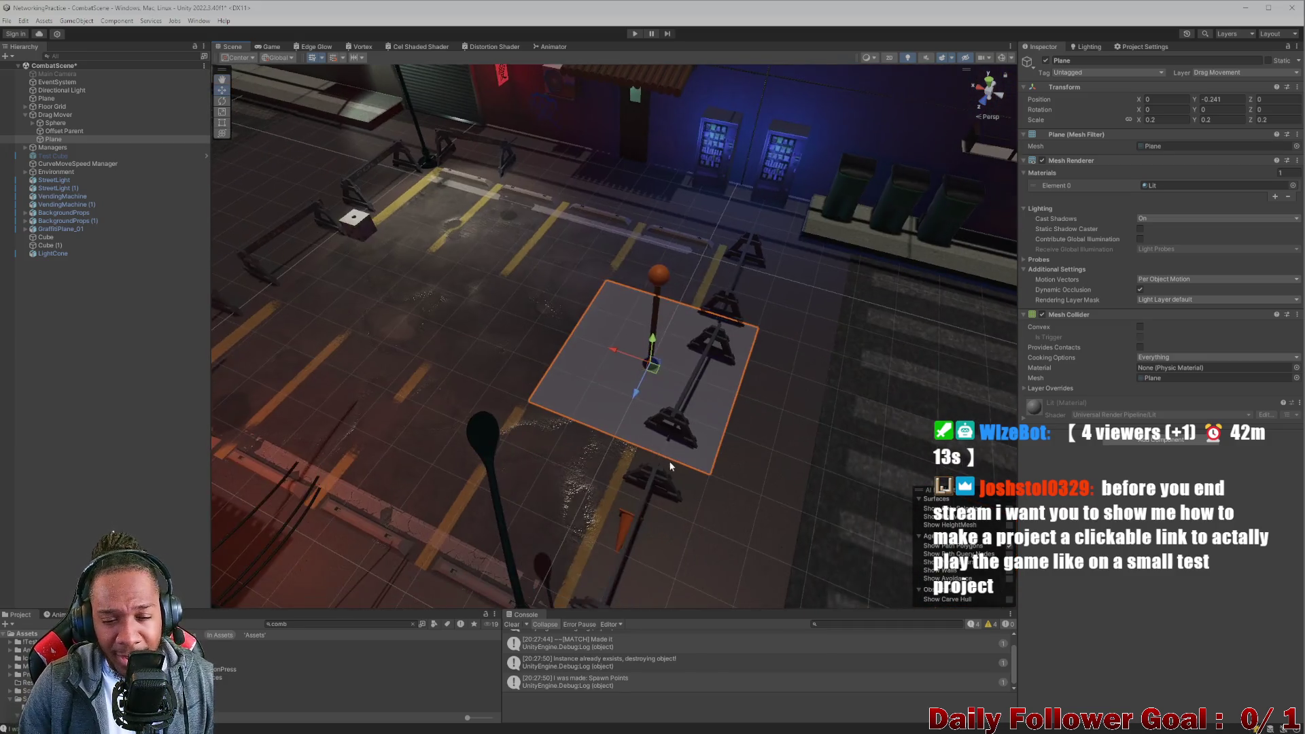
pyautogui.press('f')
pyautogui.scroll(-6, 519, 283)
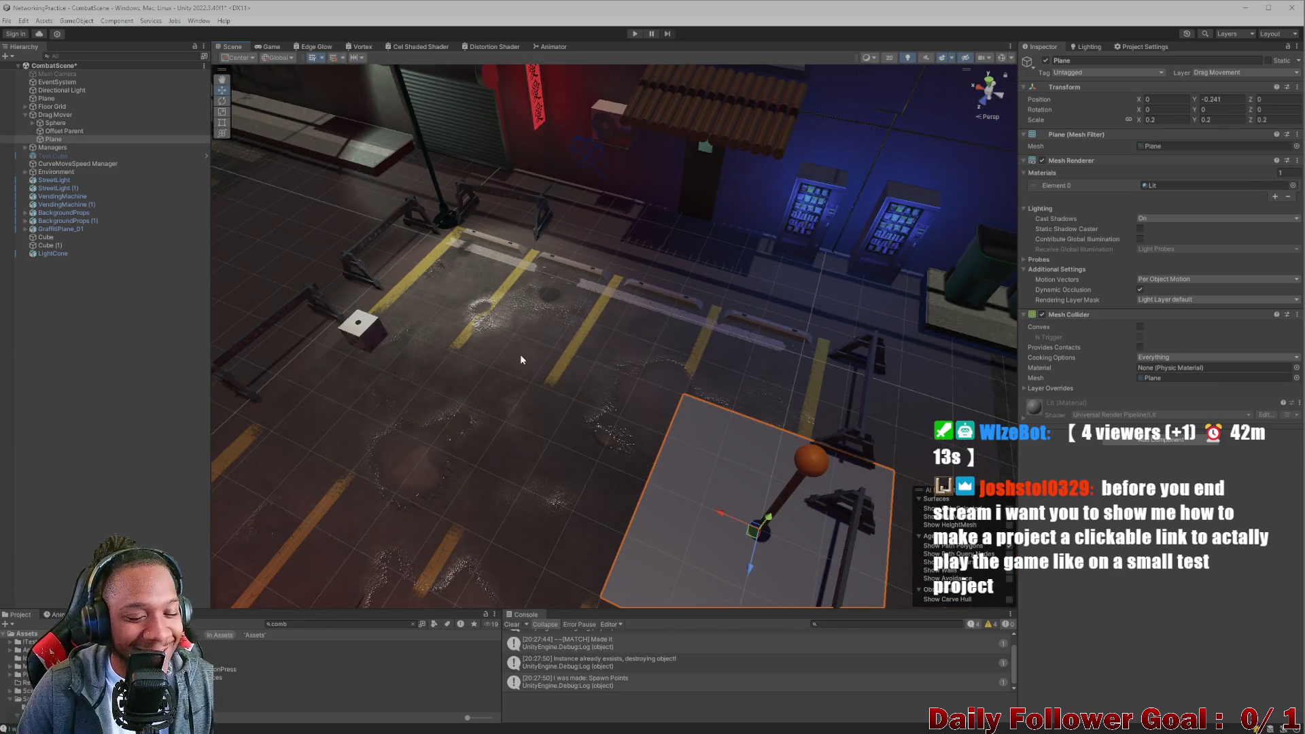
# Clear the Console log, inspect the Plane up close, and clear the Project search text.
pyautogui.click(512, 624)
pyautogui.moveTo(544, 603)
pyautogui.mouseDown()
pyautogui.moveTo(569, 601)
pyautogui.moveTo(535, 497)
pyautogui.mouseUp()
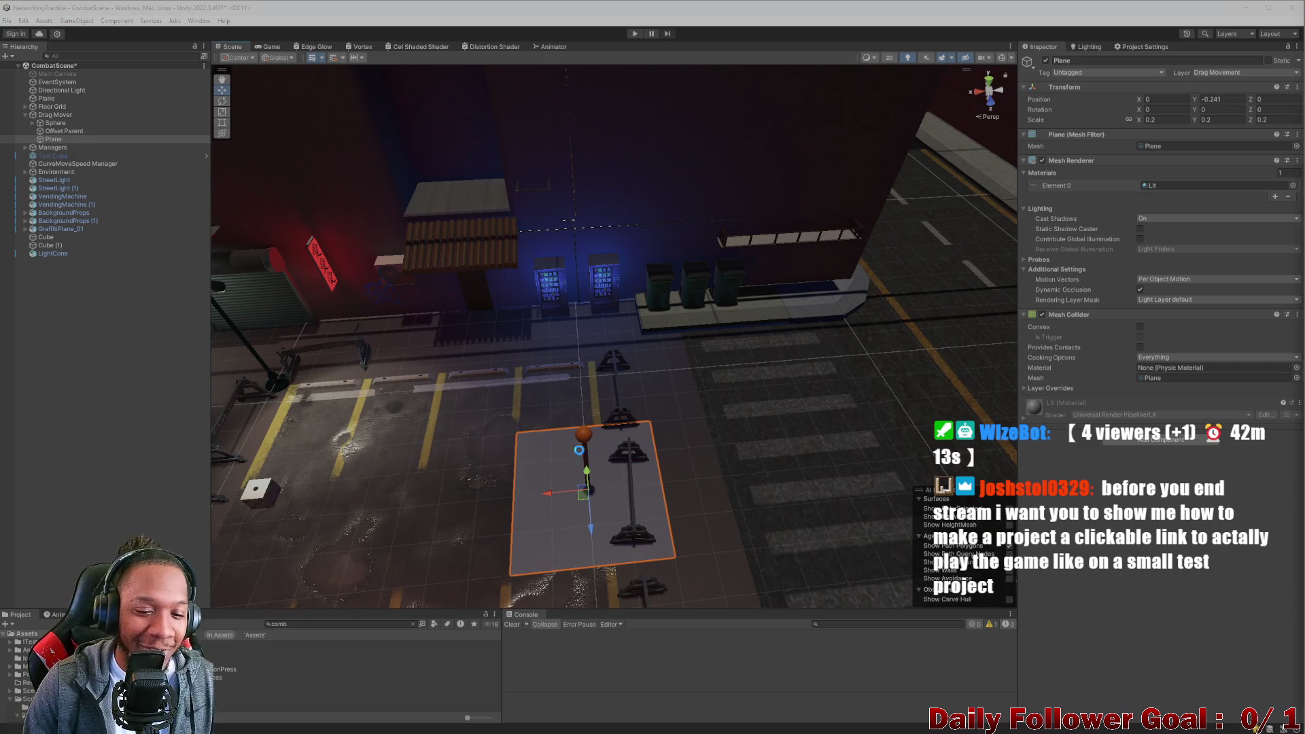
pyautogui.moveTo(747, 408); pyautogui.dragTo(578, 428)
pyautogui.scroll(5, 552, 439)
pyautogui.scroll(10, 552, 439)
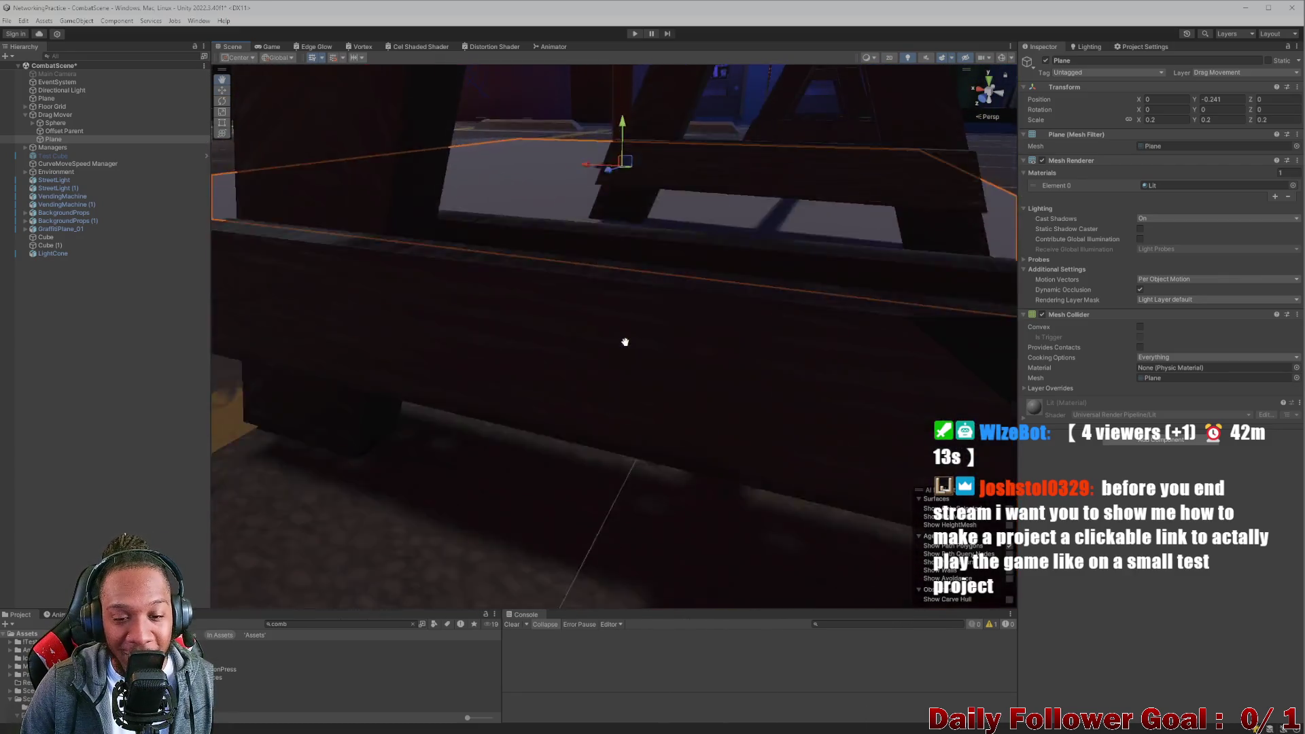
pyautogui.moveTo(626, 342)
pyautogui.mouseDown()
pyautogui.moveTo(623, 320)
pyautogui.moveTo(641, 347)
pyautogui.moveTo(591, 457)
pyautogui.moveTo(561, 484)
pyautogui.moveTo(671, 496)
pyautogui.moveTo(553, 484)
pyautogui.moveTo(533, 443)
pyautogui.moveTo(418, 401)
pyautogui.mouseUp()
pyautogui.press('f')
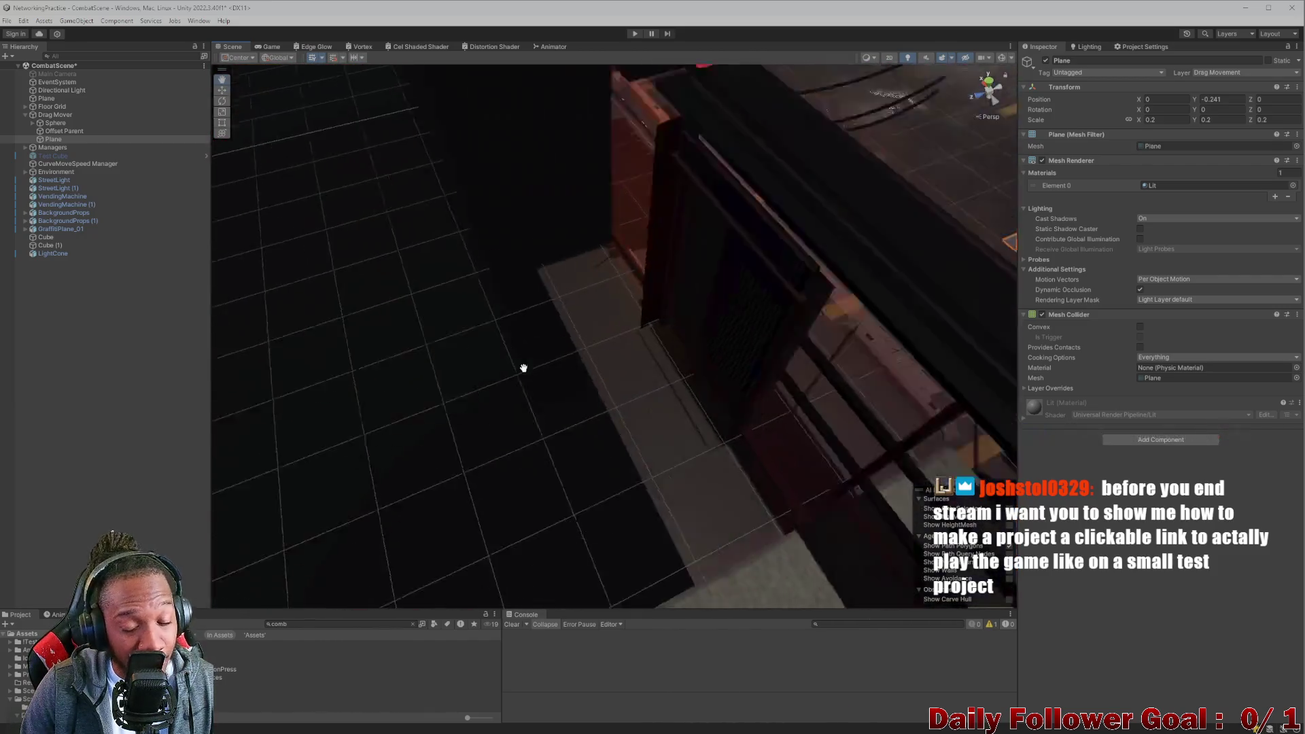
pyautogui.scroll(5, 505, 382)
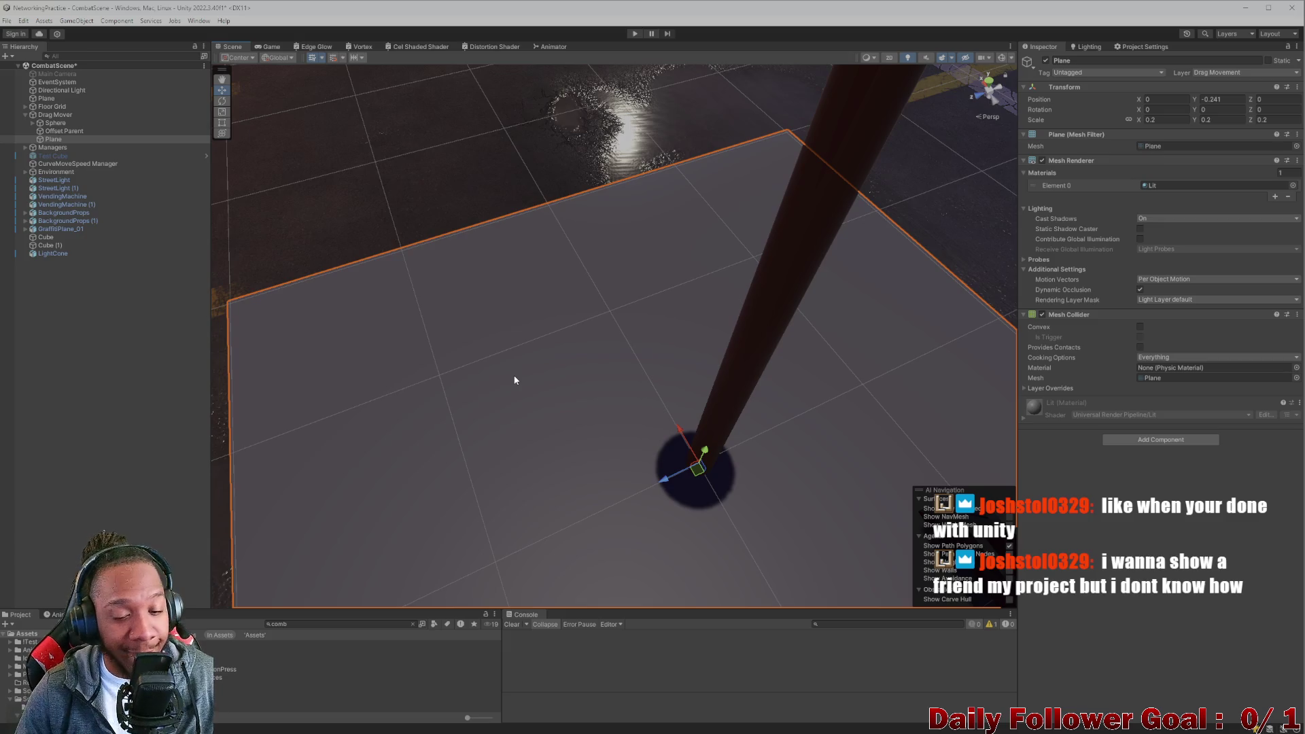
pyautogui.scroll(-5, 514, 380)
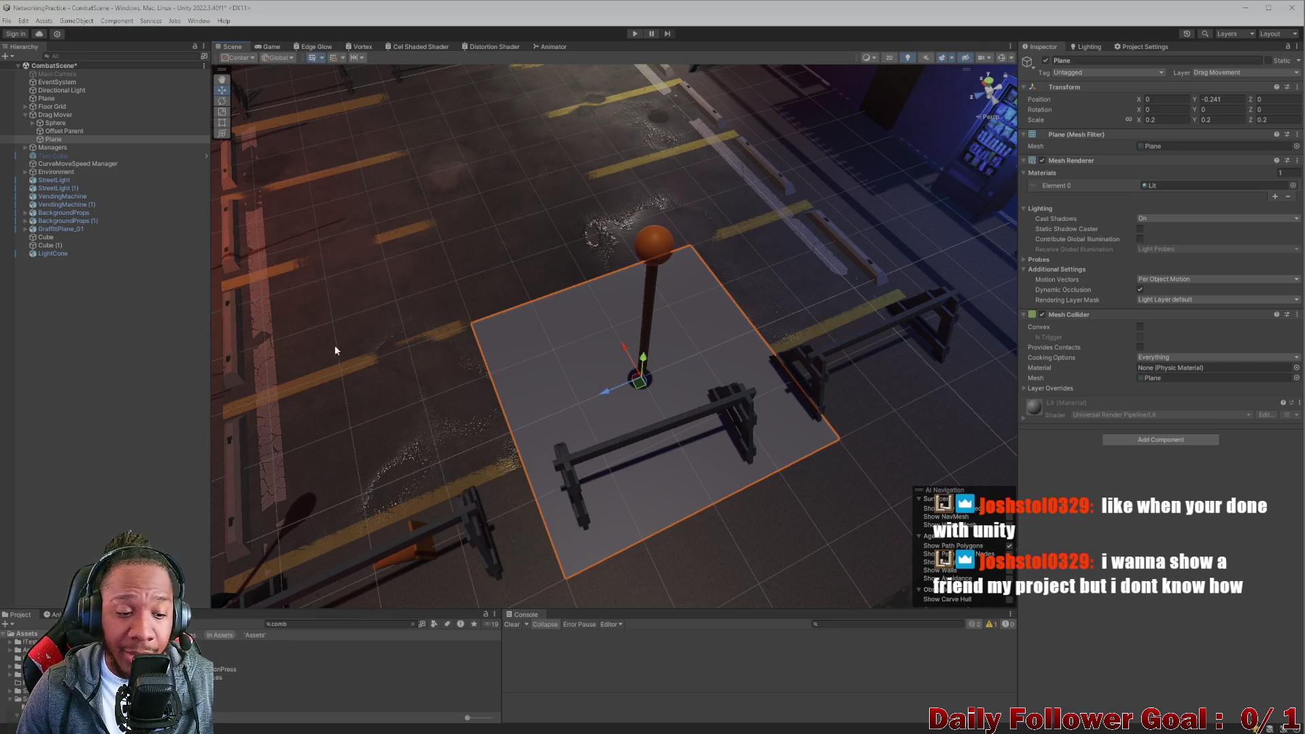
pyautogui.click(327, 625)
pyautogui.press('BackSpace')
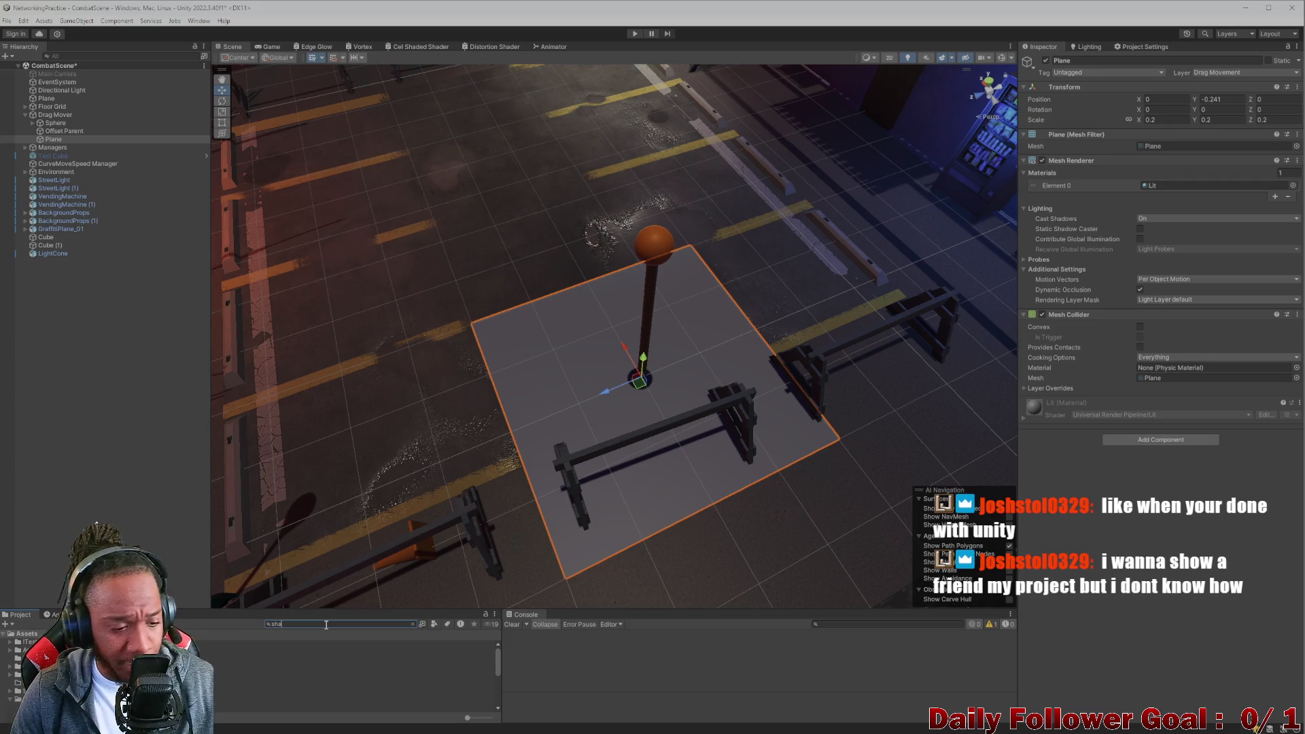
# Select the Shaders folder from the 'sha' search results, then drop a material onto the floor plane.
pyautogui.click(350, 660)
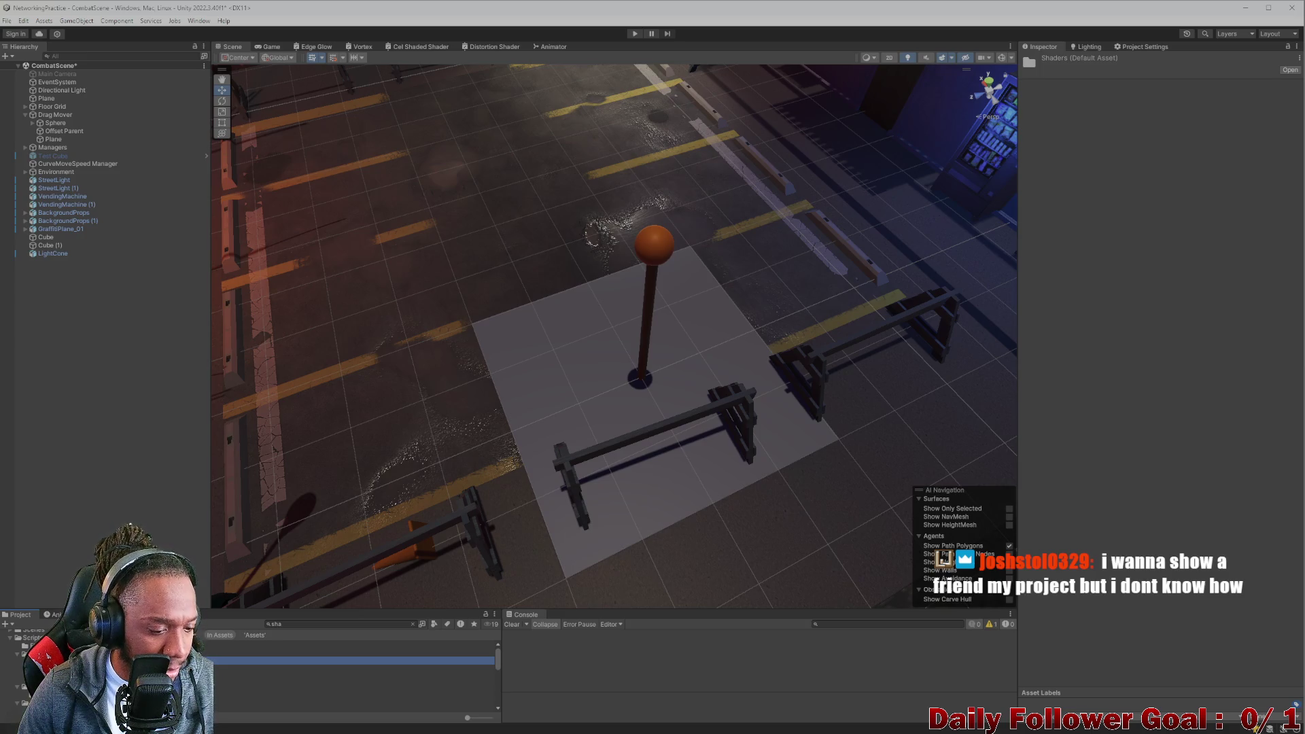
pyautogui.click(351, 652)
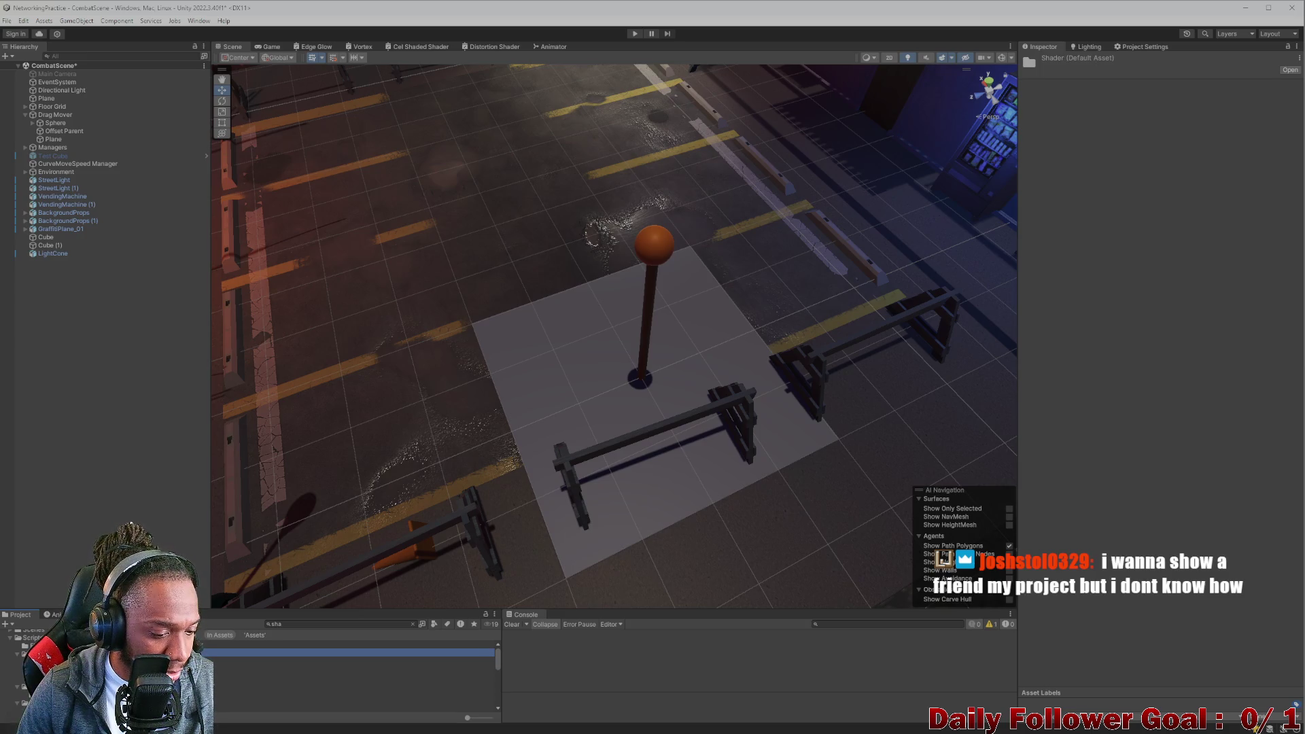
pyautogui.click(350, 669)
pyautogui.click(412, 624)
pyautogui.scroll(-3, 354, 673)
pyautogui.scroll(2, 353, 673)
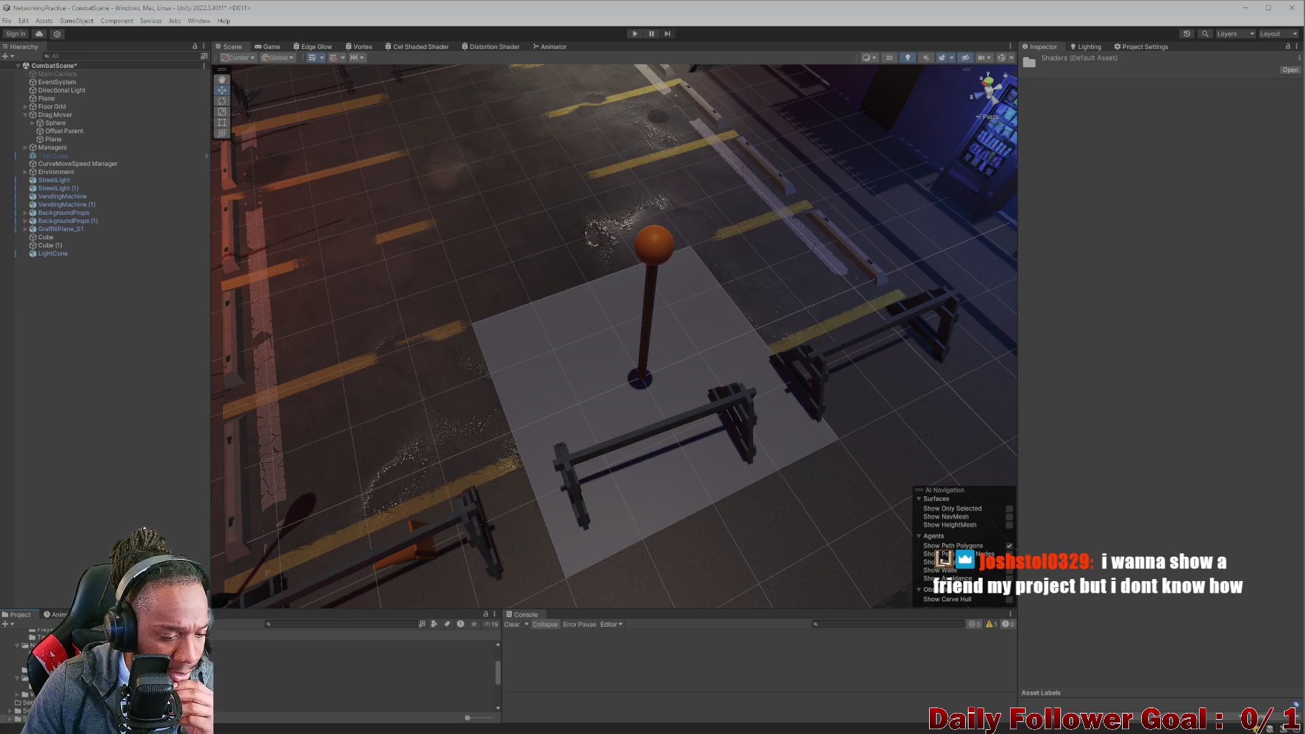
pyautogui.scroll(1, 353, 673)
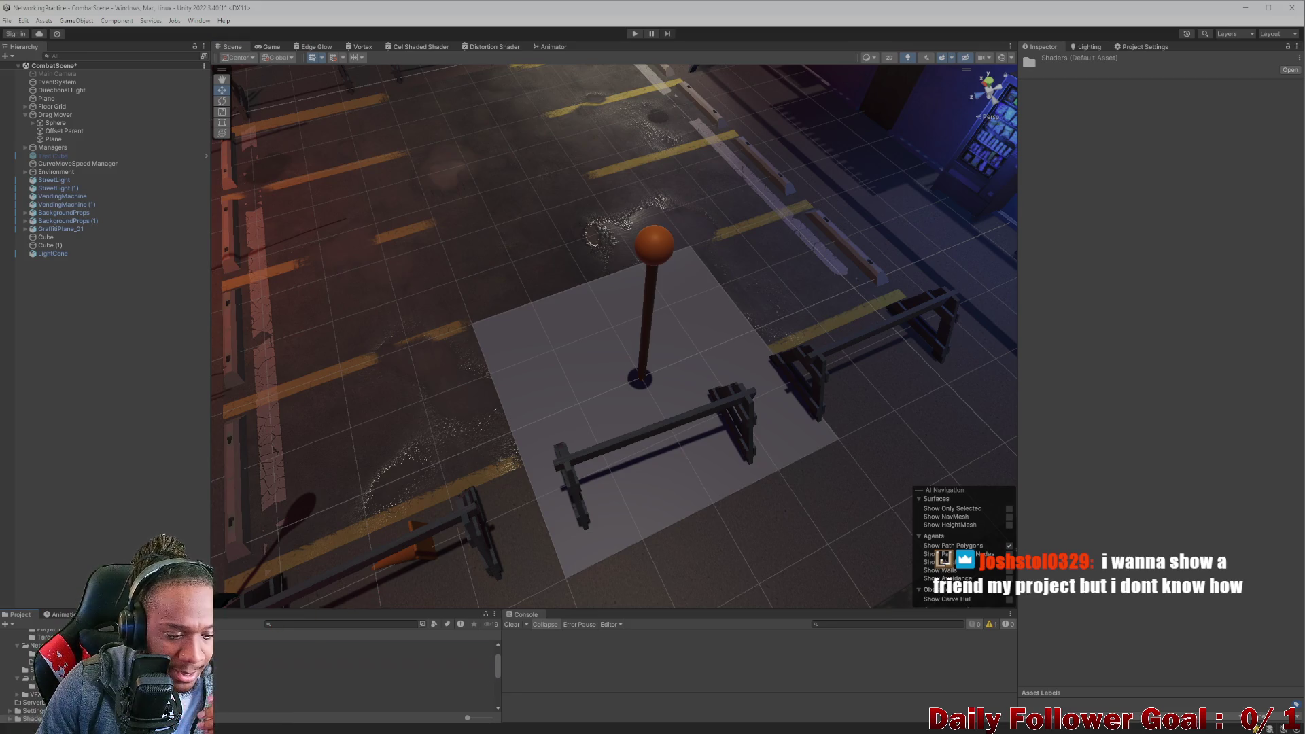
pyautogui.scroll(-2, 353, 673)
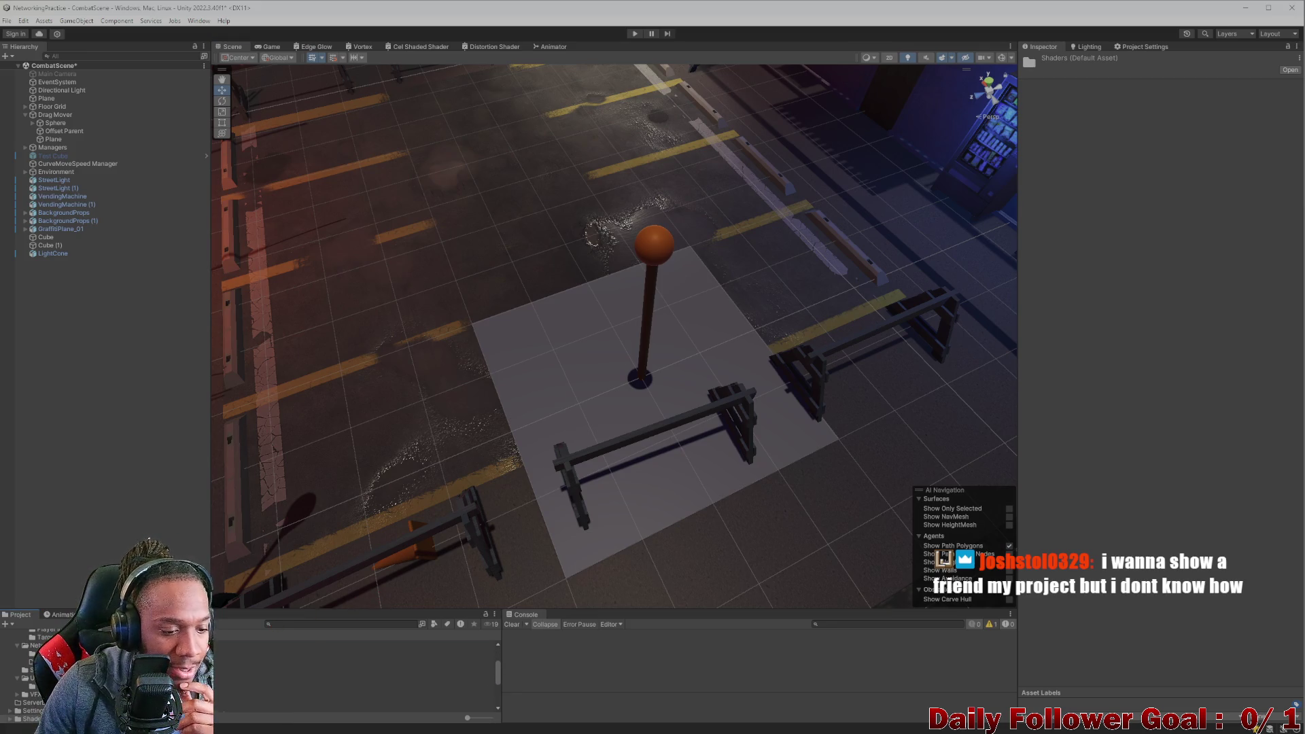
pyautogui.moveTo(353, 670)
pyautogui.mouseDown()
pyautogui.moveTo(667, 378)
pyautogui.moveTo(646, 388)
pyautogui.mouseUp()
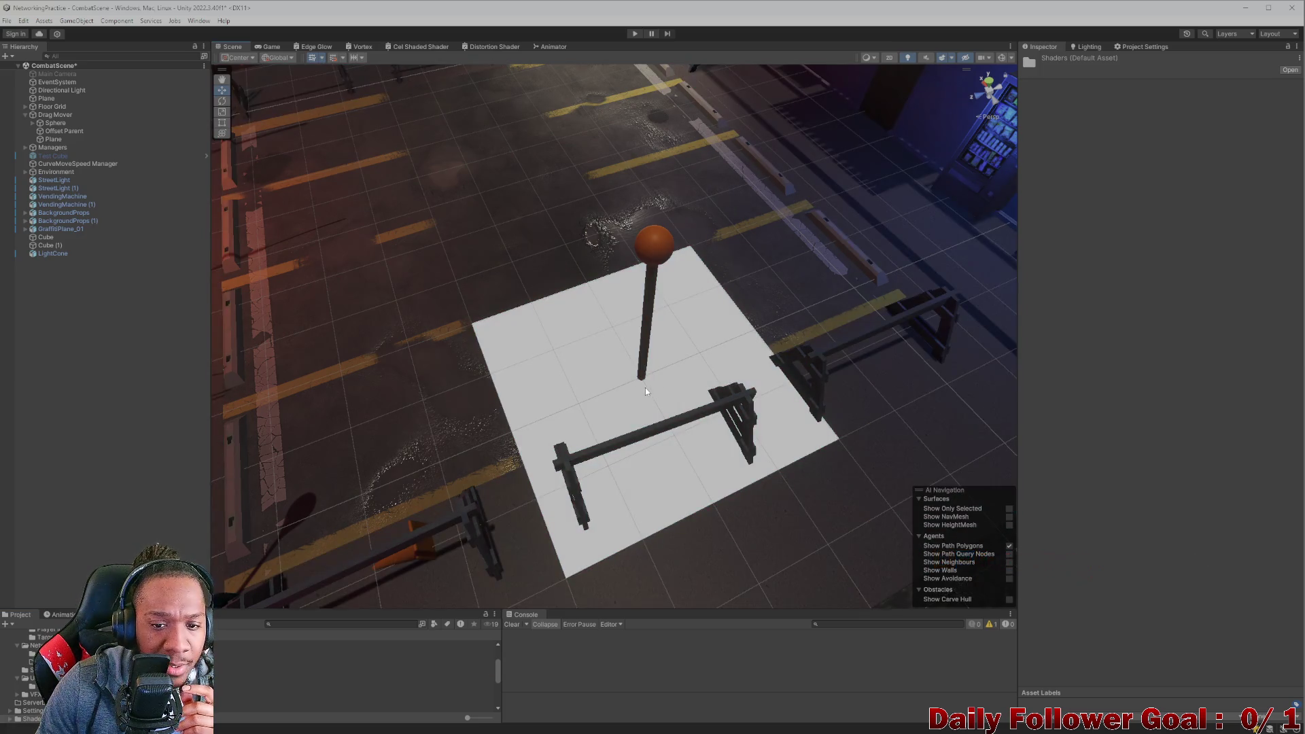
# Drag the cyan animated noise material onto the plane beneath the Drag Mover pole.
pyautogui.moveTo(374, 681)
pyautogui.mouseDown()
pyautogui.moveTo(471, 416)
pyautogui.moveTo(651, 288)
pyautogui.moveTo(758, 292)
pyautogui.moveTo(652, 358)
pyautogui.moveTo(622, 343)
pyautogui.mouseUp()
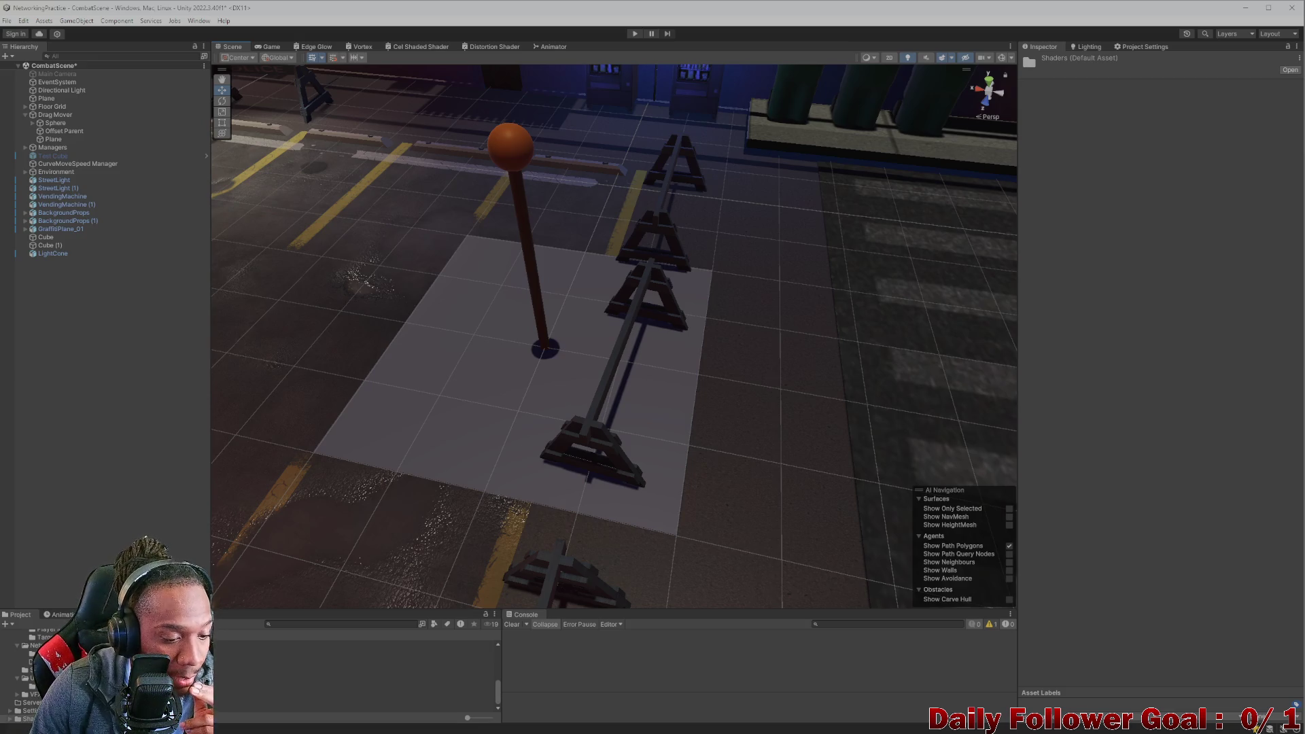
pyautogui.moveTo(285, 660); pyautogui.dragTo(433, 440)
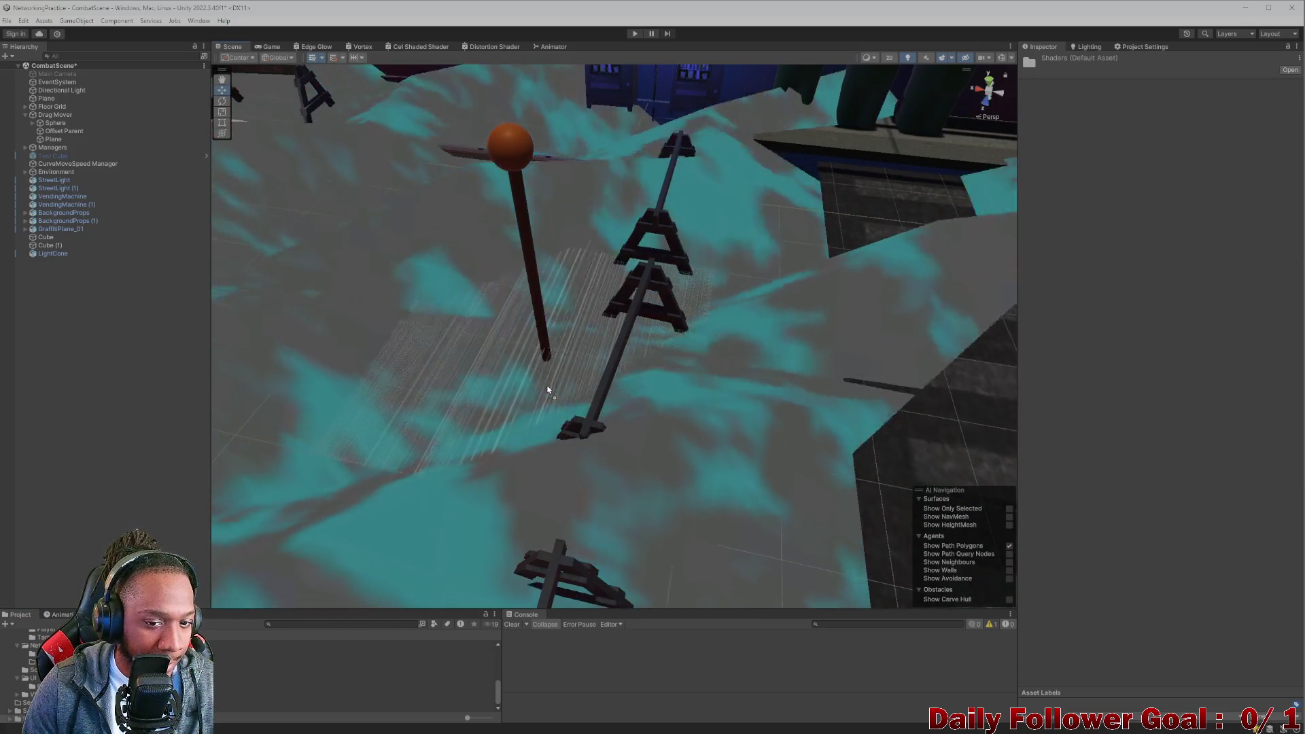
pyautogui.scroll(-10, 560, 388)
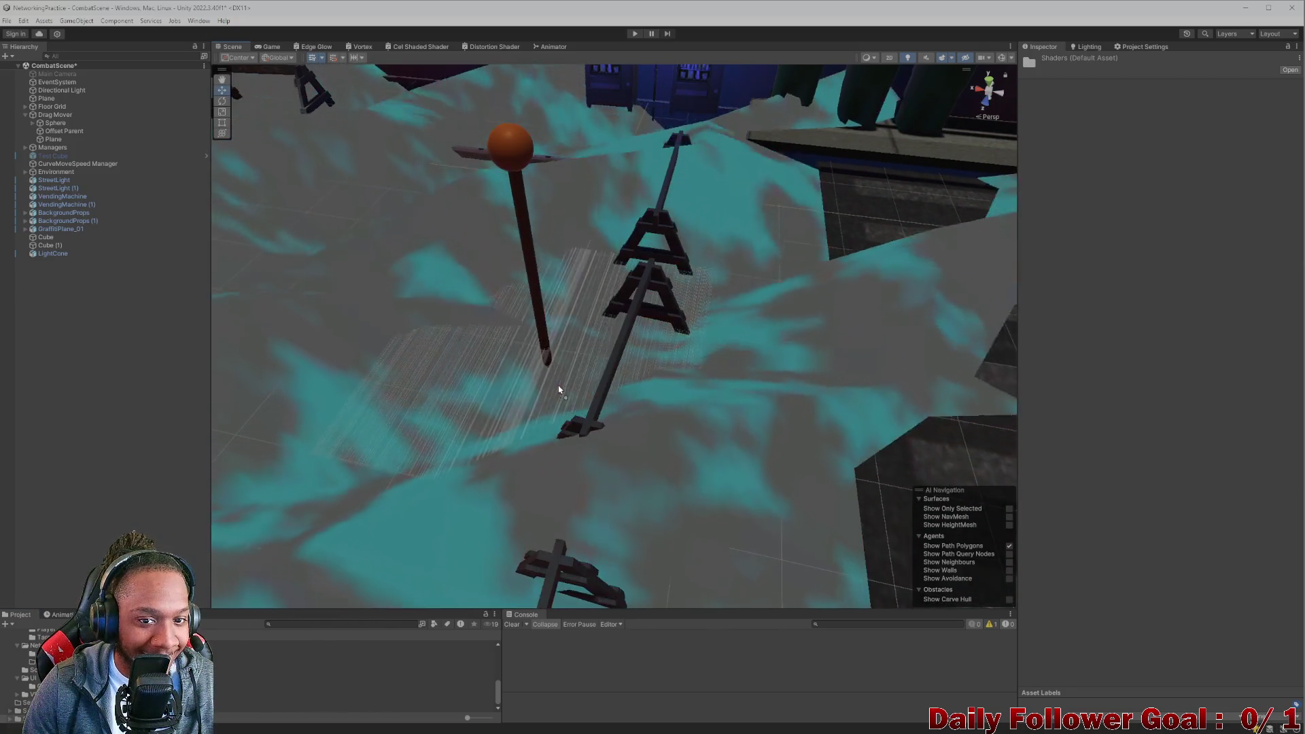
pyautogui.scroll(15, 586, 362)
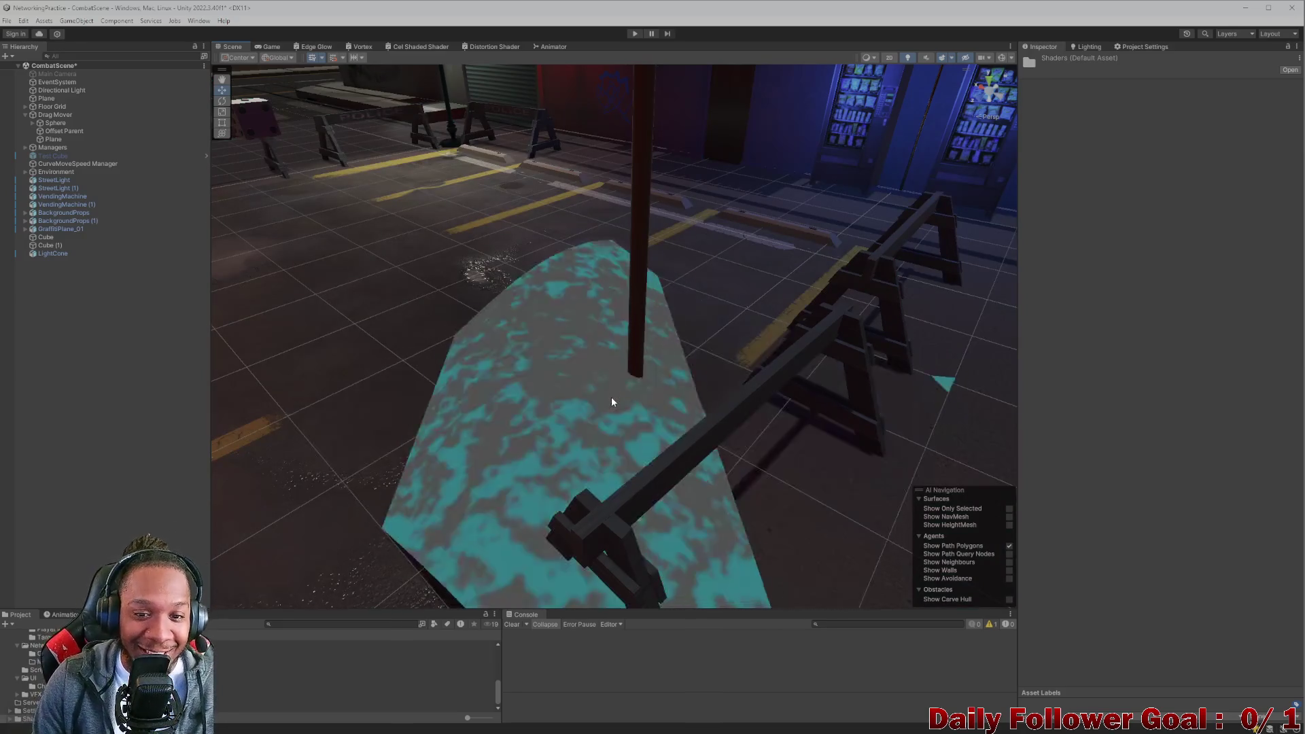
pyautogui.scroll(-10, 382, 441)
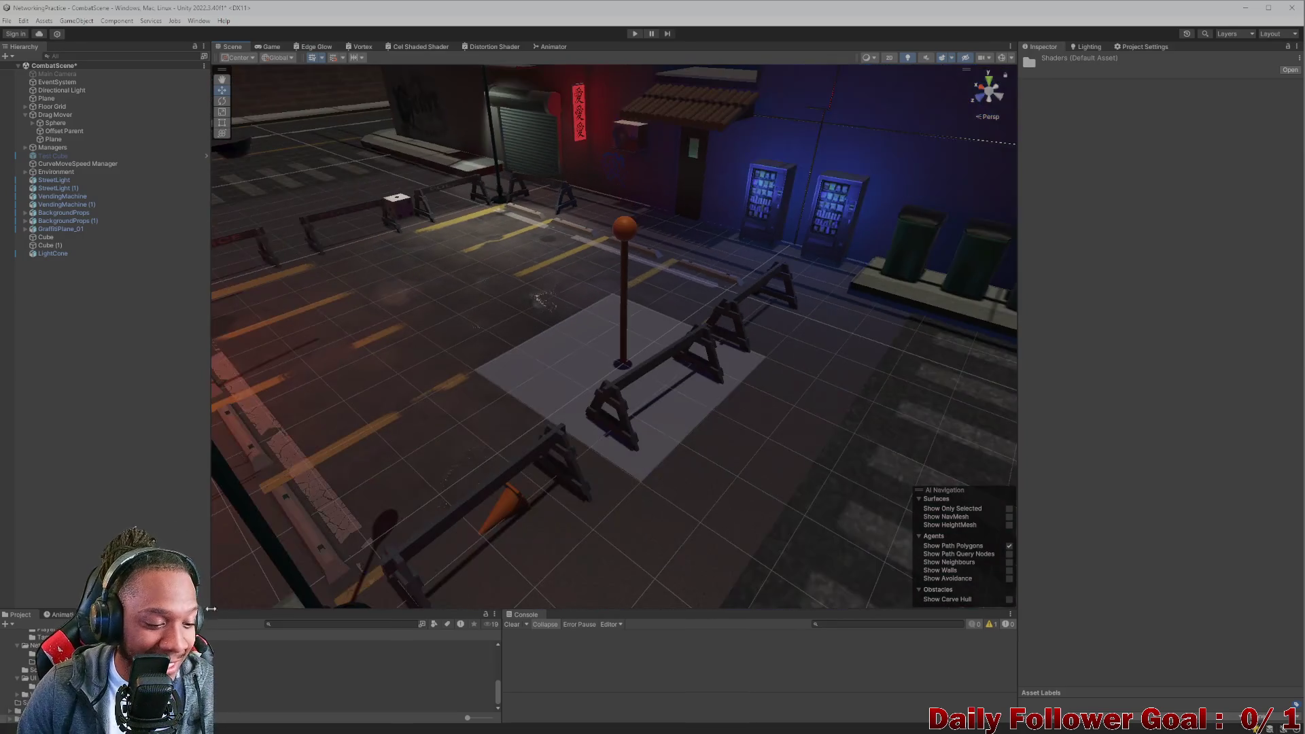
pyautogui.scroll(10, 519, 452)
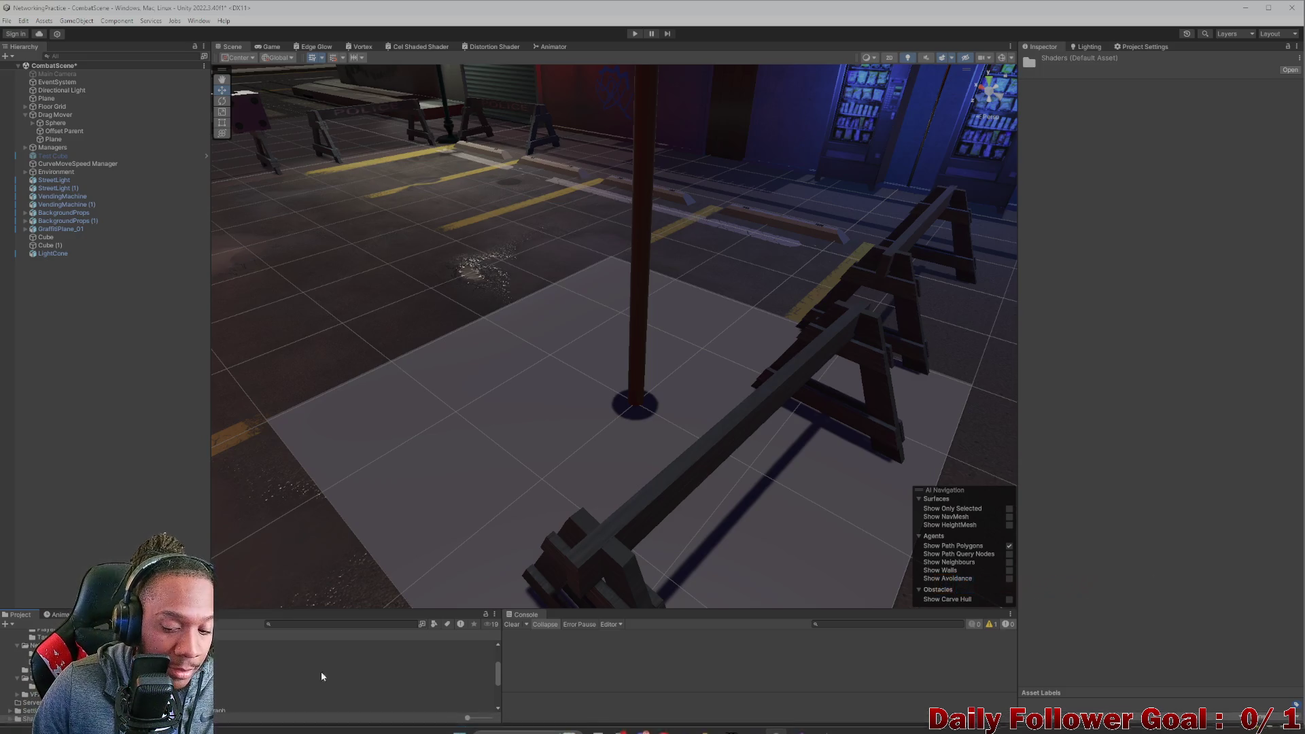
# Try another material on the floor plane, then undo the change.
pyautogui.scroll(-2, 266, 673)
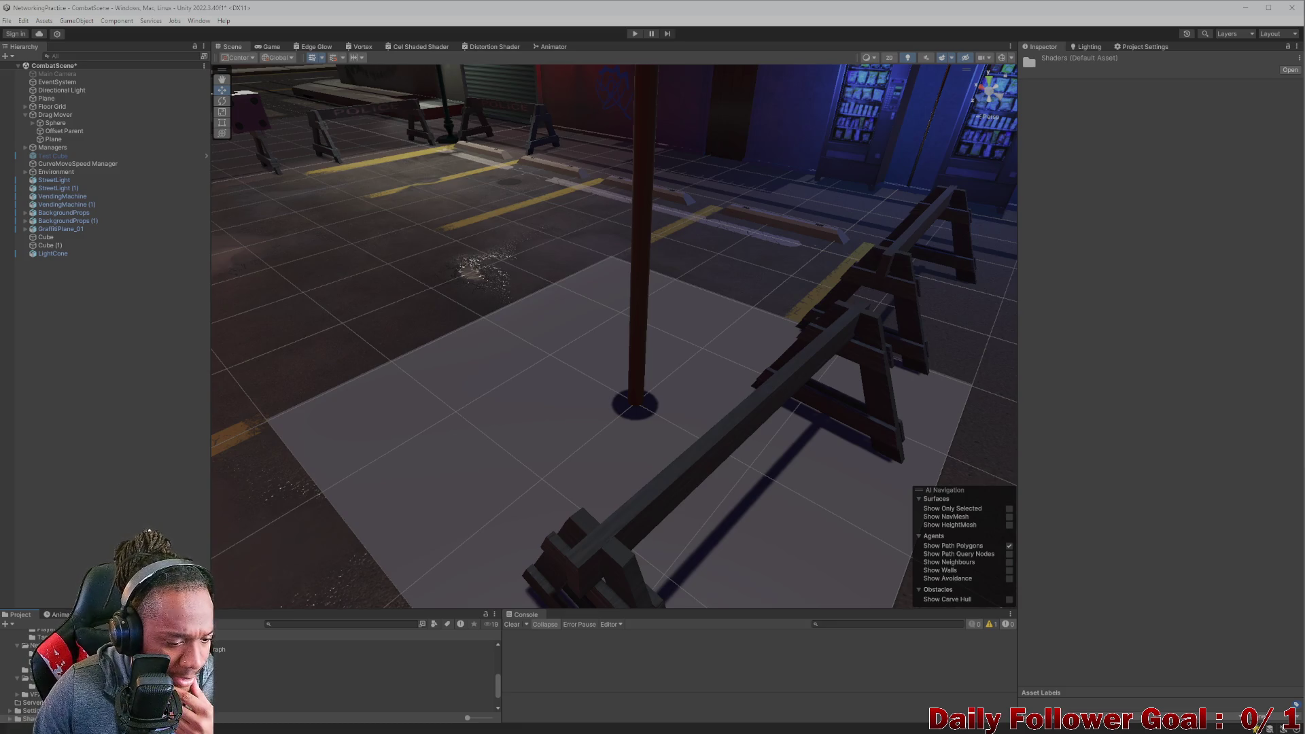
pyautogui.moveTo(272, 649); pyautogui.dragTo(421, 533)
pyautogui.hotkey('ctrl', 'z')
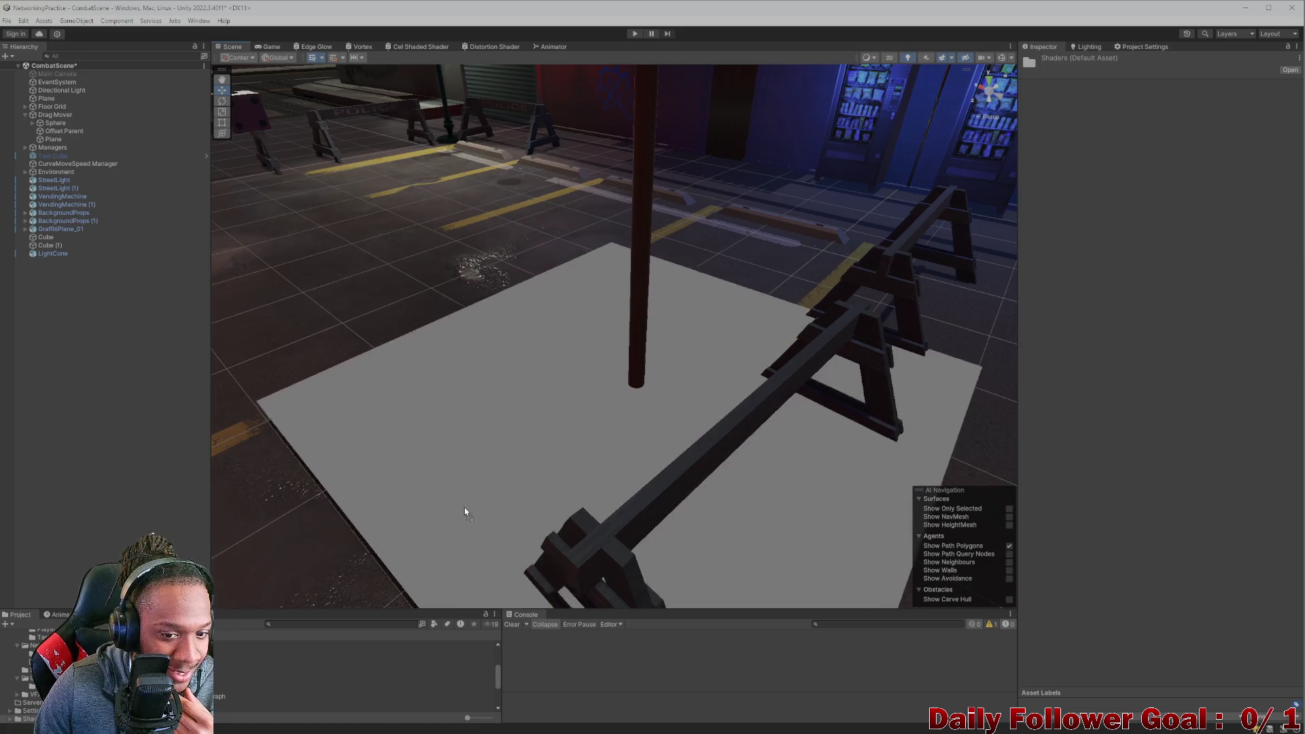
pyautogui.scroll(-5, 458, 516)
pyautogui.scroll(5, 528, 361)
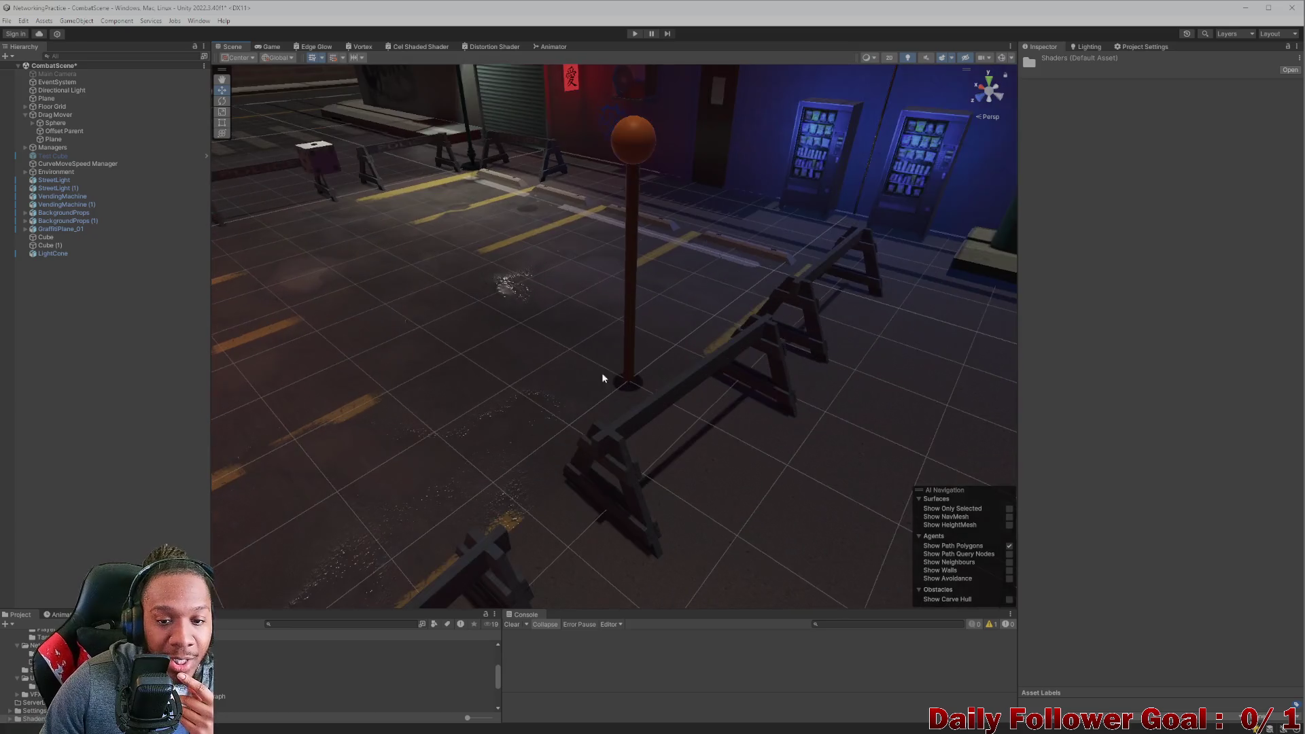
pyautogui.scroll(-2, 539, 408)
# From the Materials folder, apply Shader Graphs_New Shader Graph to the Drag Mover plane.
pyautogui.moveTo(539, 407)
pyautogui.mouseDown()
pyautogui.moveTo(578, 400)
pyautogui.moveTo(595, 446)
pyautogui.moveTo(583, 431)
pyautogui.moveTo(583, 457)
pyautogui.mouseUp()
pyautogui.scroll(5, 577, 401)
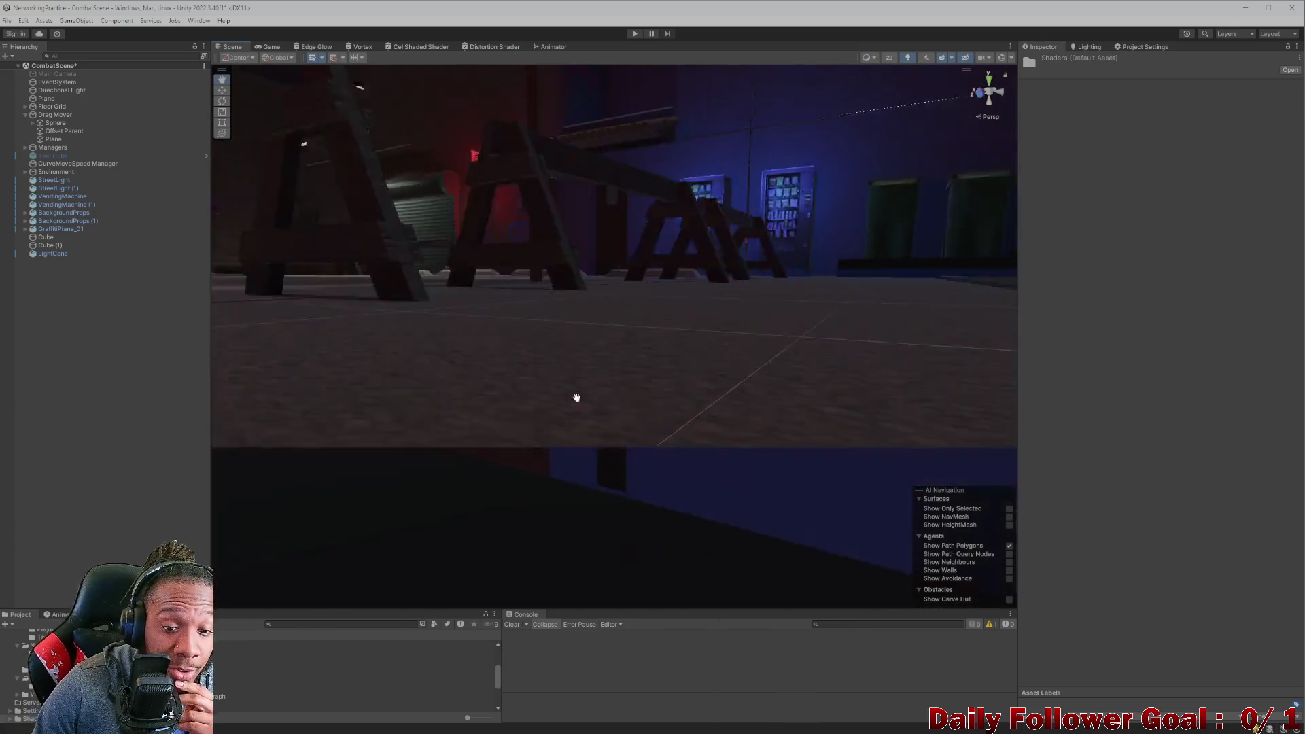
pyautogui.scroll(-4, 577, 401)
pyautogui.scroll(5, 556, 419)
pyautogui.scroll(-8, 557, 413)
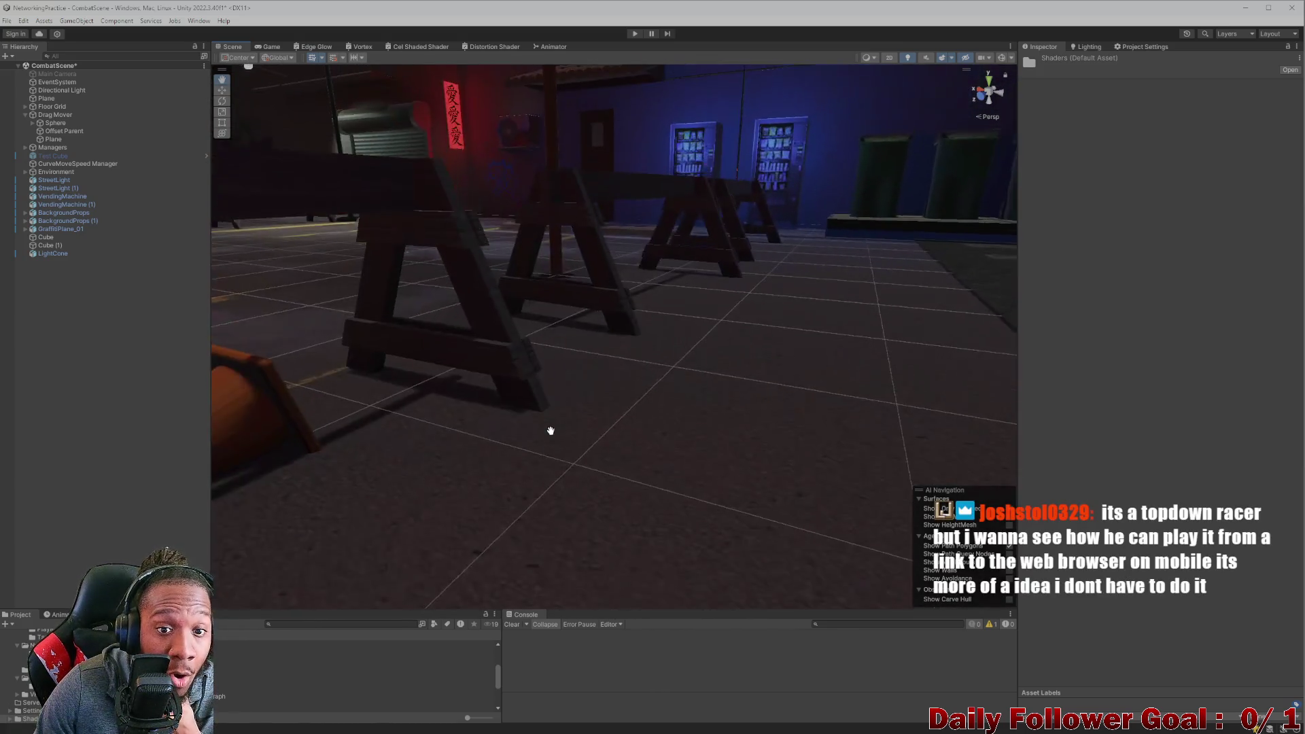
pyautogui.scroll(3, 459, 470)
pyautogui.scroll(2, 460, 470)
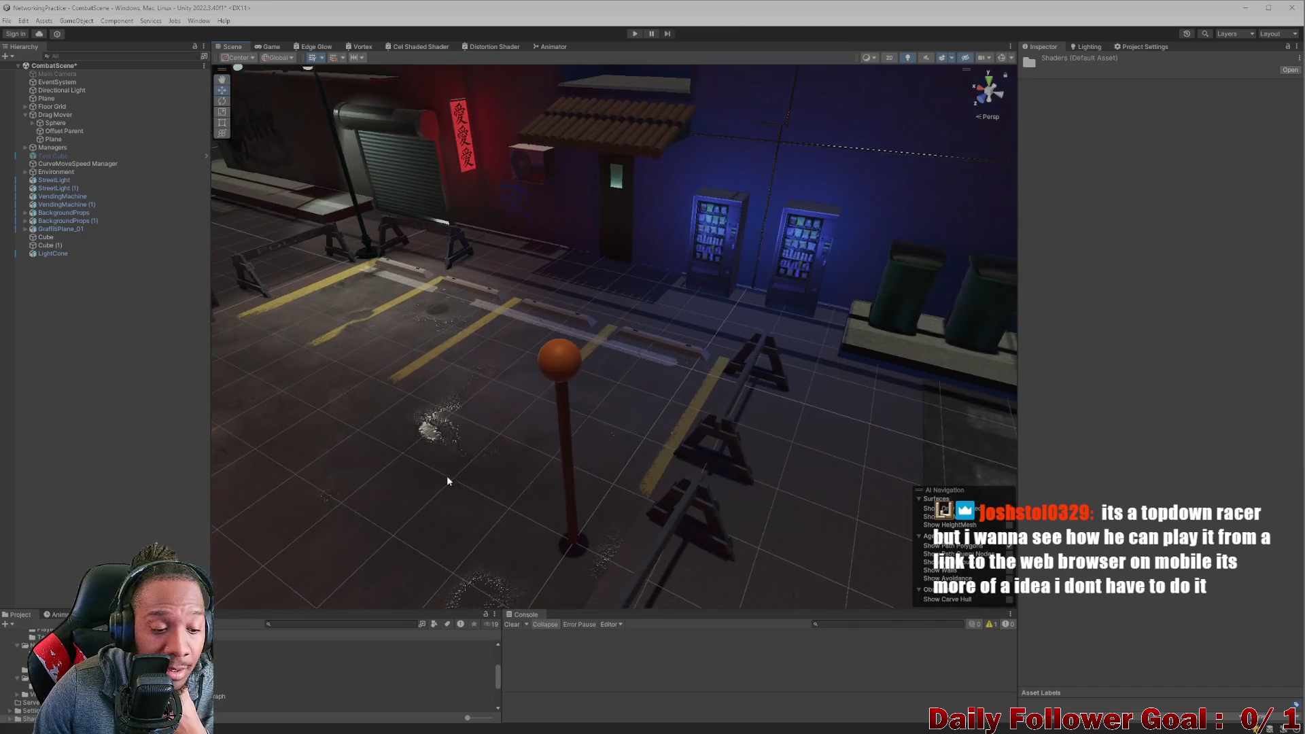
pyautogui.scroll(3, 446, 476)
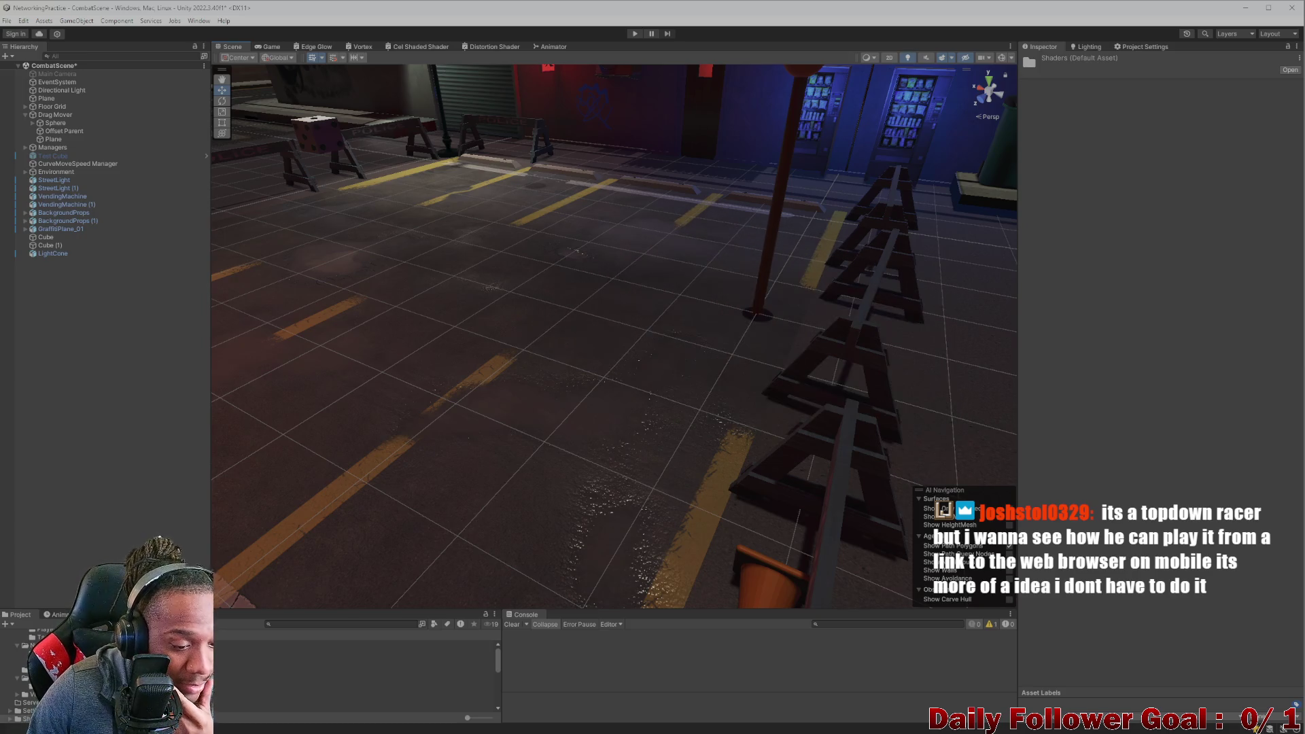
pyautogui.click(353, 653)
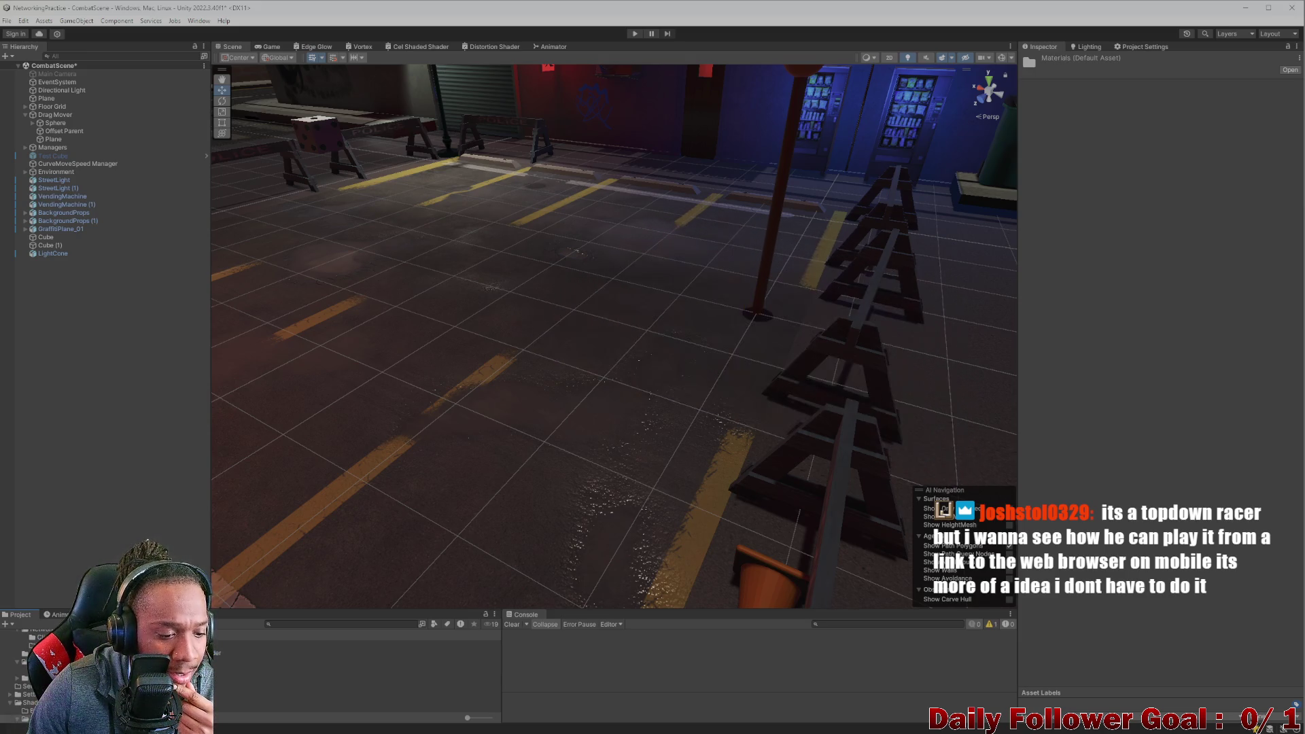
pyautogui.moveTo(680, 353)
pyautogui.mouseDown()
pyautogui.moveTo(675, 379)
pyautogui.moveTo(708, 343)
pyautogui.moveTo(771, 337)
pyautogui.mouseUp()
pyautogui.moveTo(567, 602); pyautogui.dragTo(572, 476)
pyautogui.moveTo(724, 380)
pyautogui.mouseDown()
pyautogui.moveTo(777, 323)
pyautogui.moveTo(764, 340)
pyautogui.mouseUp()
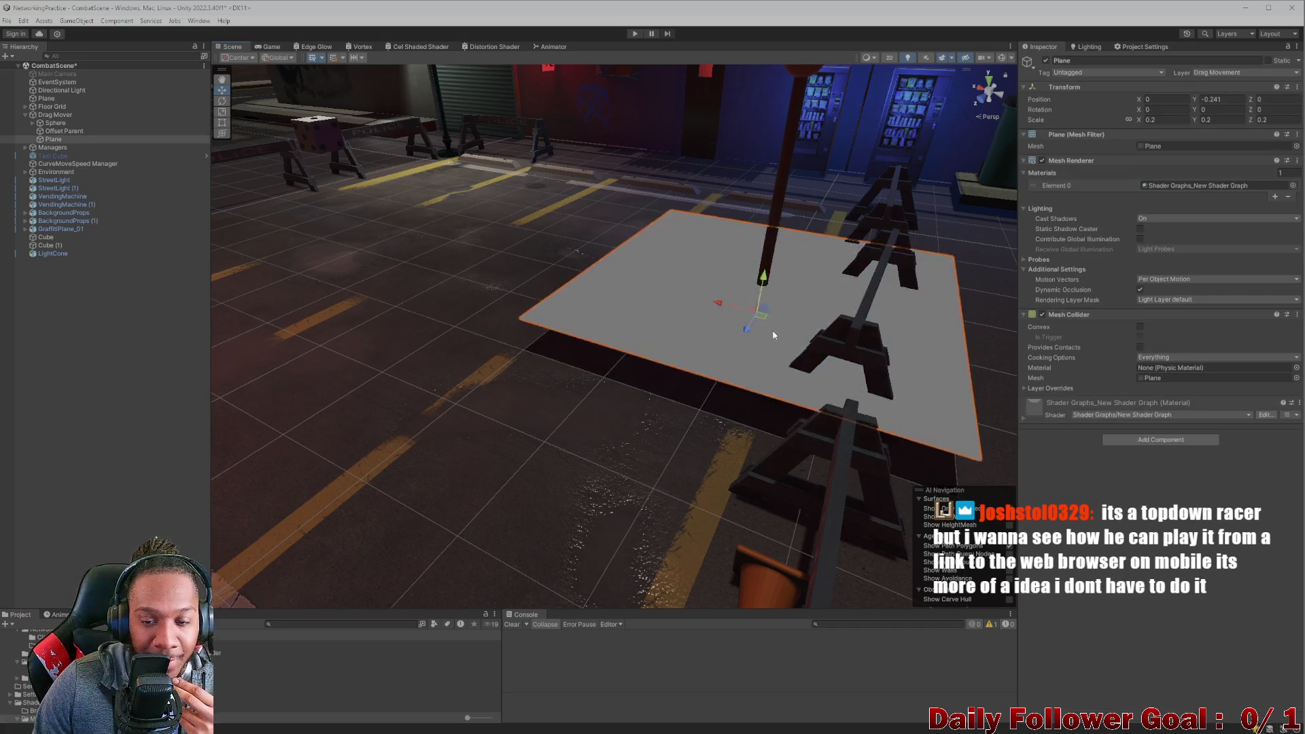
# Set the plane's Mesh Renderer Element 0 material to None so it renders magenta.
pyautogui.click(1293, 185)
pyautogui.click(1252, 230)
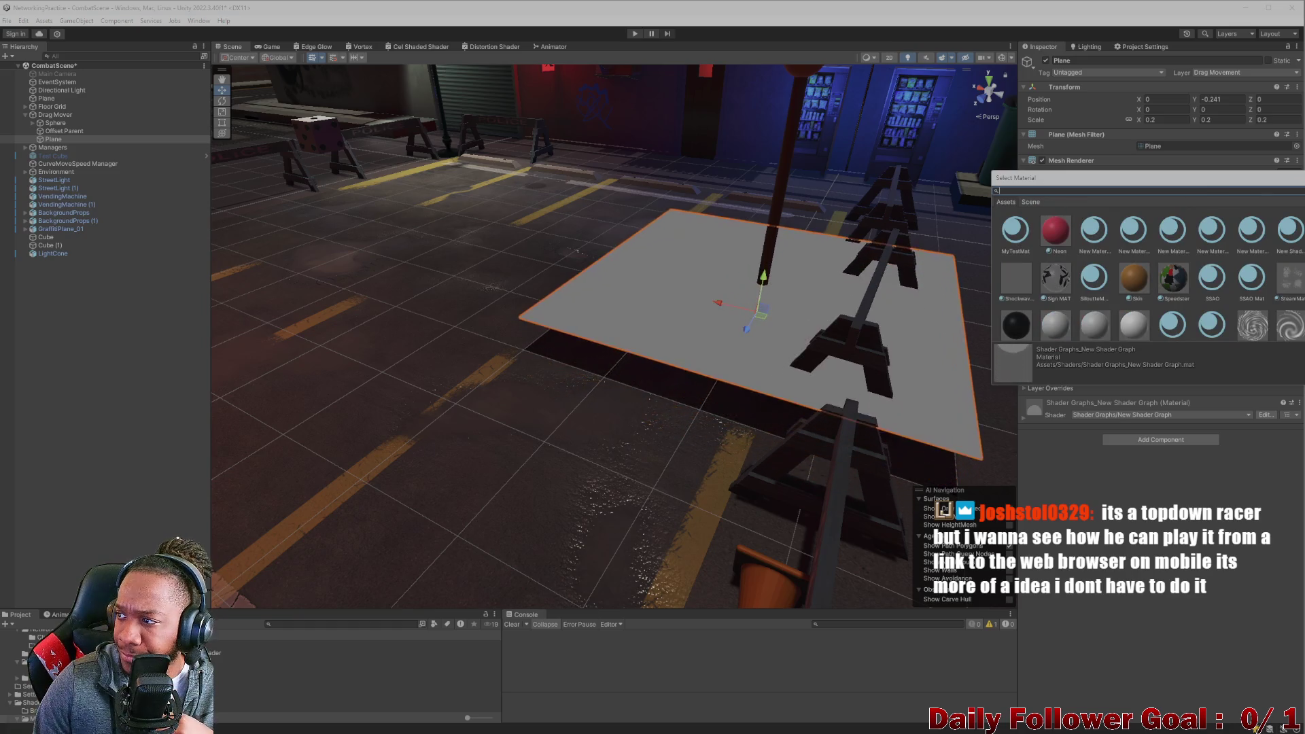
pyautogui.press('Escape')
pyautogui.click(1284, 190)
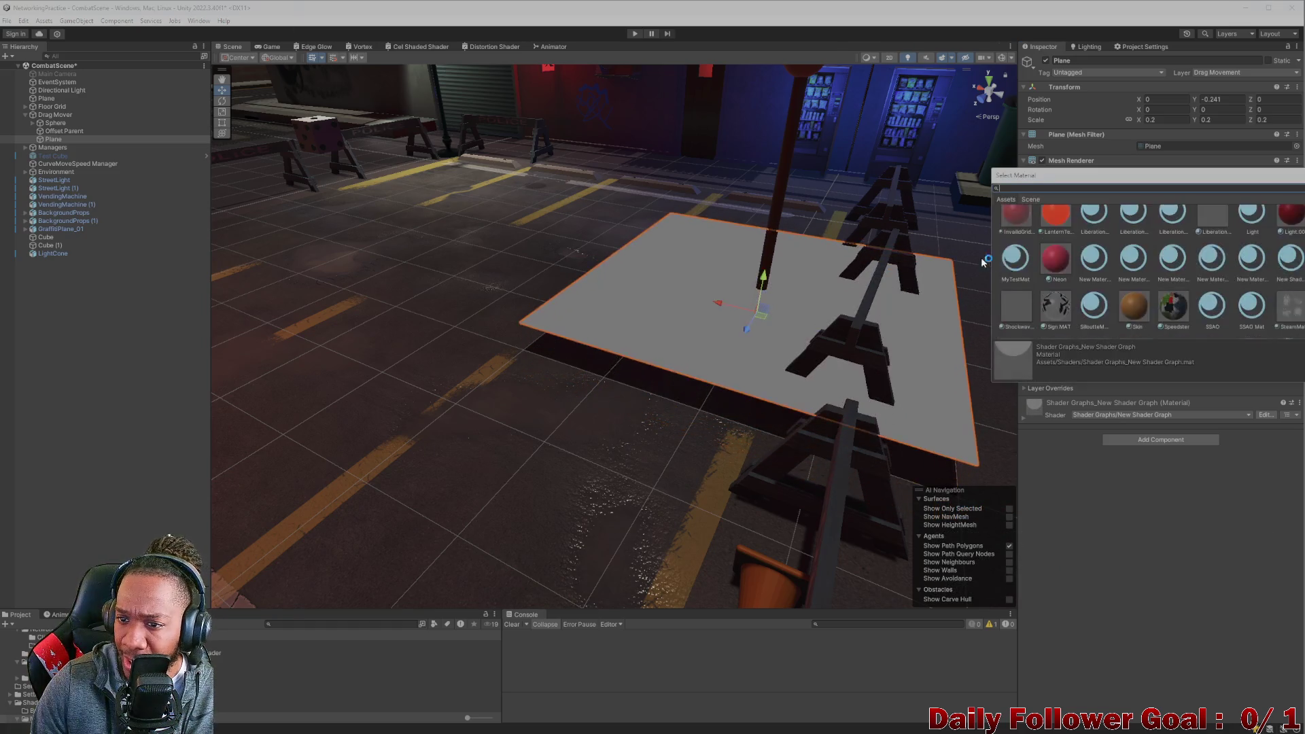
pyautogui.click(1017, 234)
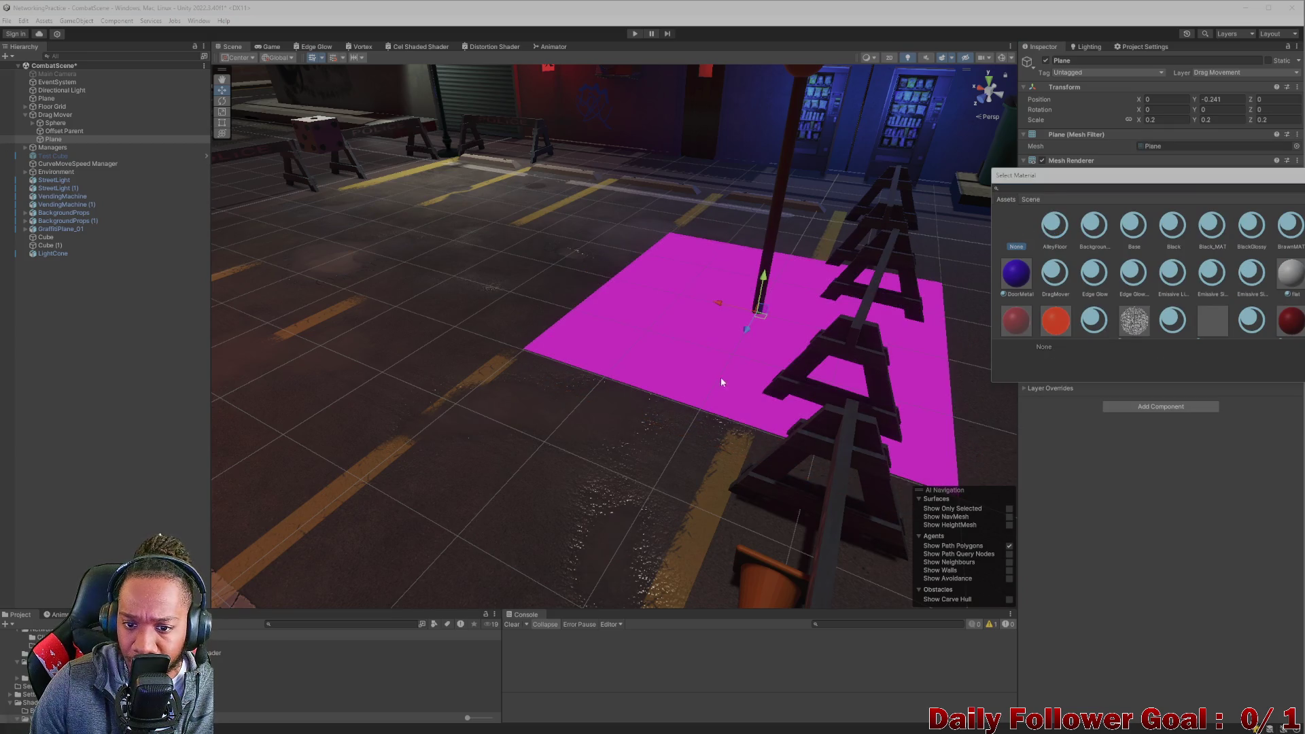
pyautogui.click(601, 382)
pyautogui.moveTo(314, 565)
pyautogui.mouseDown()
pyautogui.moveTo(793, 314)
pyautogui.moveTo(788, 333)
pyautogui.moveTo(378, 697)
pyautogui.mouseUp()
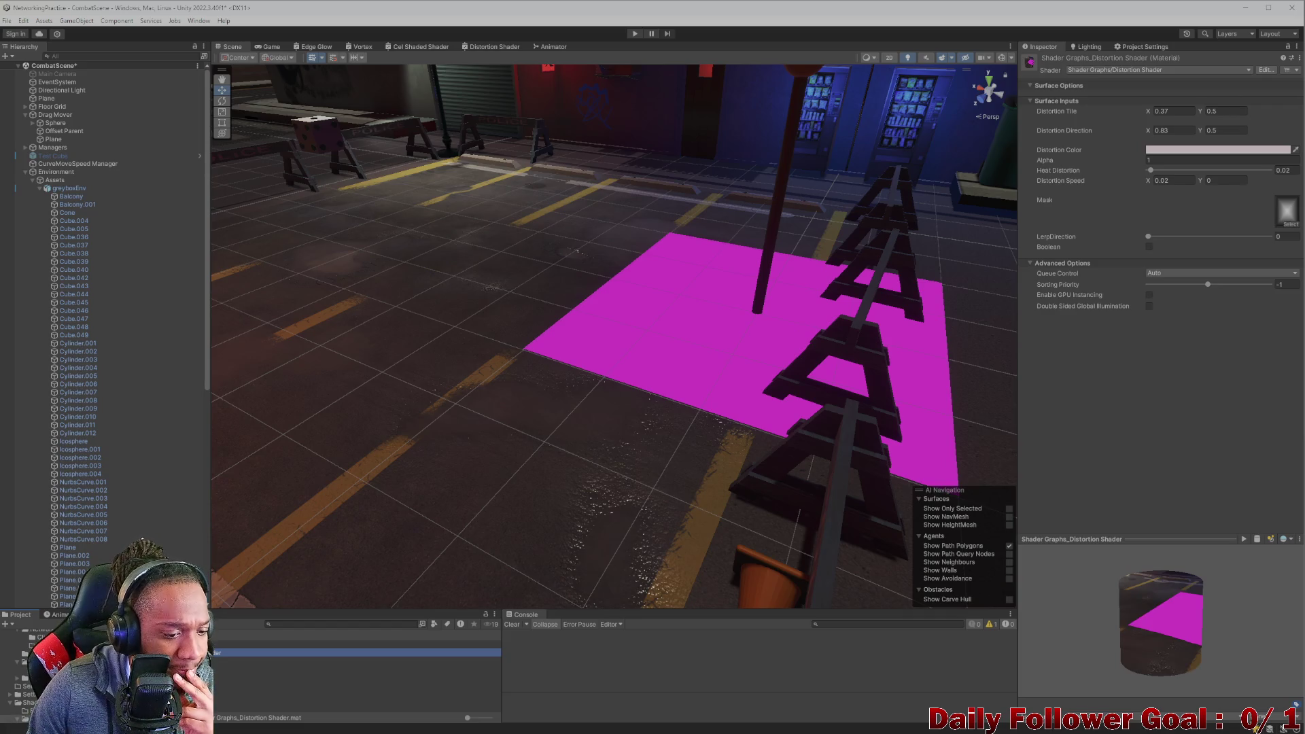
# Browse past VortexMat into the Ice folder to the Ice Material, then select the waving ice plane.
pyautogui.press('Down')
pyautogui.press('Down')
pyautogui.press('Down')
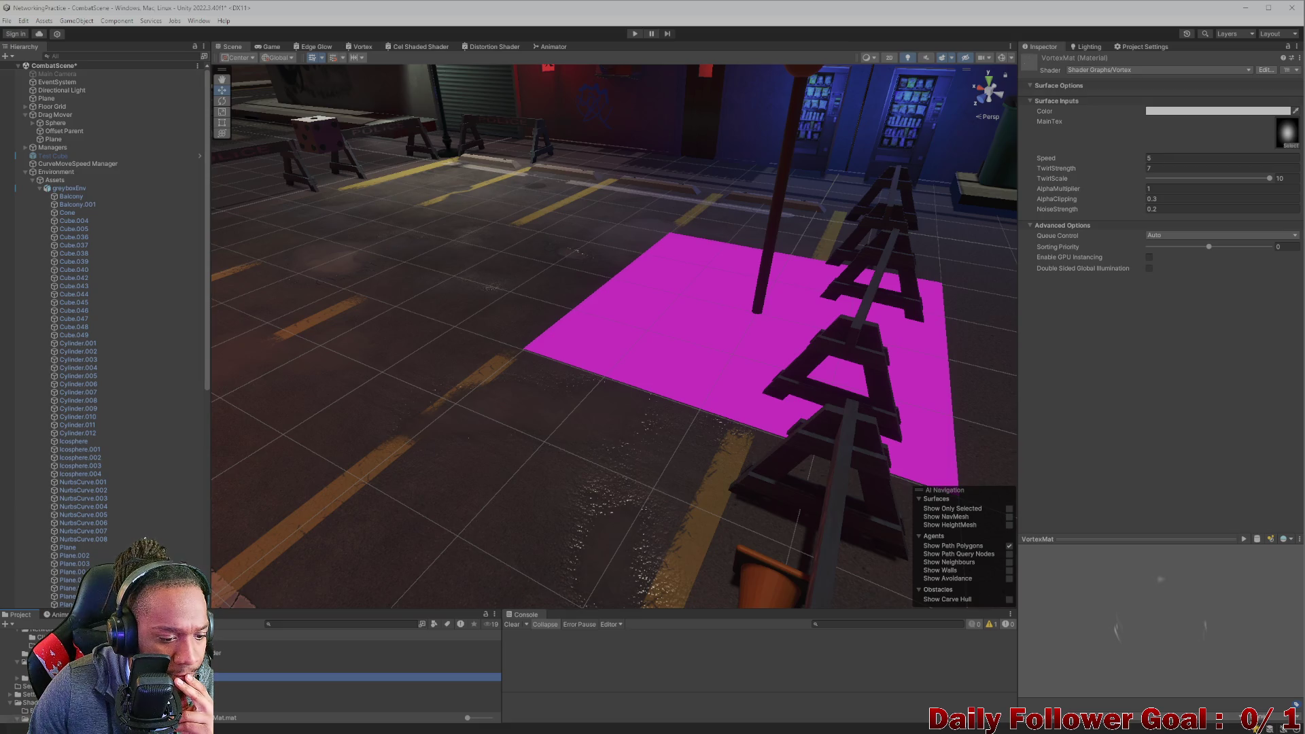
pyautogui.press('Down')
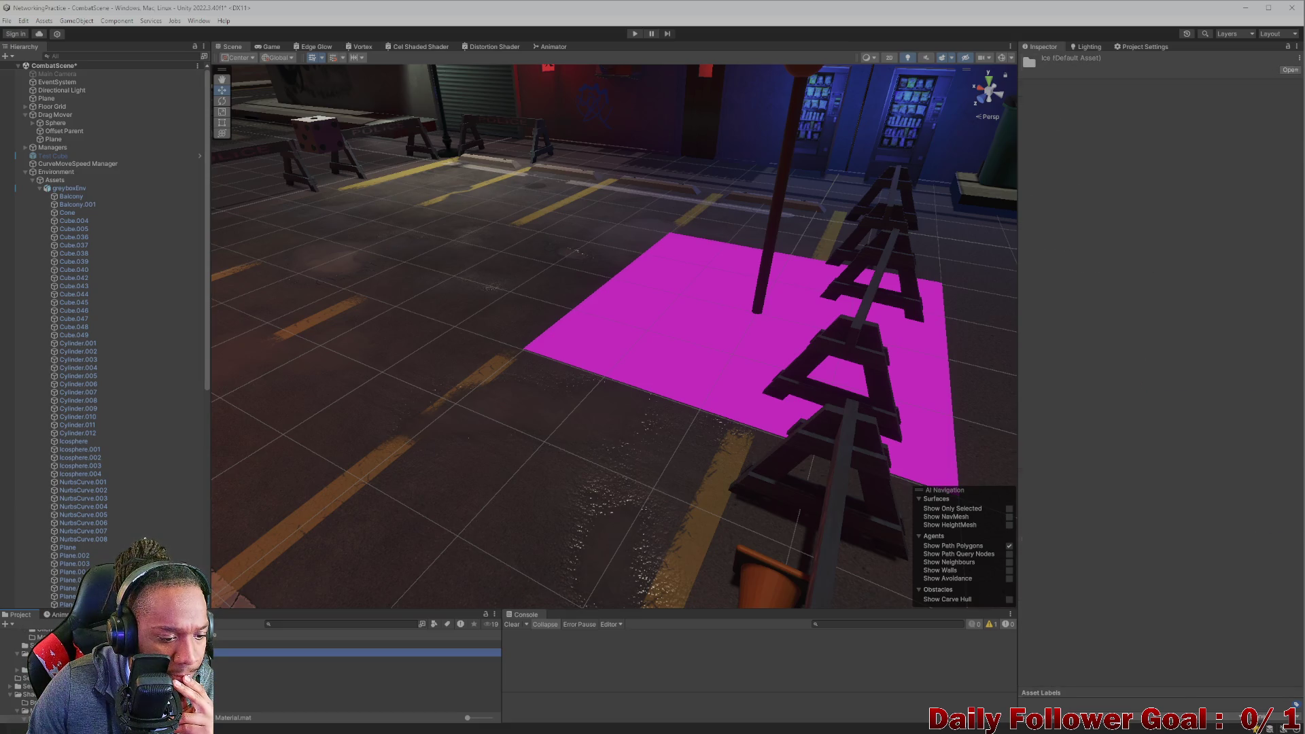
pyautogui.press('Down')
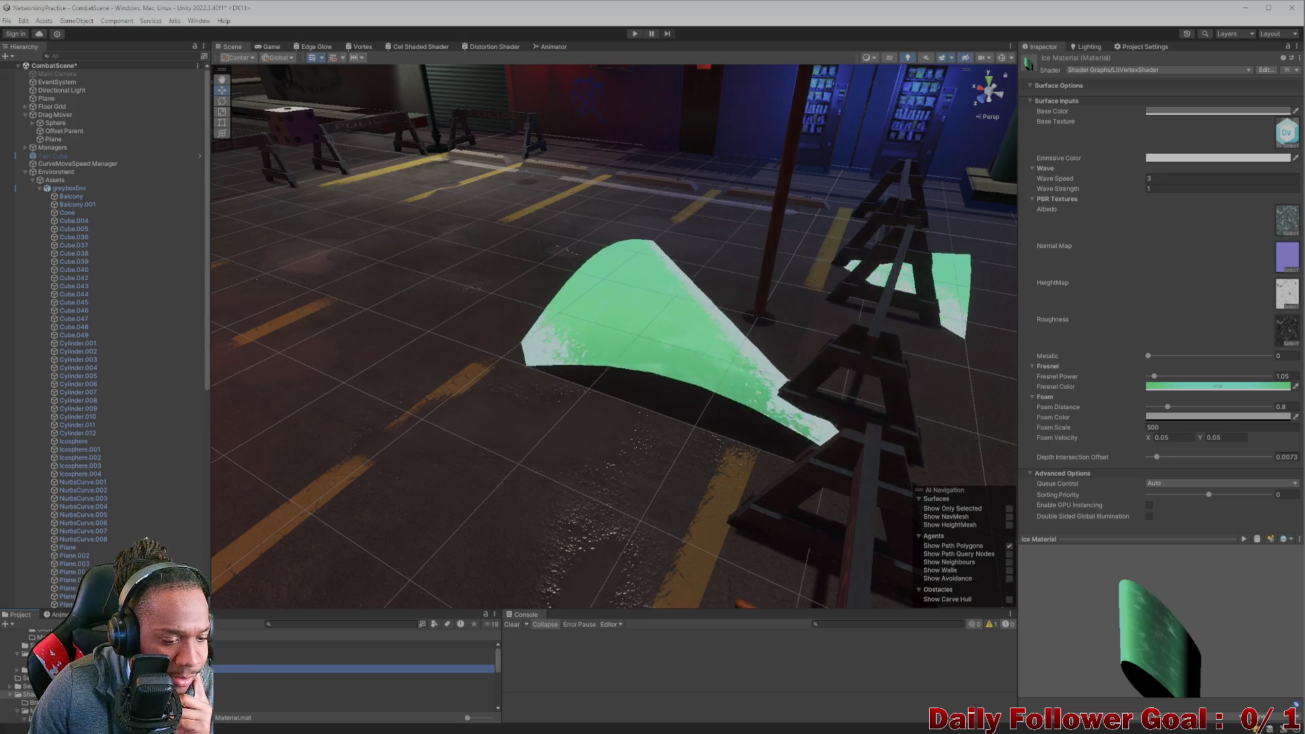
pyautogui.click(27, 687)
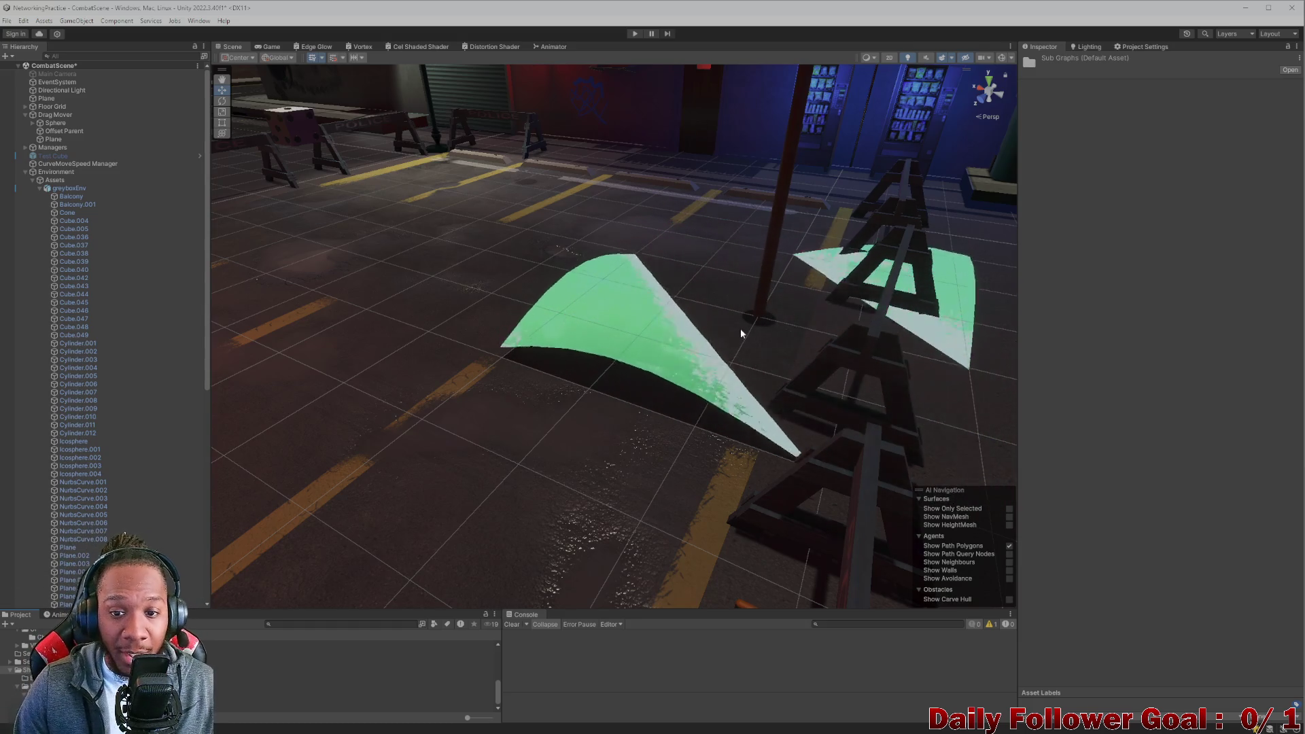
pyautogui.click(647, 338)
pyautogui.click(646, 338)
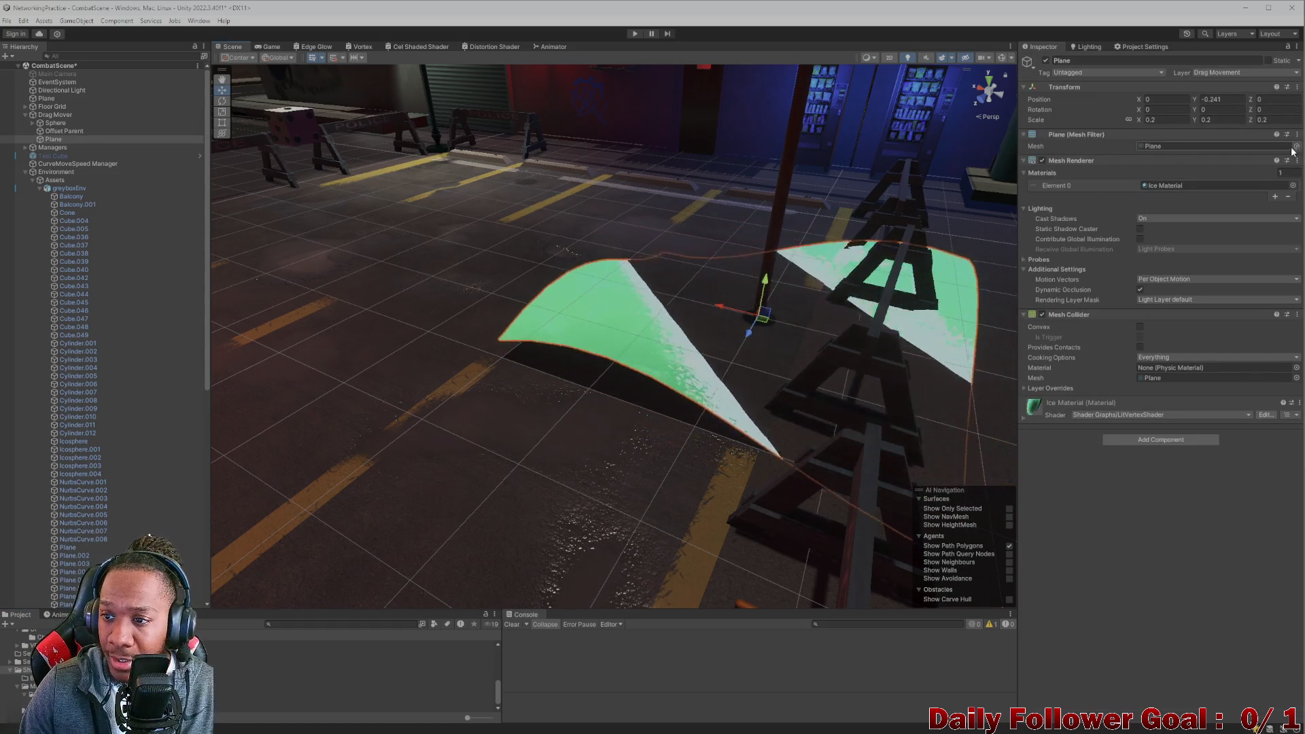
# Clear the plane's Element 0 material to None, then select greyboxEnv and open Build Settings.
pyautogui.click(1291, 186)
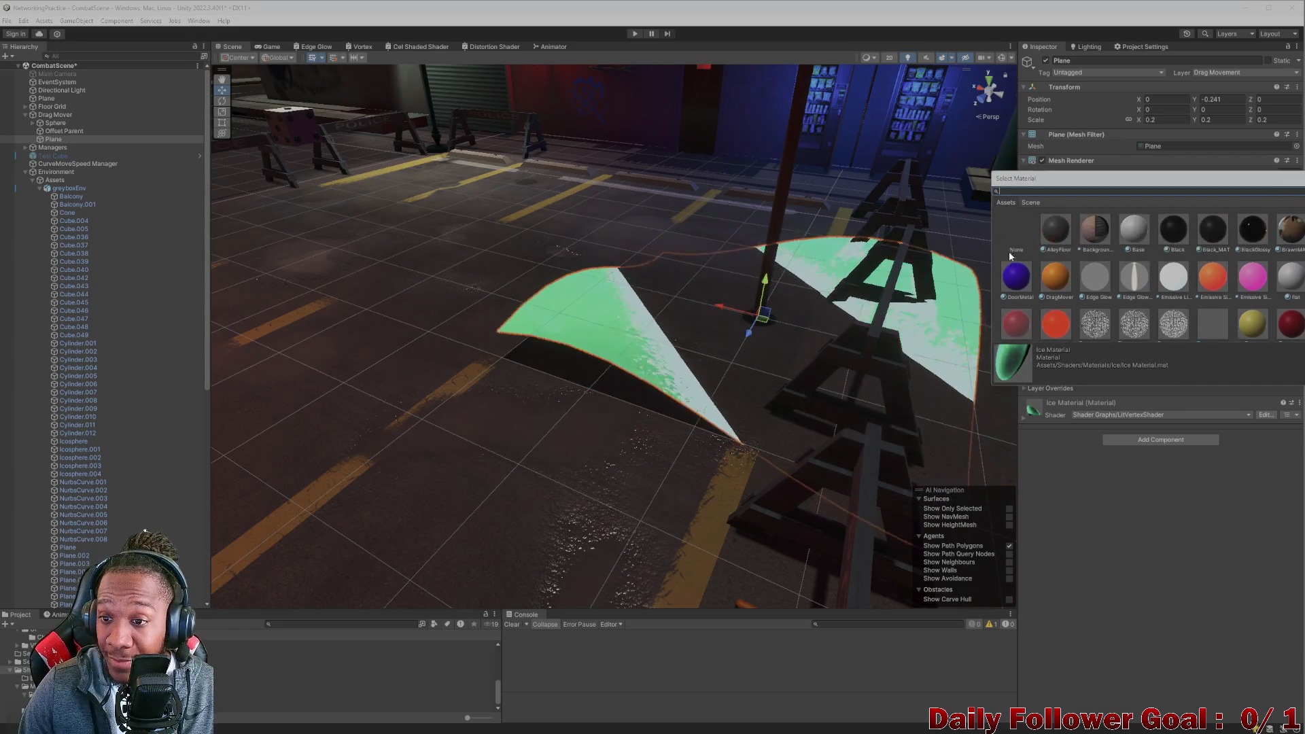
pyautogui.click(1018, 238)
pyautogui.moveTo(1088, 179); pyautogui.dragTo(343, 147)
pyautogui.click(1208, 152)
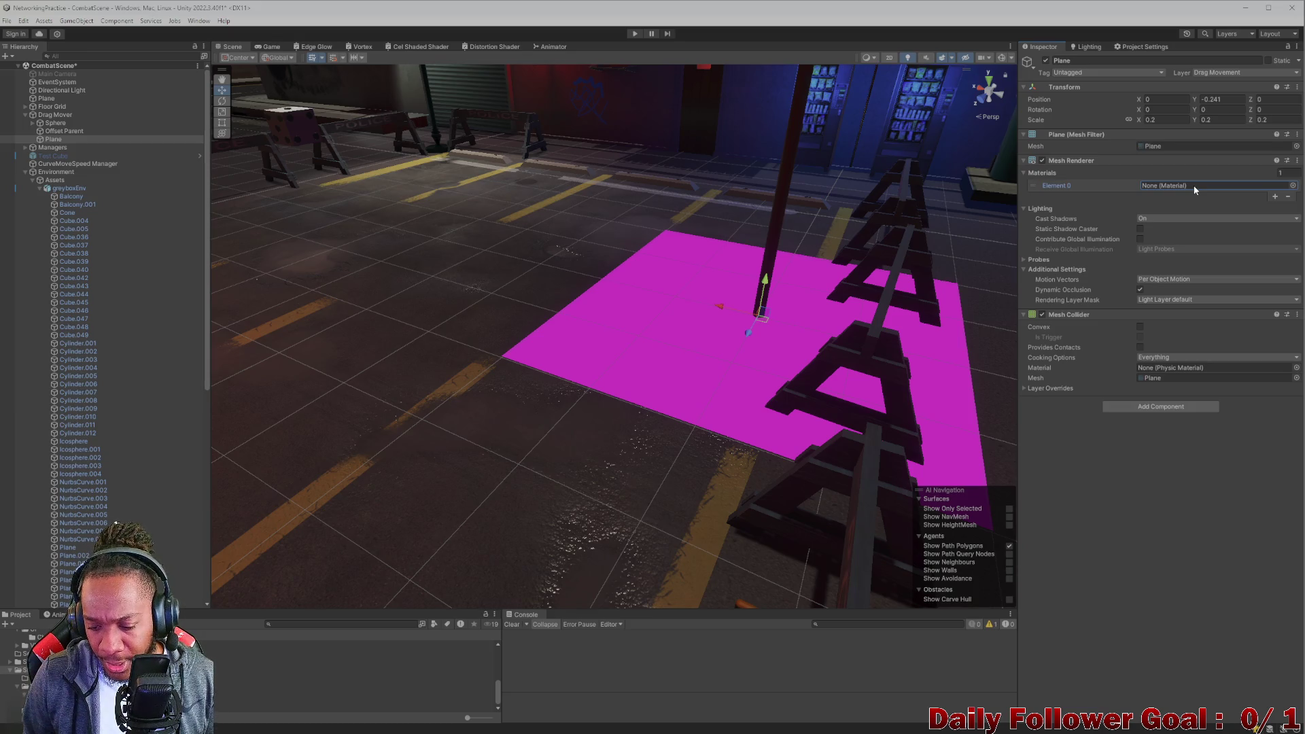
pyautogui.click(439, 481)
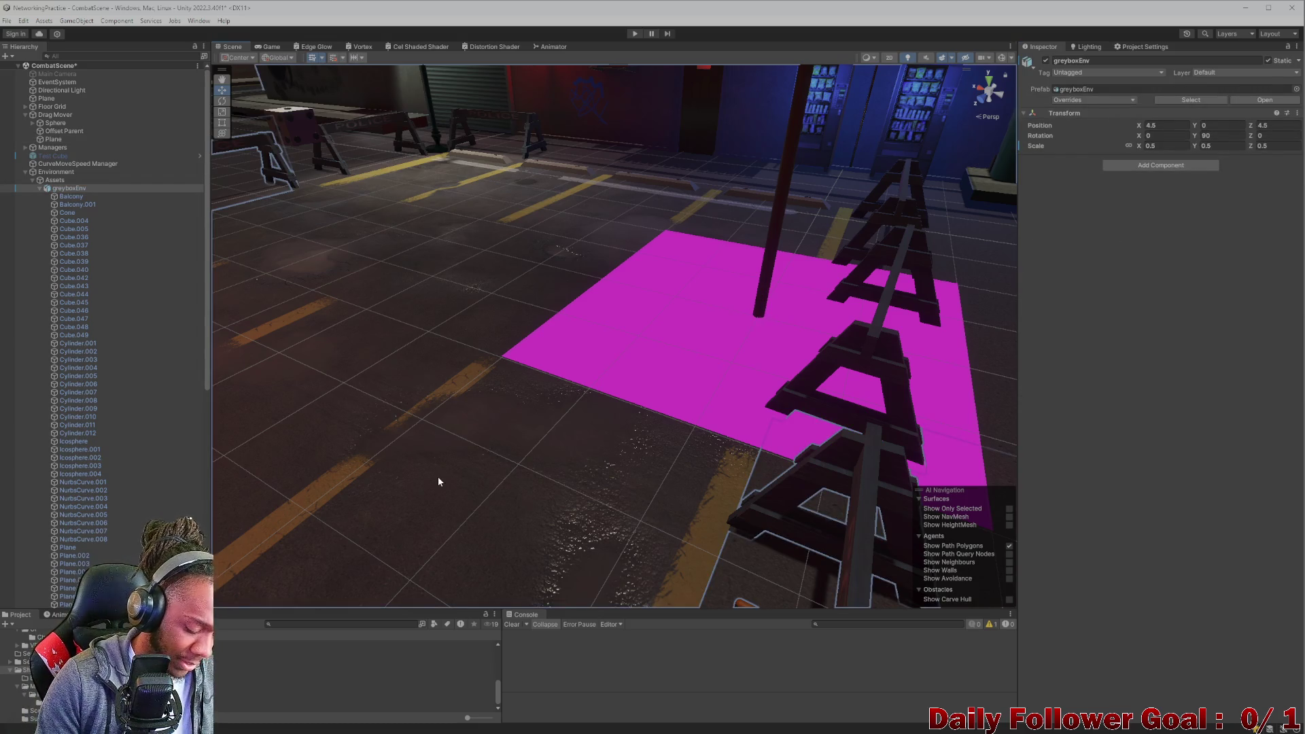
pyautogui.hotkey('ctrl', 'shift', 'b')
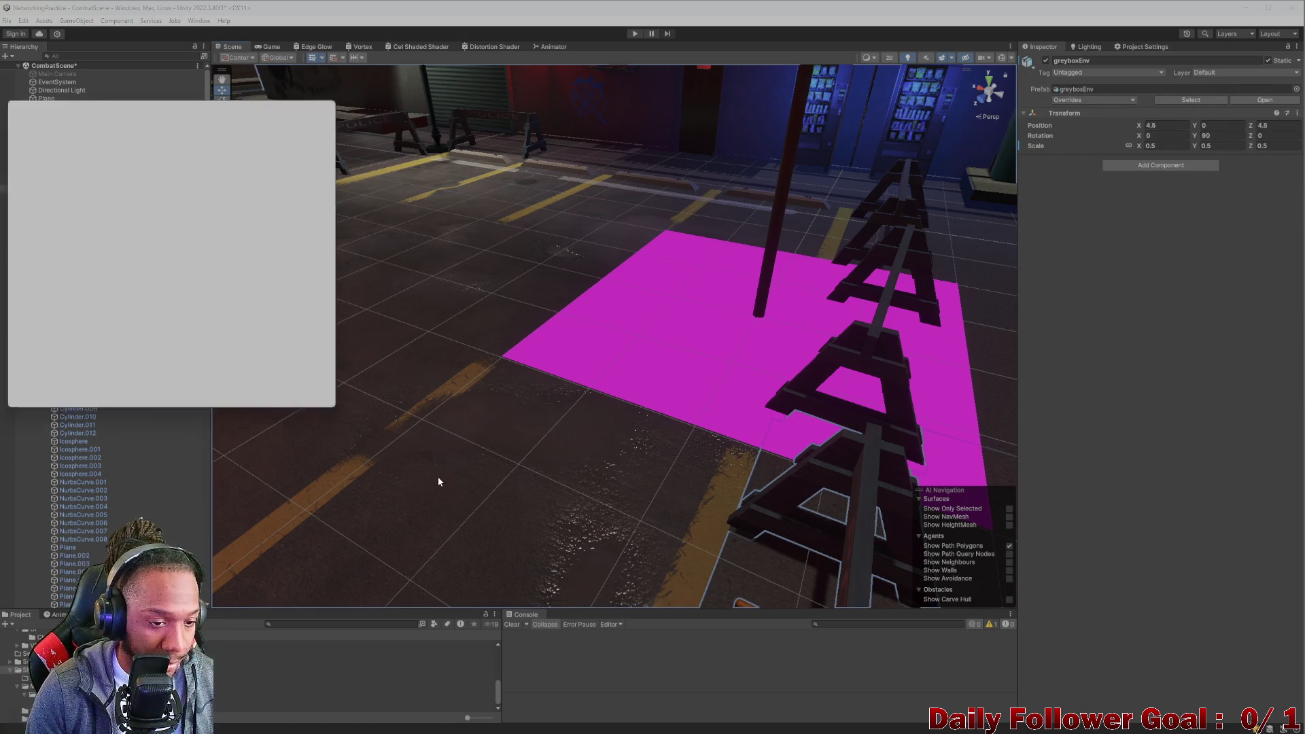
pyautogui.scroll(-2, 84, 313)
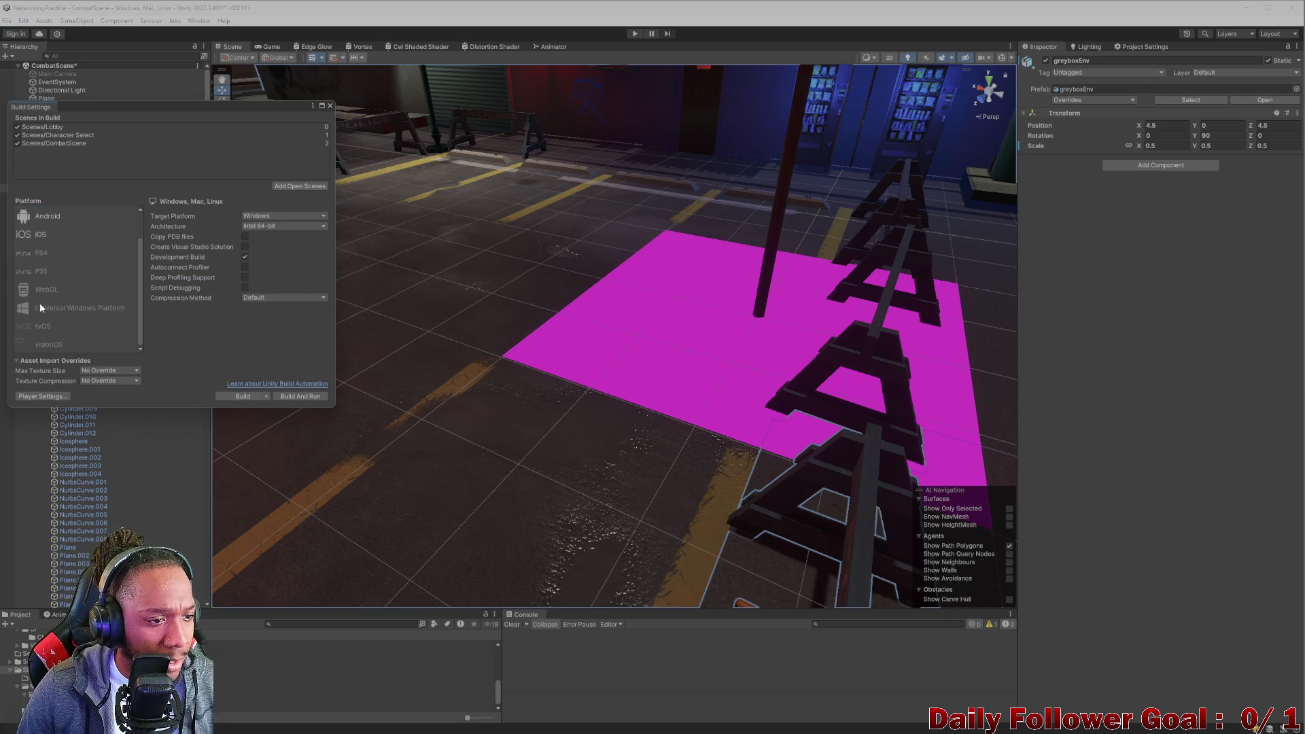
pyautogui.click(43, 290)
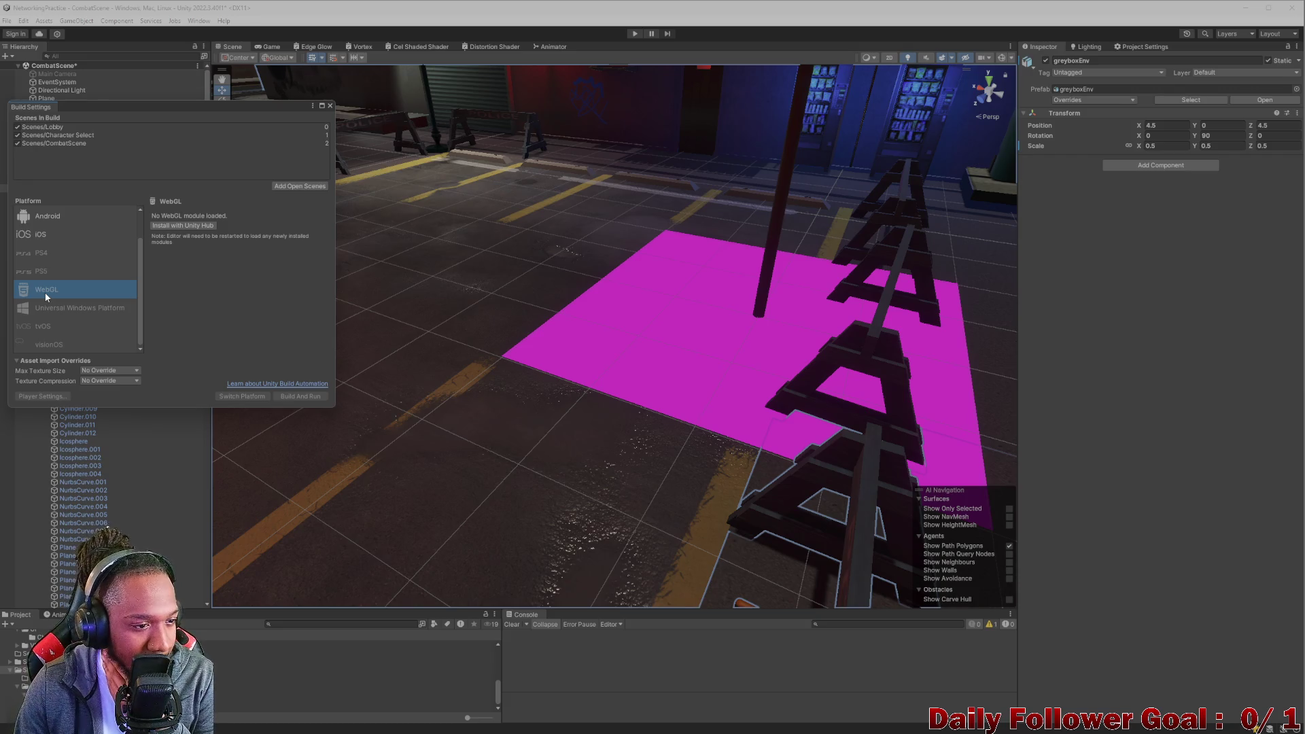
pyautogui.scroll(2, 44, 292)
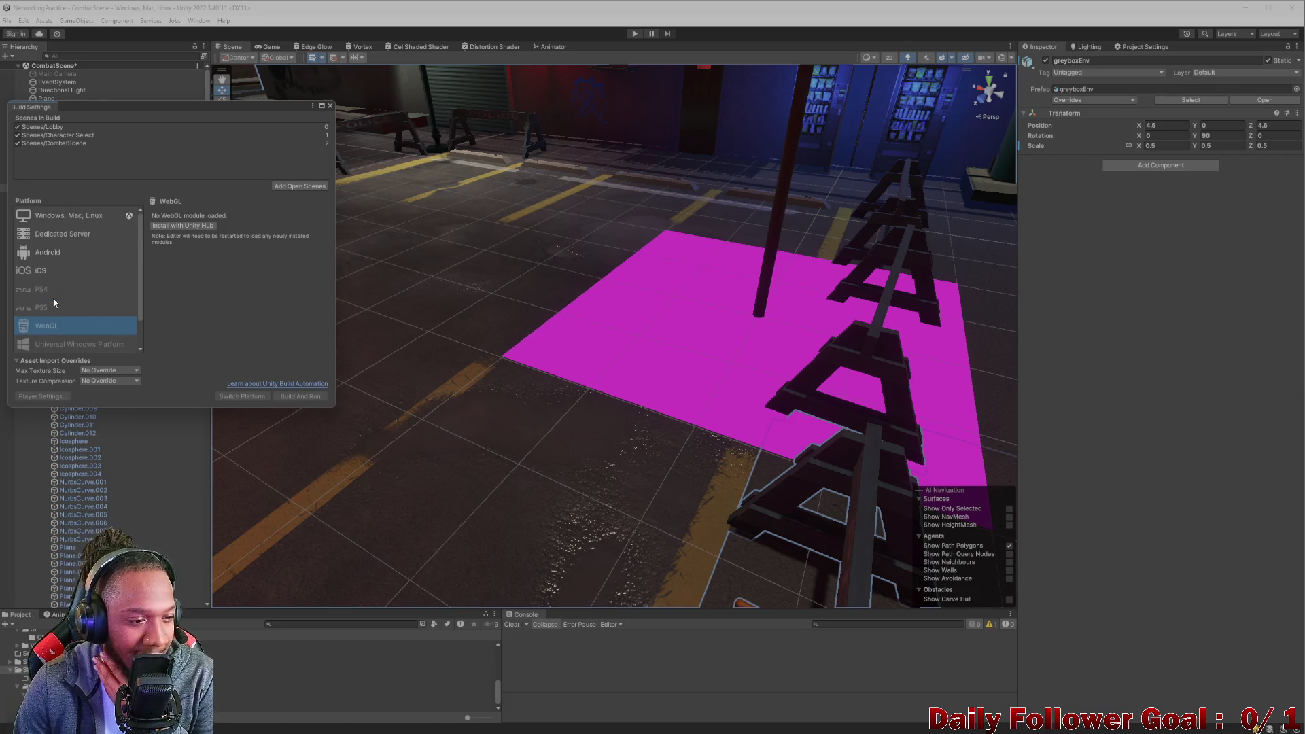
pyautogui.scroll(-2, 55, 303)
pyautogui.scroll(2, 56, 317)
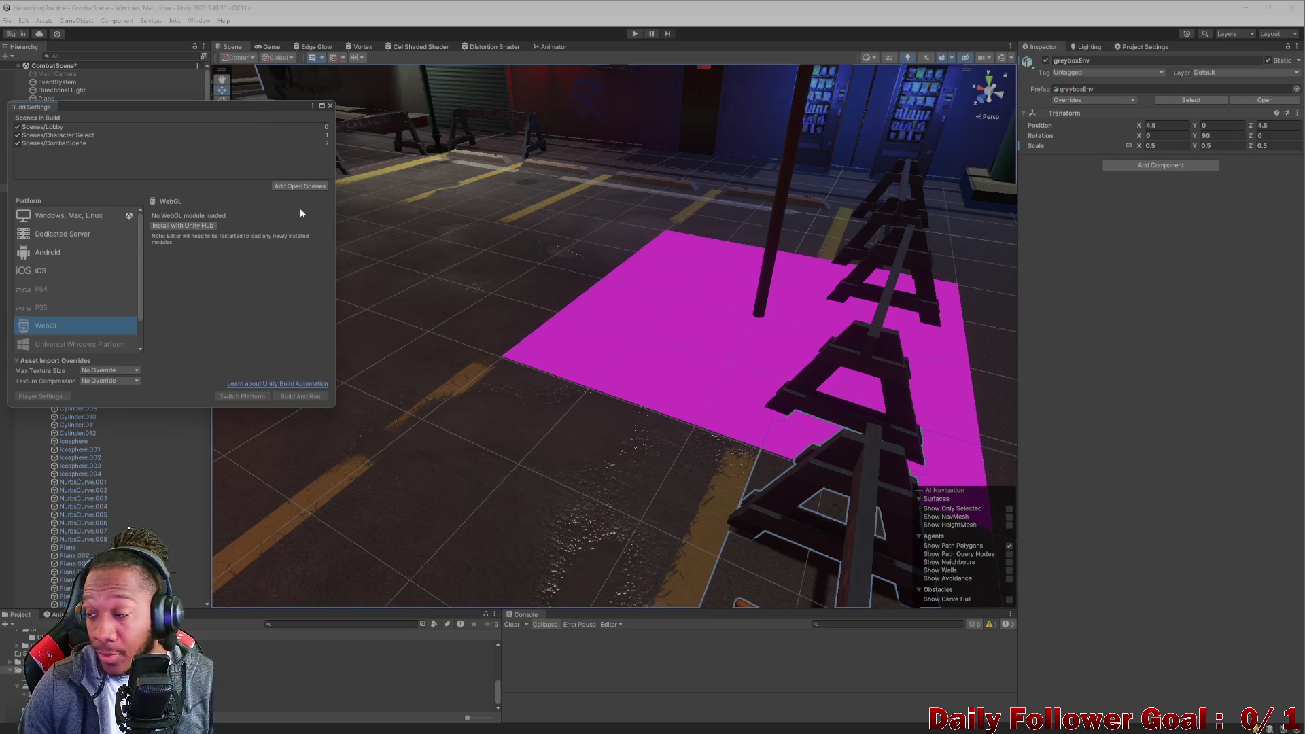
pyautogui.click(330, 107)
# Orbit the view over the parking lot and collapse greyboxEnv's children in the Hierarchy.
pyautogui.moveTo(636, 329)
pyautogui.mouseDown()
pyautogui.moveTo(577, 463)
pyautogui.moveTo(734, 269)
pyautogui.moveTo(714, 428)
pyautogui.moveTo(711, 406)
pyautogui.moveTo(646, 350)
pyautogui.moveTo(480, 397)
pyautogui.mouseUp()
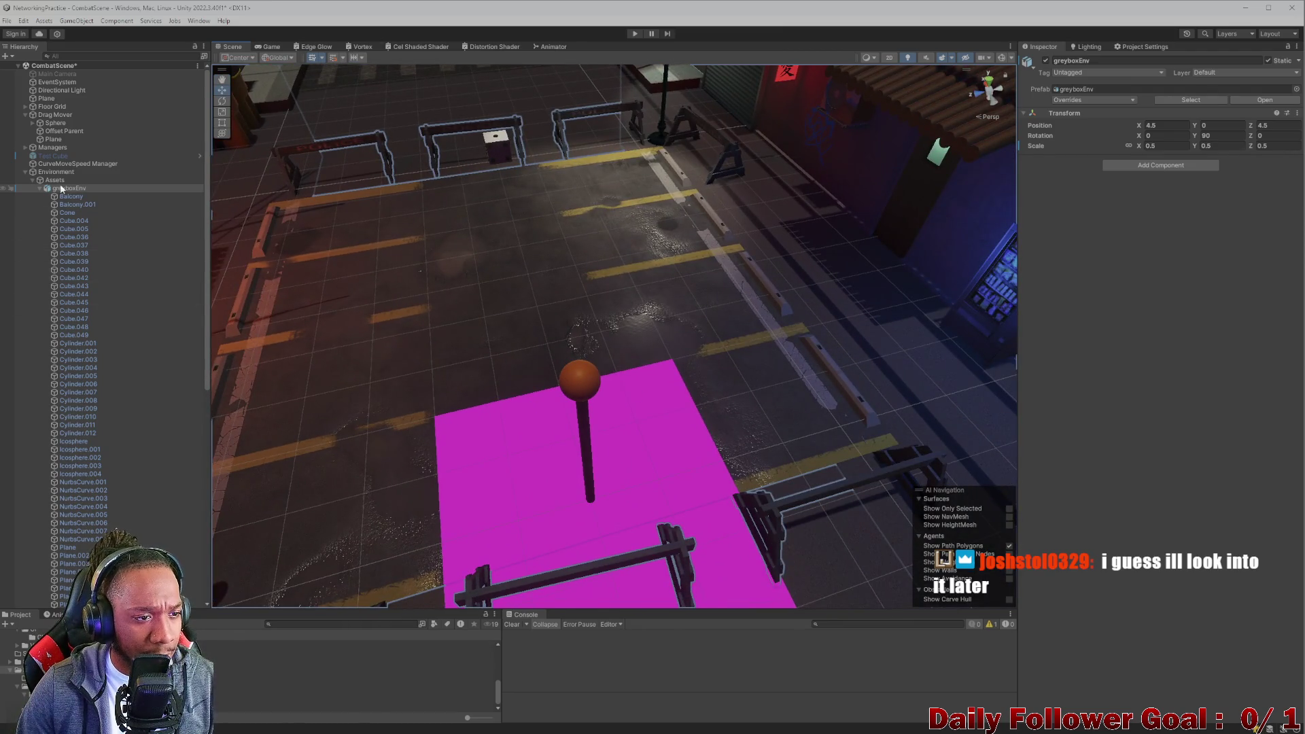
pyautogui.click(39, 188)
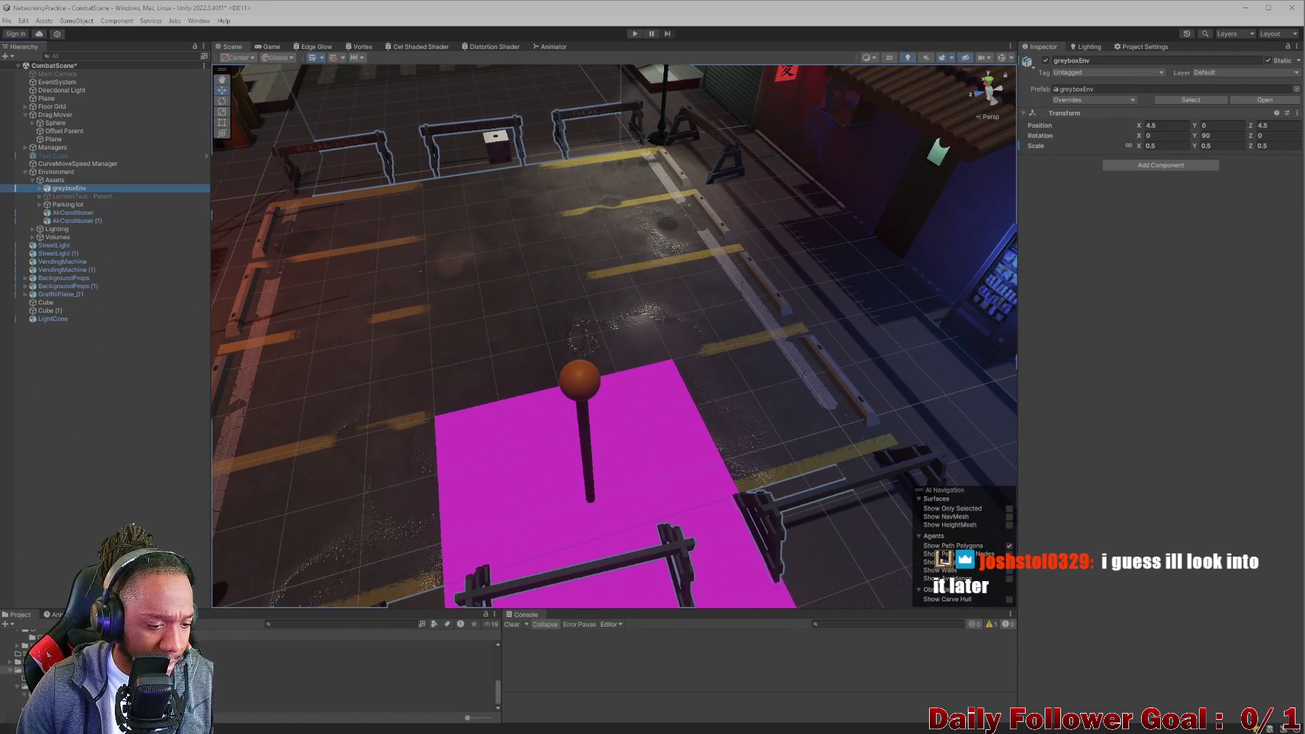
pyautogui.scroll(-2, 27, 660)
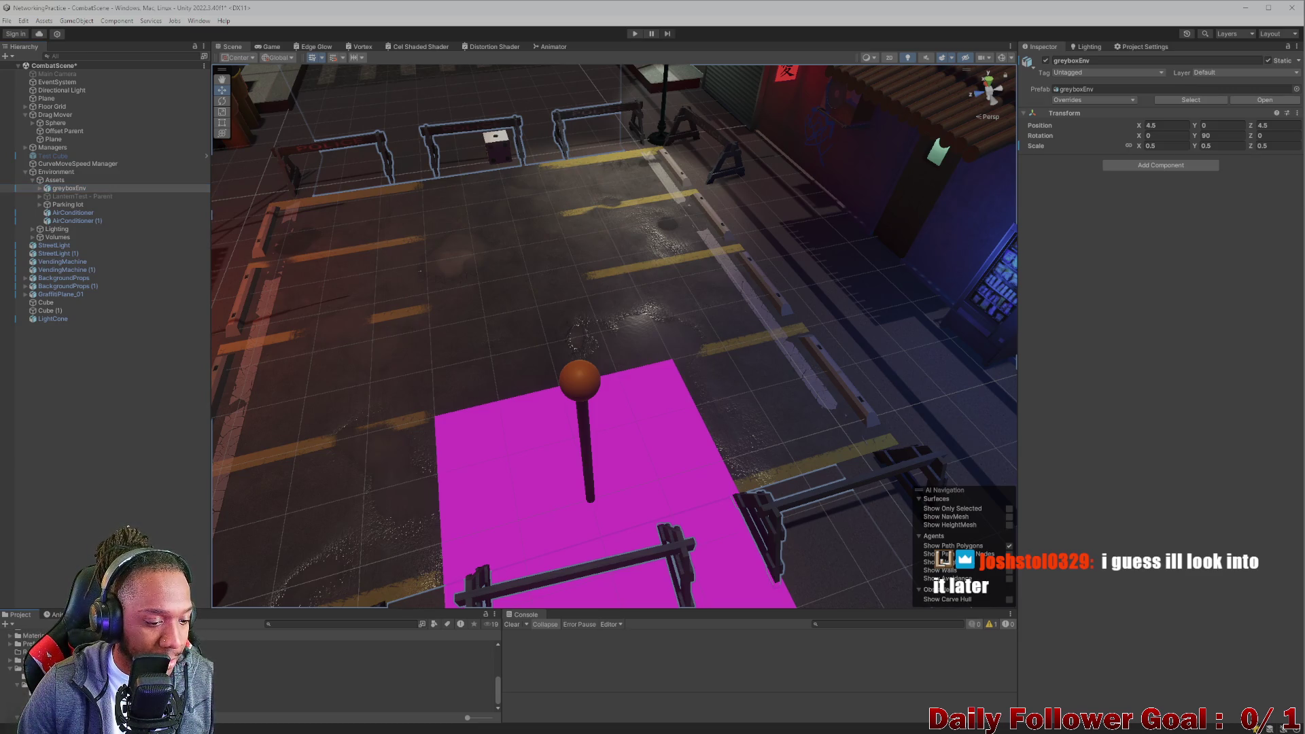
pyautogui.scroll(2, 354, 673)
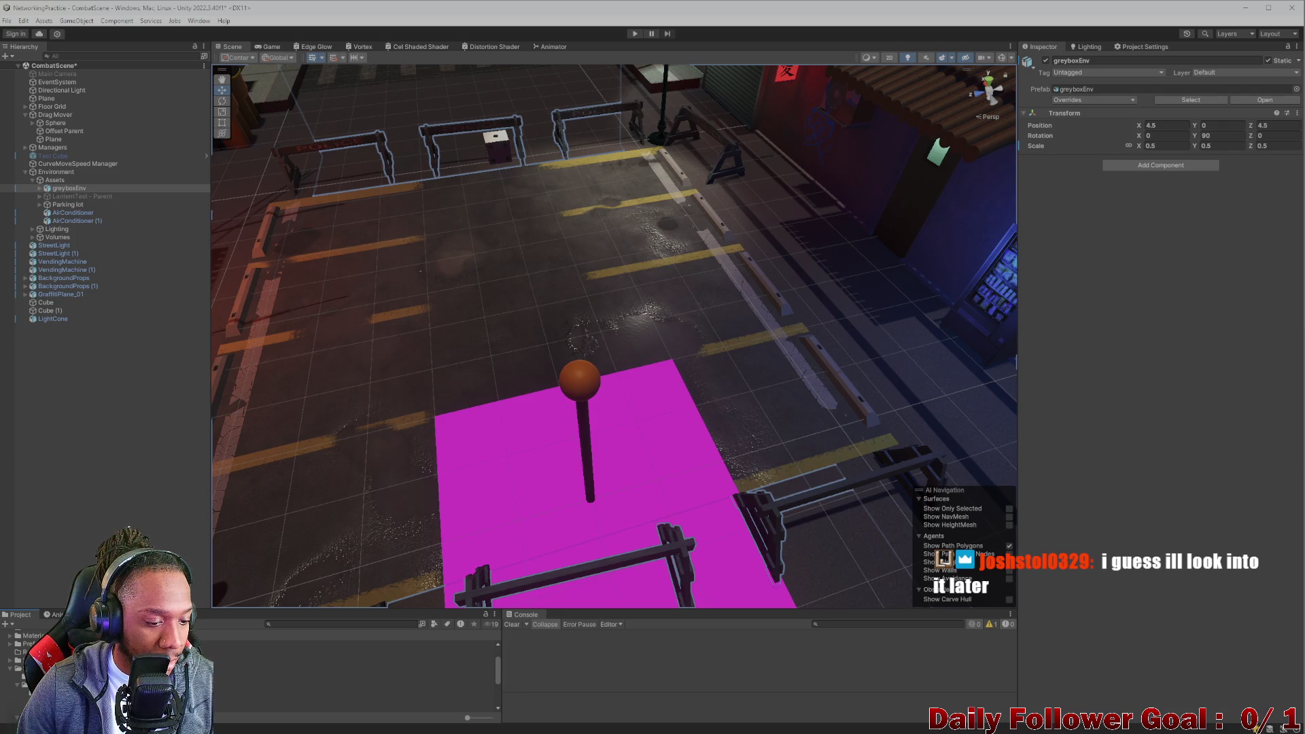
pyautogui.rightClick(136, 695)
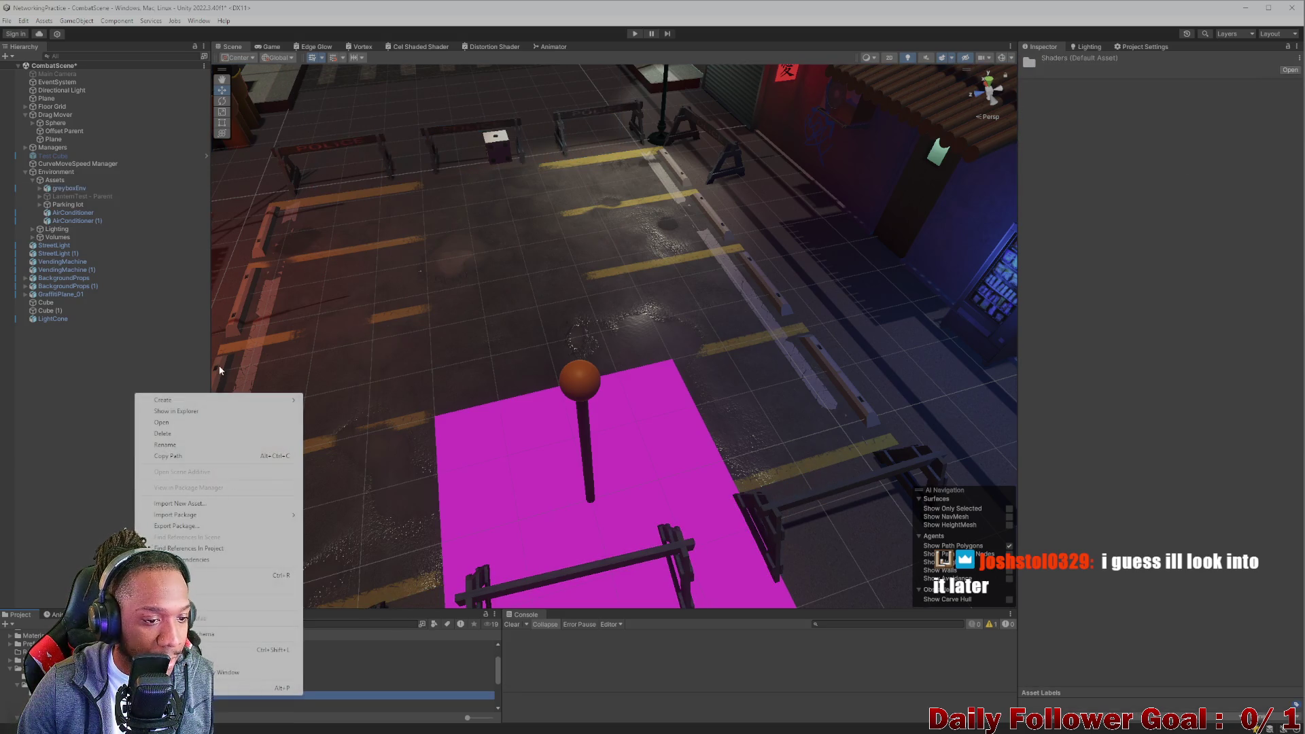
# Create an Unlit Shader Graph asset in the Shaders folder.
pyautogui.moveTo(215, 400)
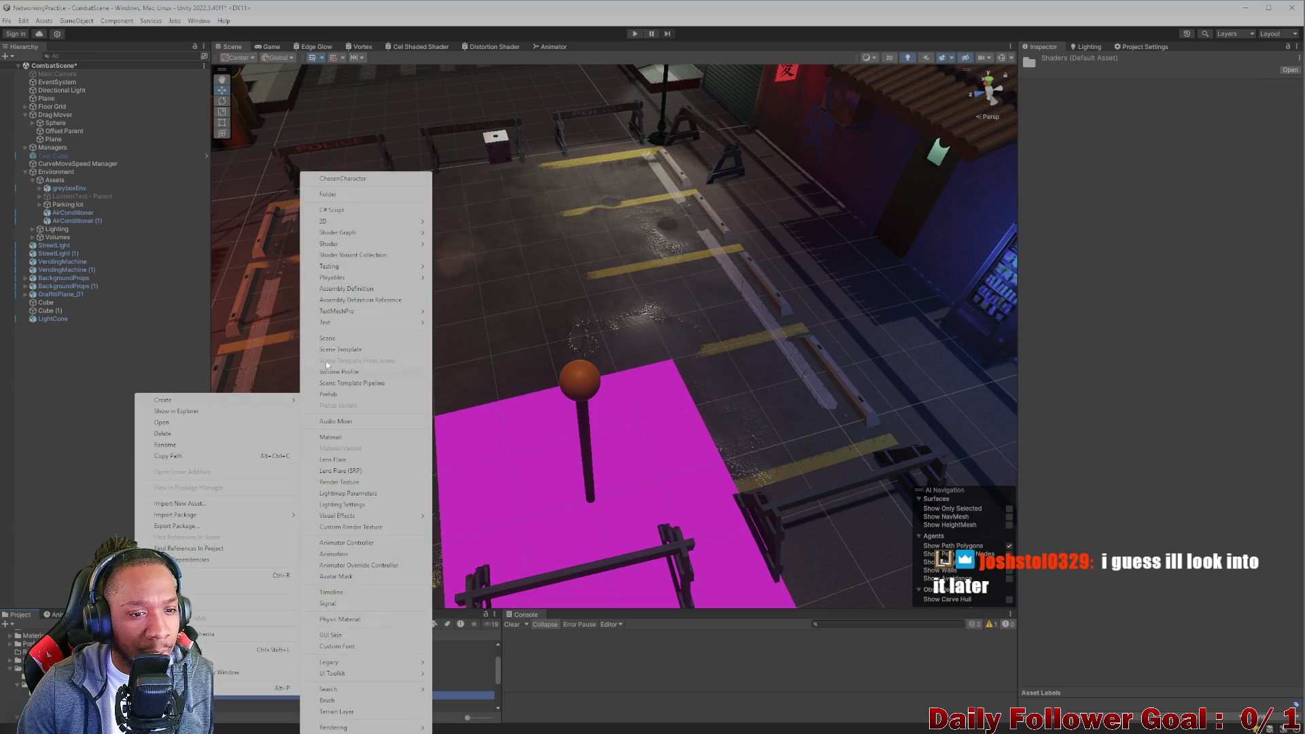
pyautogui.moveTo(427, 230)
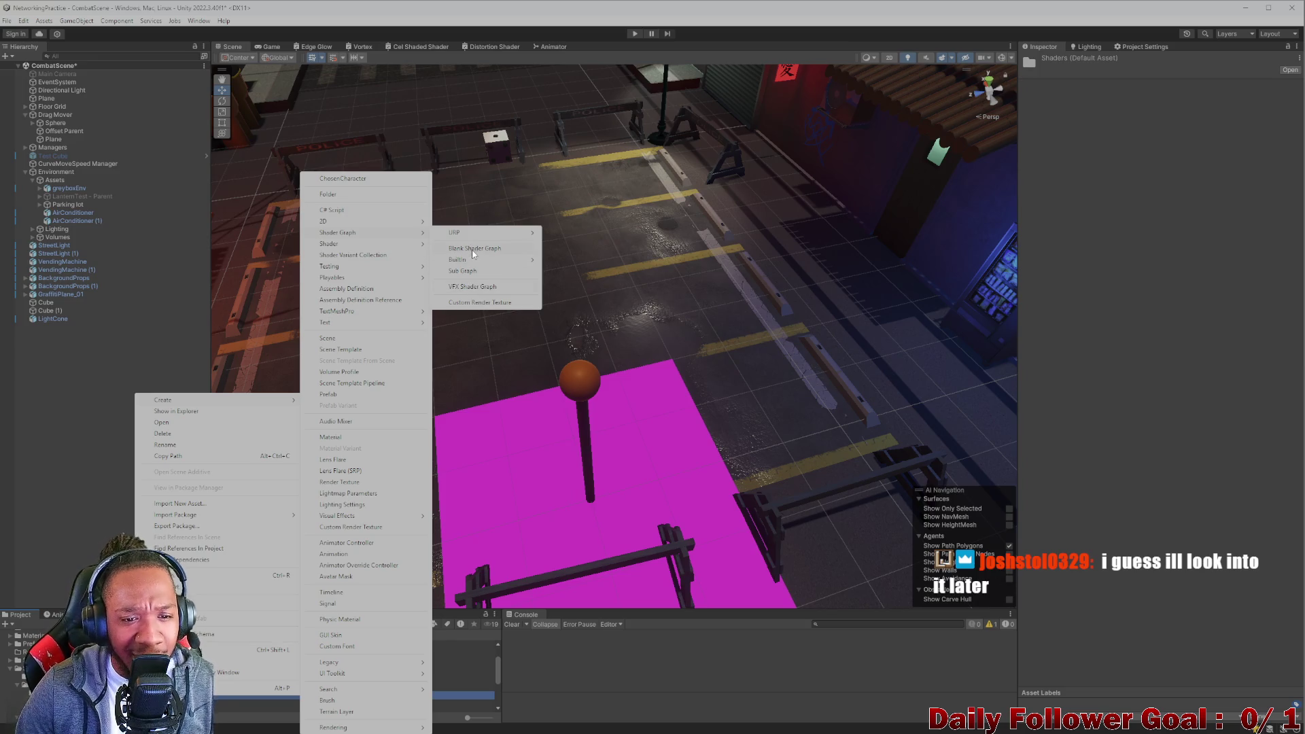
pyautogui.moveTo(472, 234)
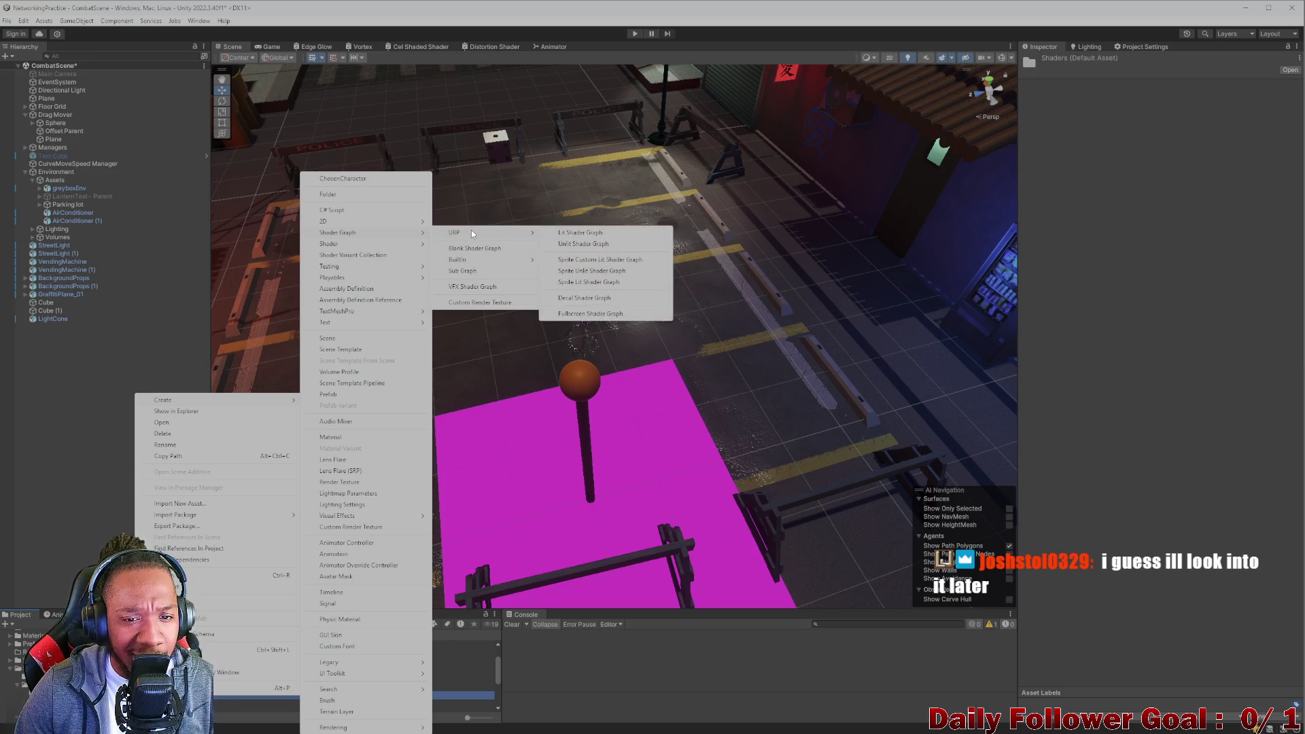
pyautogui.click(585, 244)
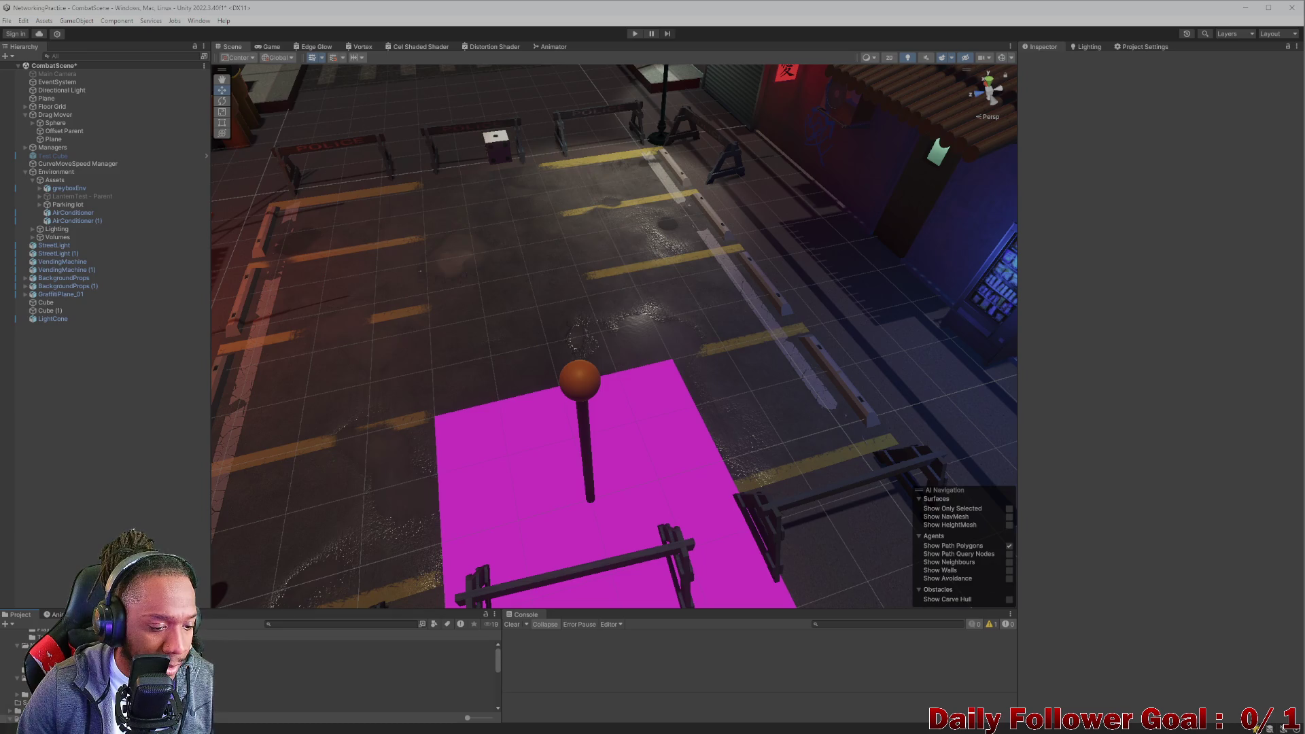
pyautogui.scroll(-3, 357, 673)
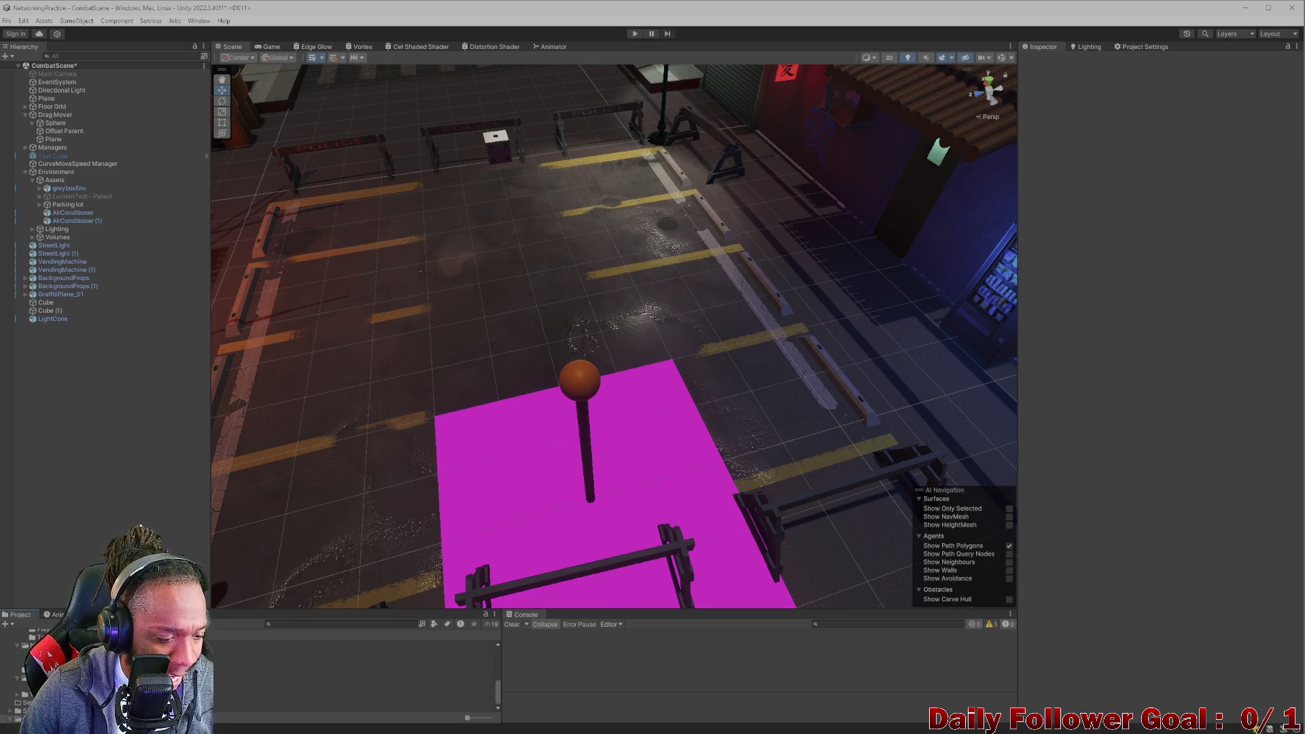
pyautogui.scroll(3, 357, 673)
pyautogui.scroll(-3, 357, 673)
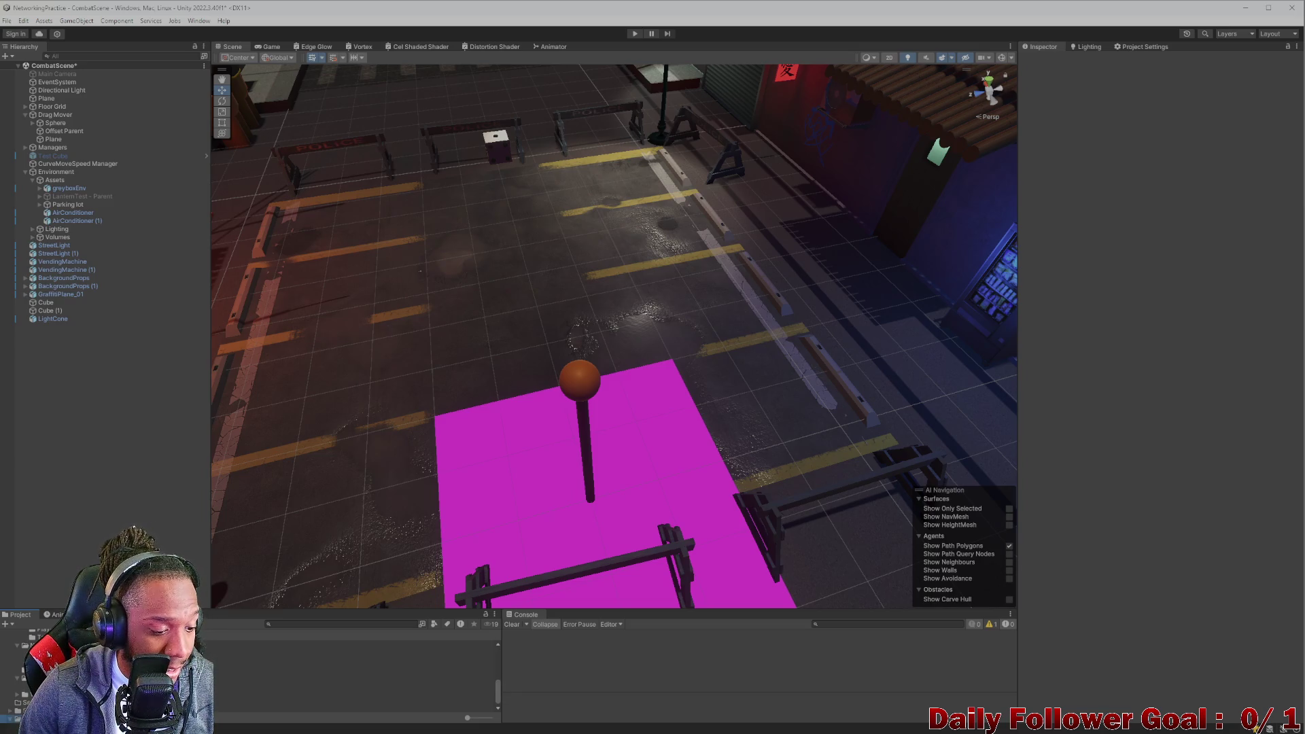
# Create a second Unlit Shader Graph, New Shader Graph 1, and start deleting it.
pyautogui.rightClick(44, 691)
pyautogui.moveTo(168, 424)
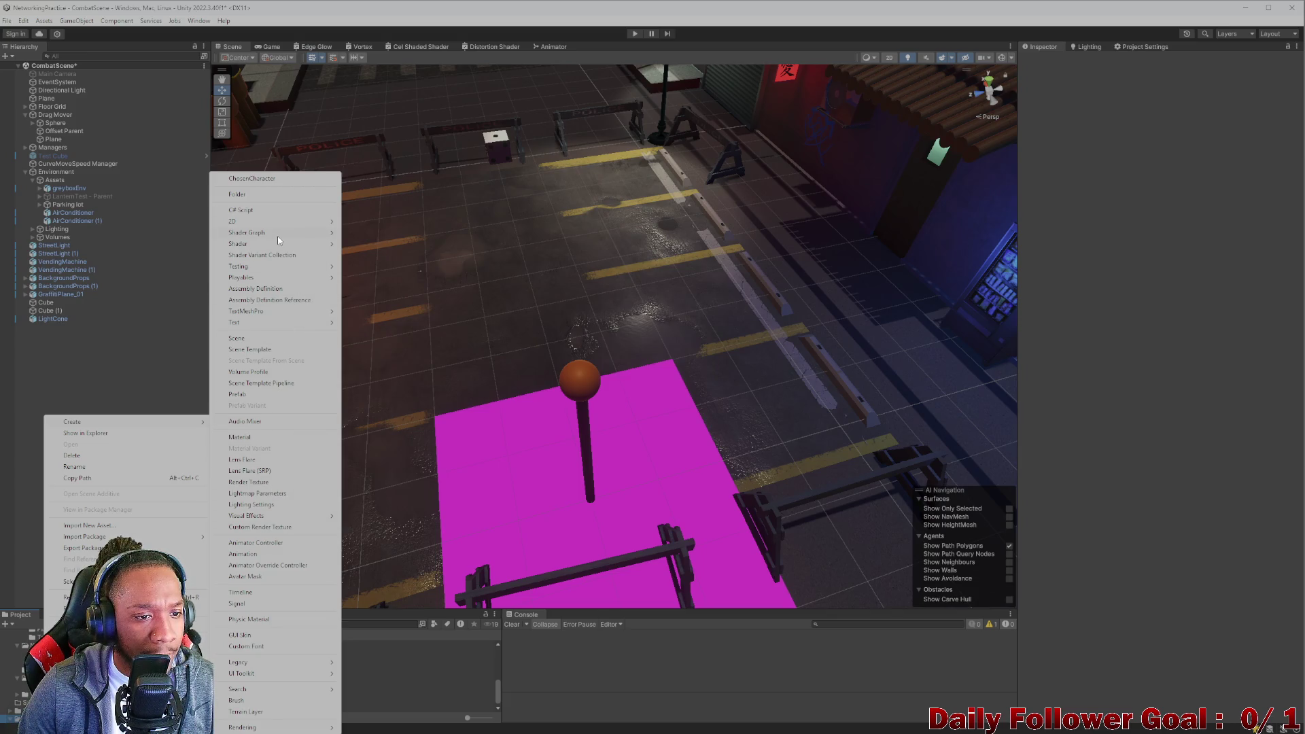
pyautogui.moveTo(277, 239)
pyautogui.click(480, 243)
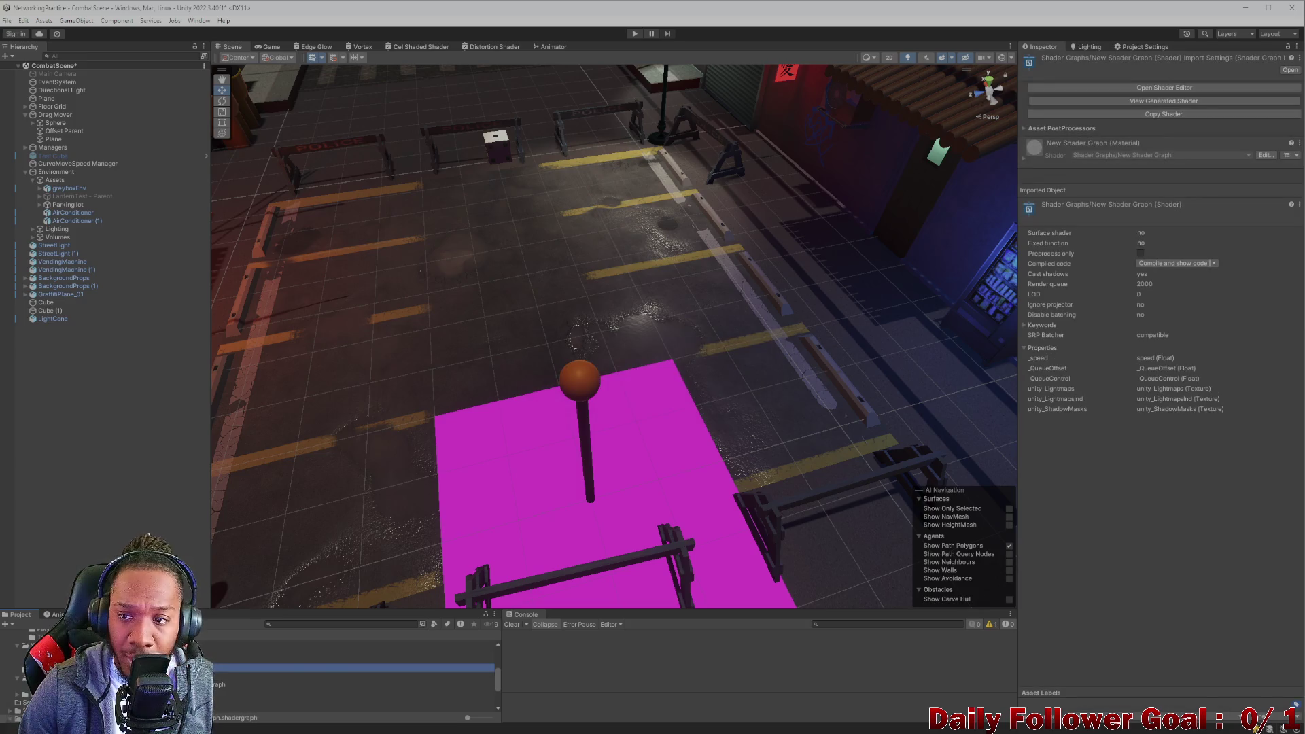
pyautogui.press('Delete')
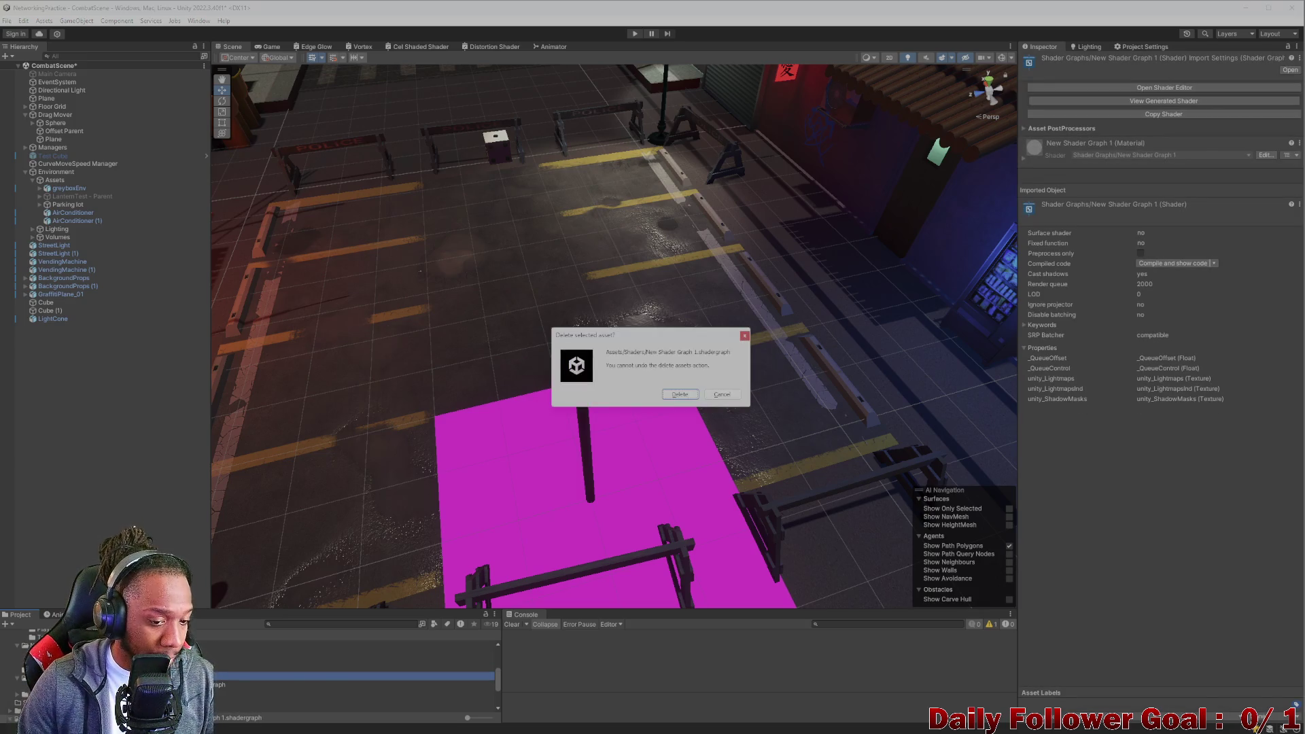
# Confirm deleting New Shader Graph 1 and open New Shader Graph in the graph editor.
pyautogui.press('Return')
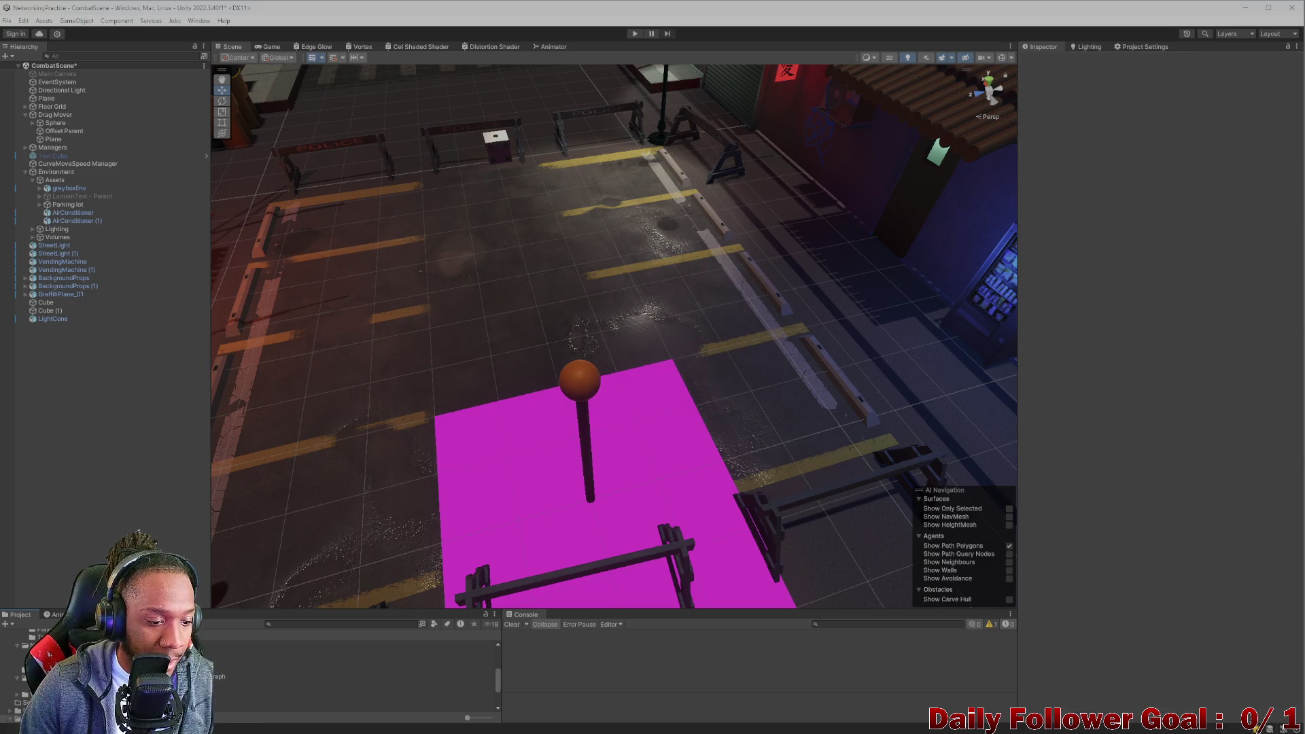
pyautogui.click(340, 668)
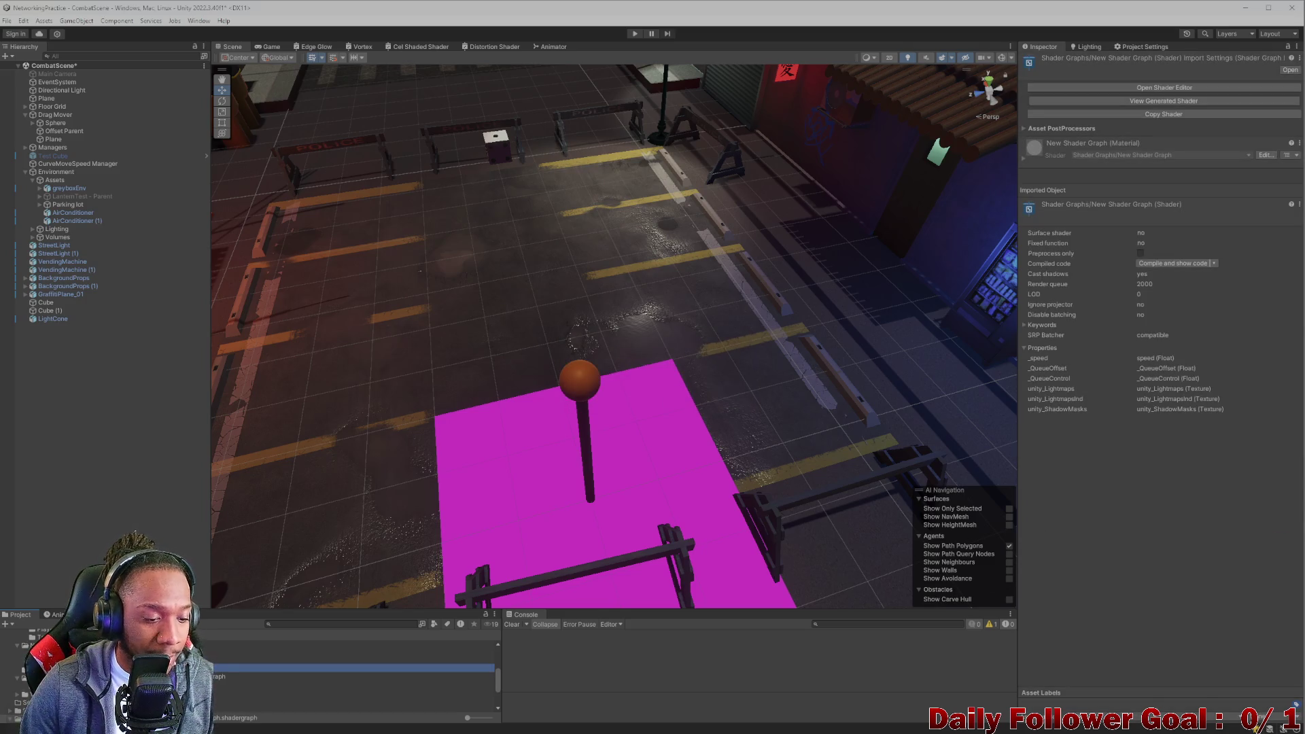
pyautogui.doubleClick(340, 668)
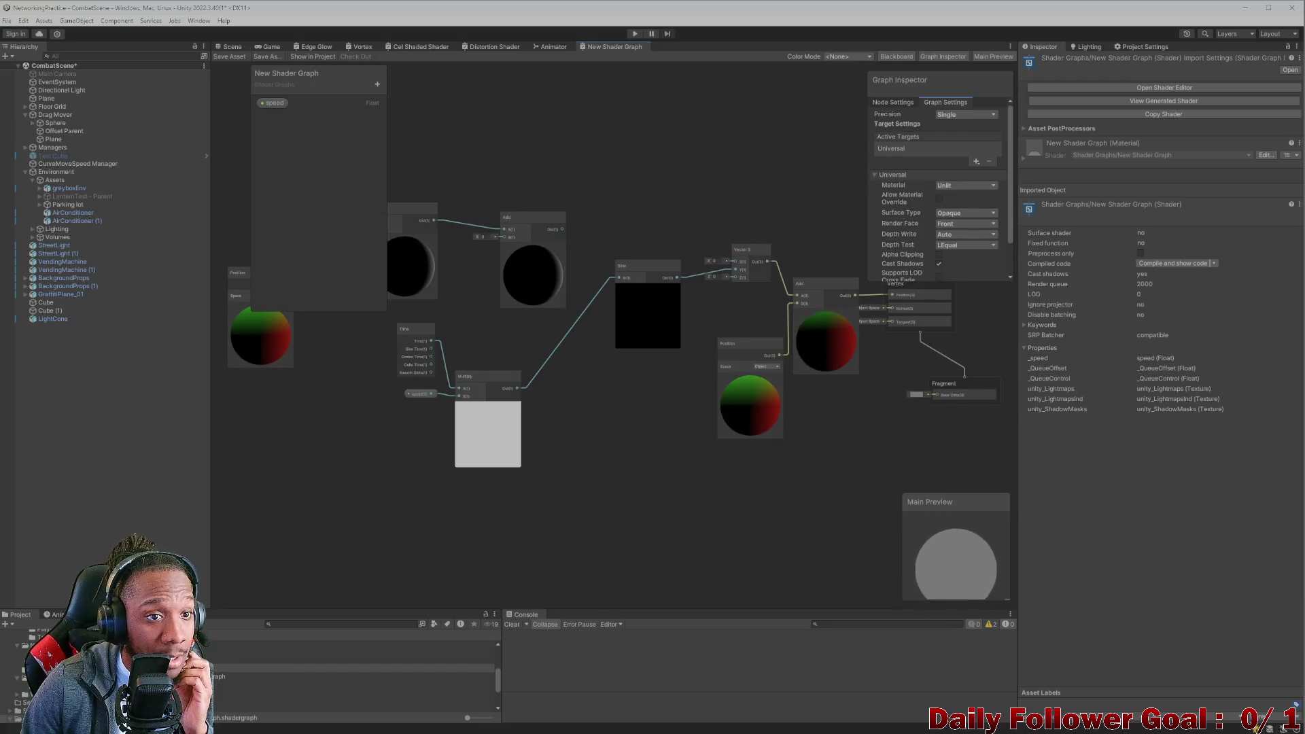
pyautogui.scroll(-3, 552, 397)
pyautogui.scroll(5, 598, 381)
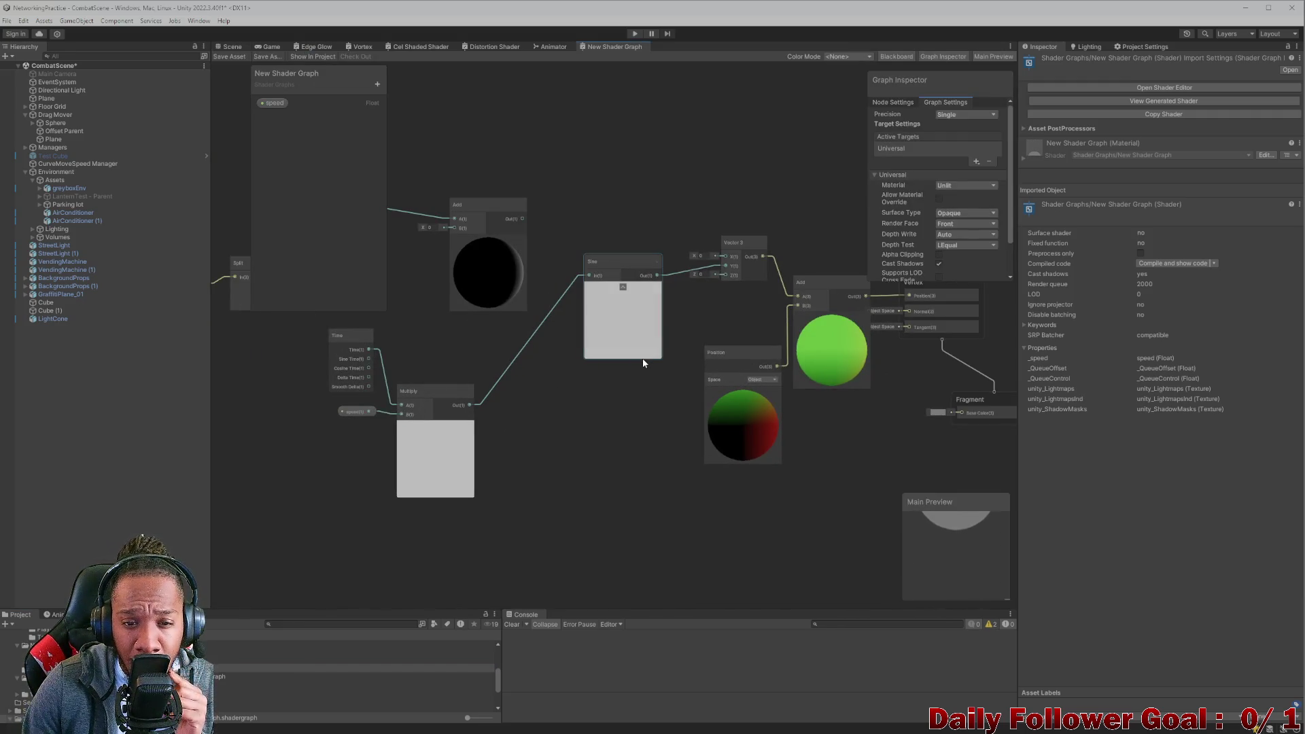
pyautogui.scroll(-4, 614, 373)
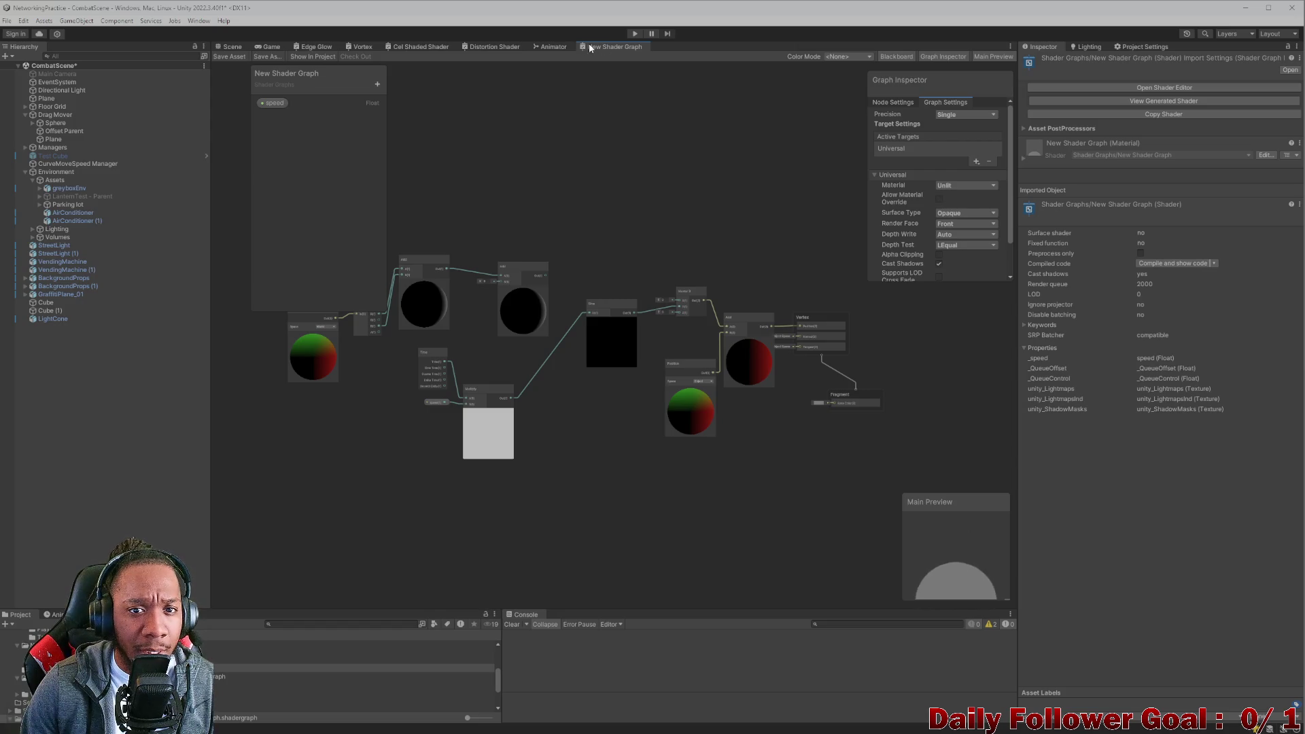
# Close the New Shader Graph editor tab and return to the Scene view.
pyautogui.click(553, 47)
pyautogui.click(614, 47)
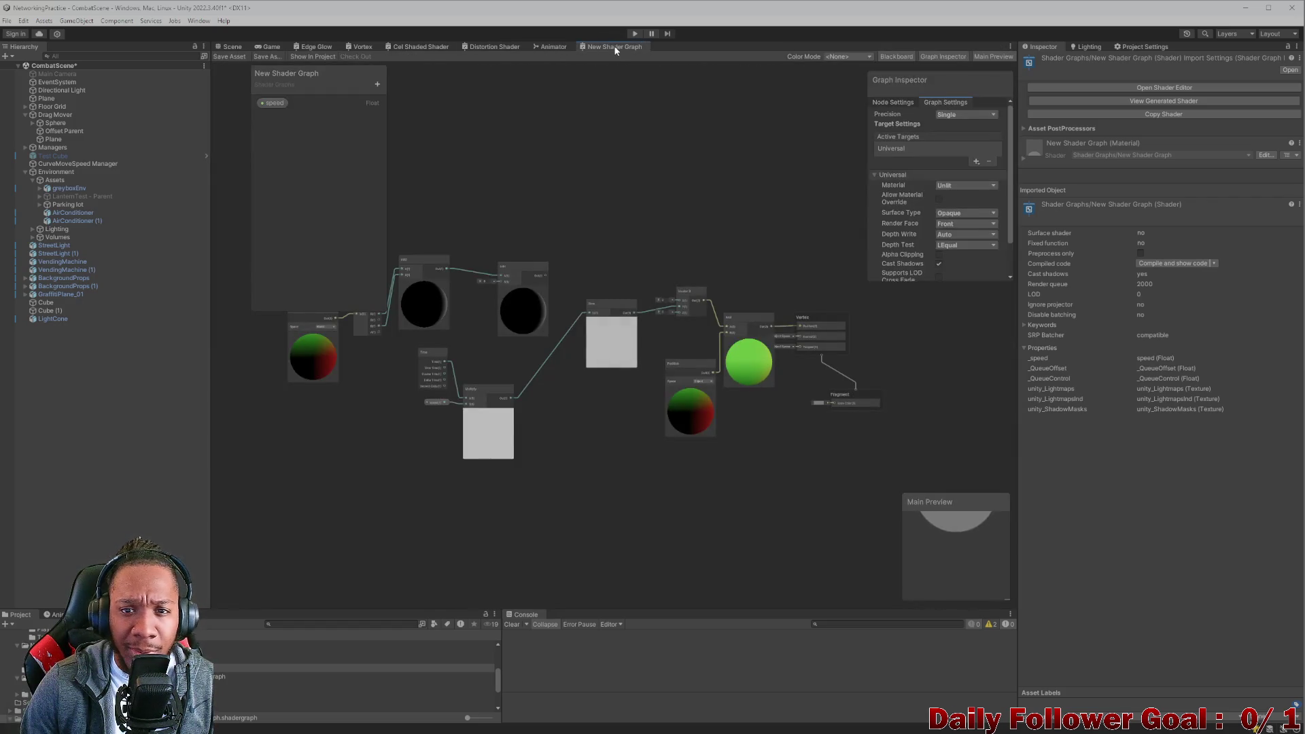
pyautogui.rightClick(616, 49)
pyautogui.click(646, 67)
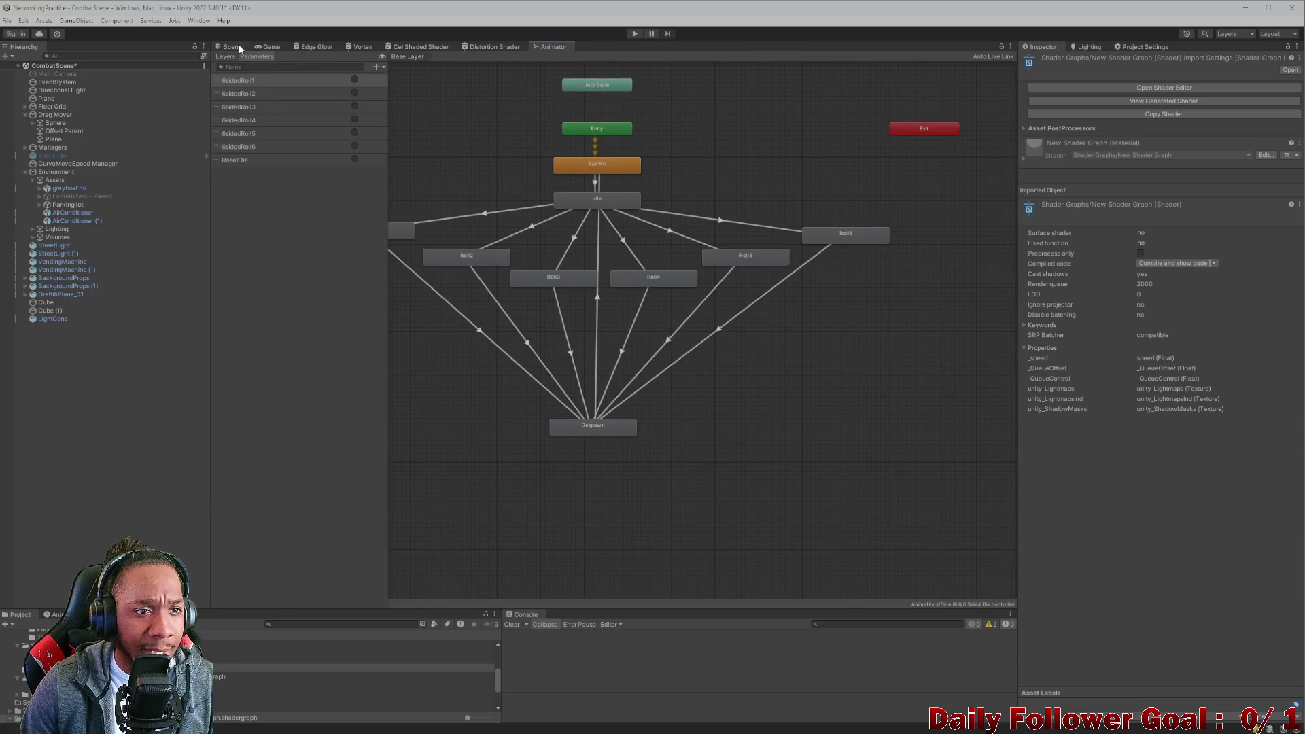
pyautogui.click(232, 47)
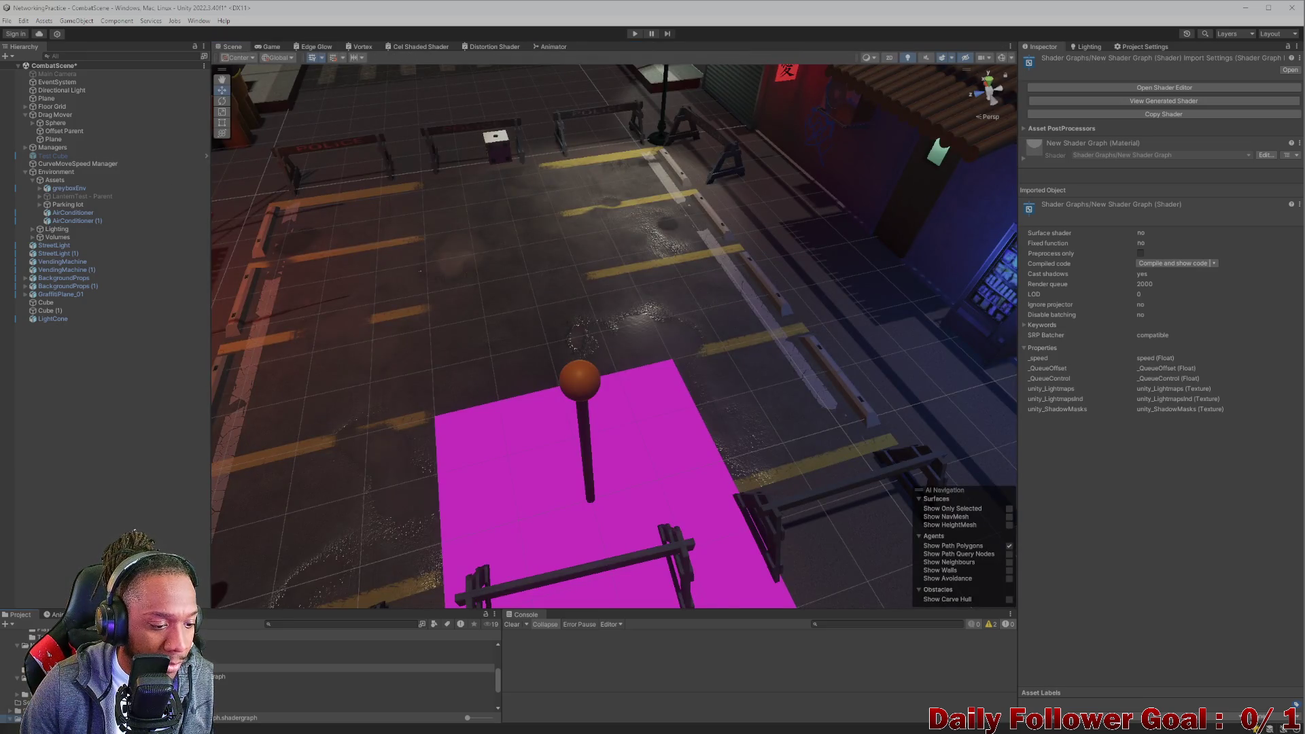
# Create a URP shader graph via Create > Shader Graph > URP, name it RadialWave, and open it.
pyautogui.rightClick(44, 664)
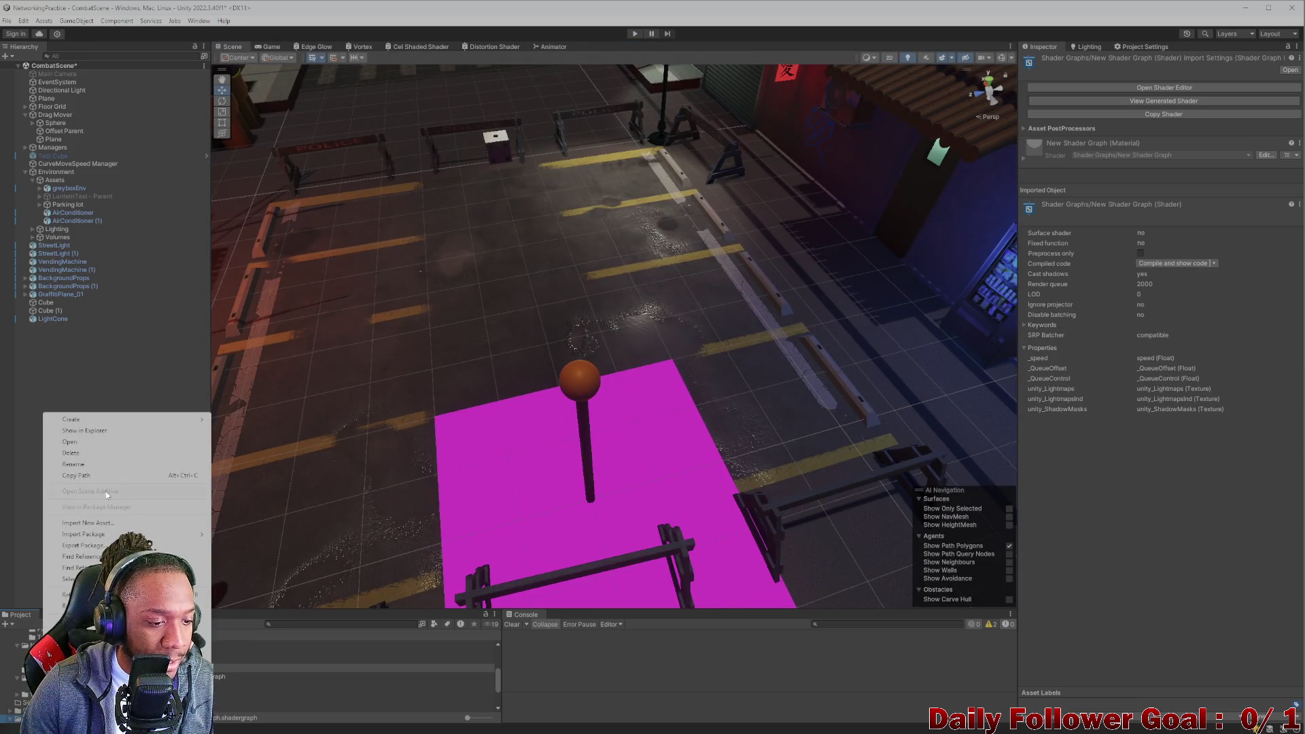
pyautogui.click(135, 420)
pyautogui.moveTo(285, 240)
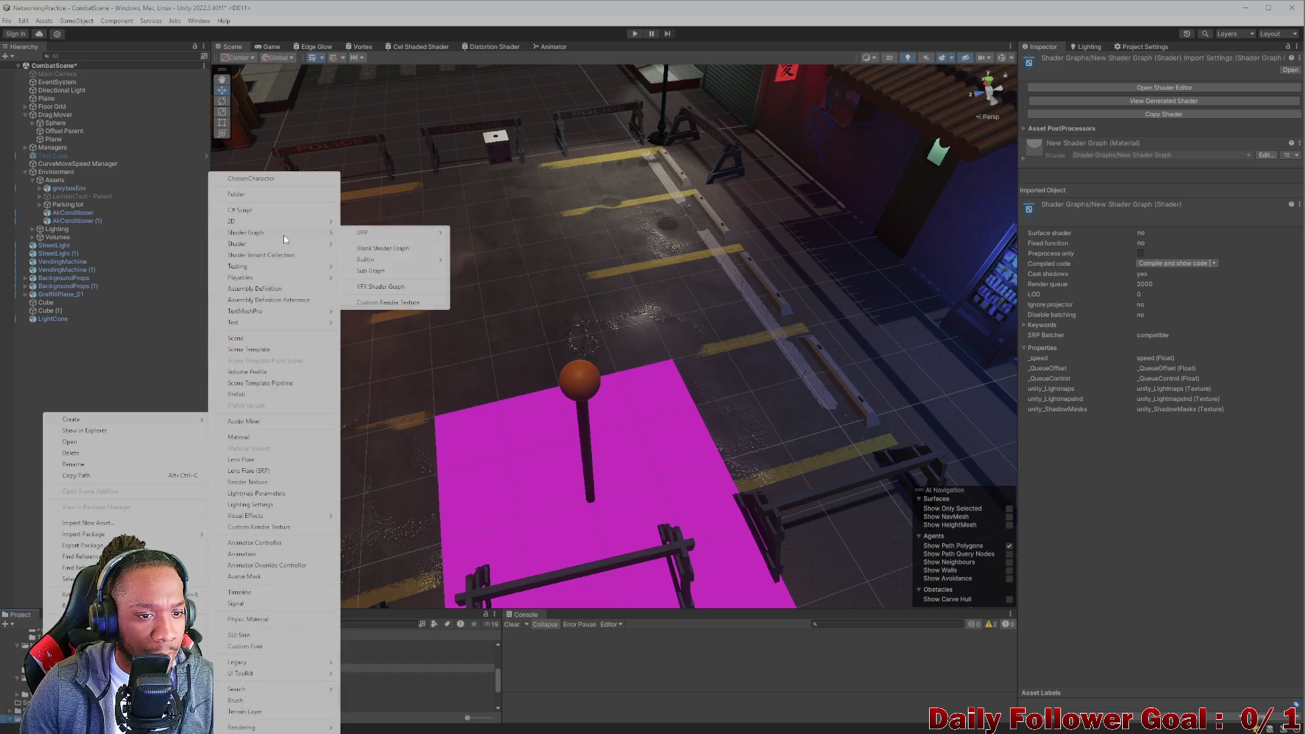
pyautogui.moveTo(376, 230)
pyautogui.click(479, 248)
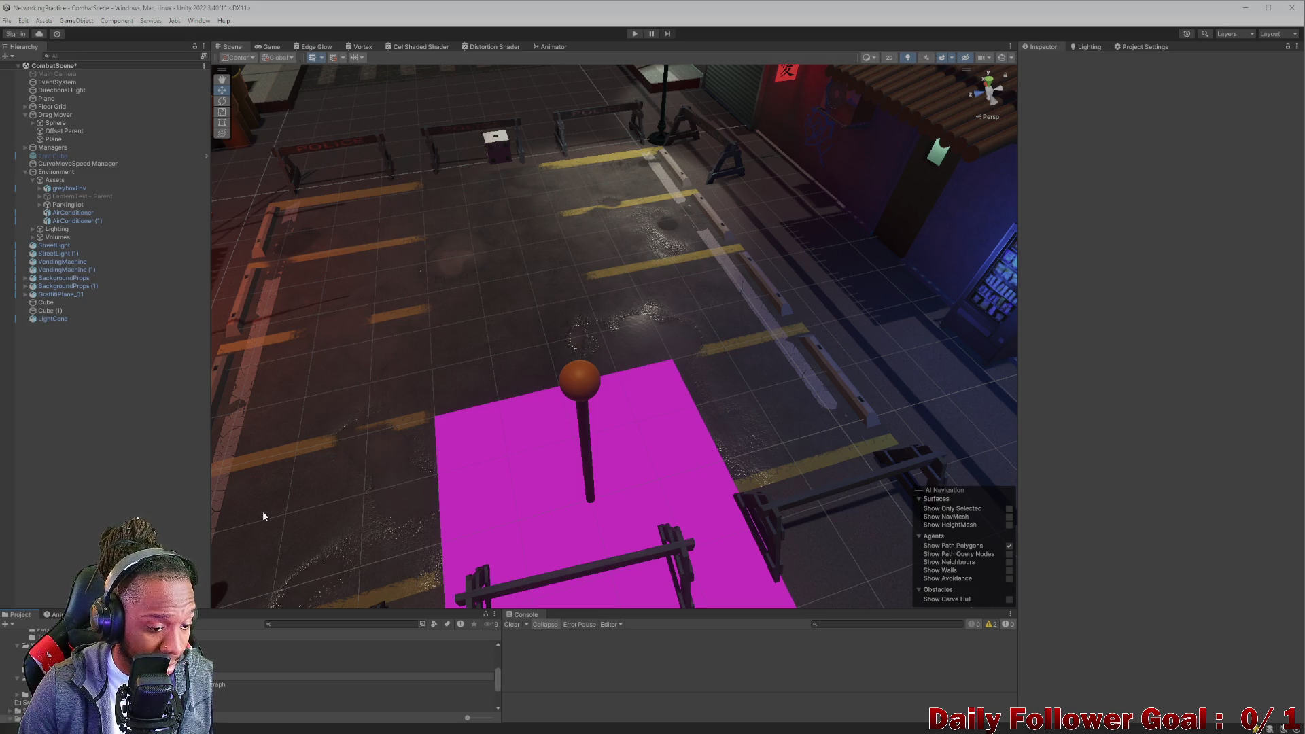
pyautogui.click(176, 676)
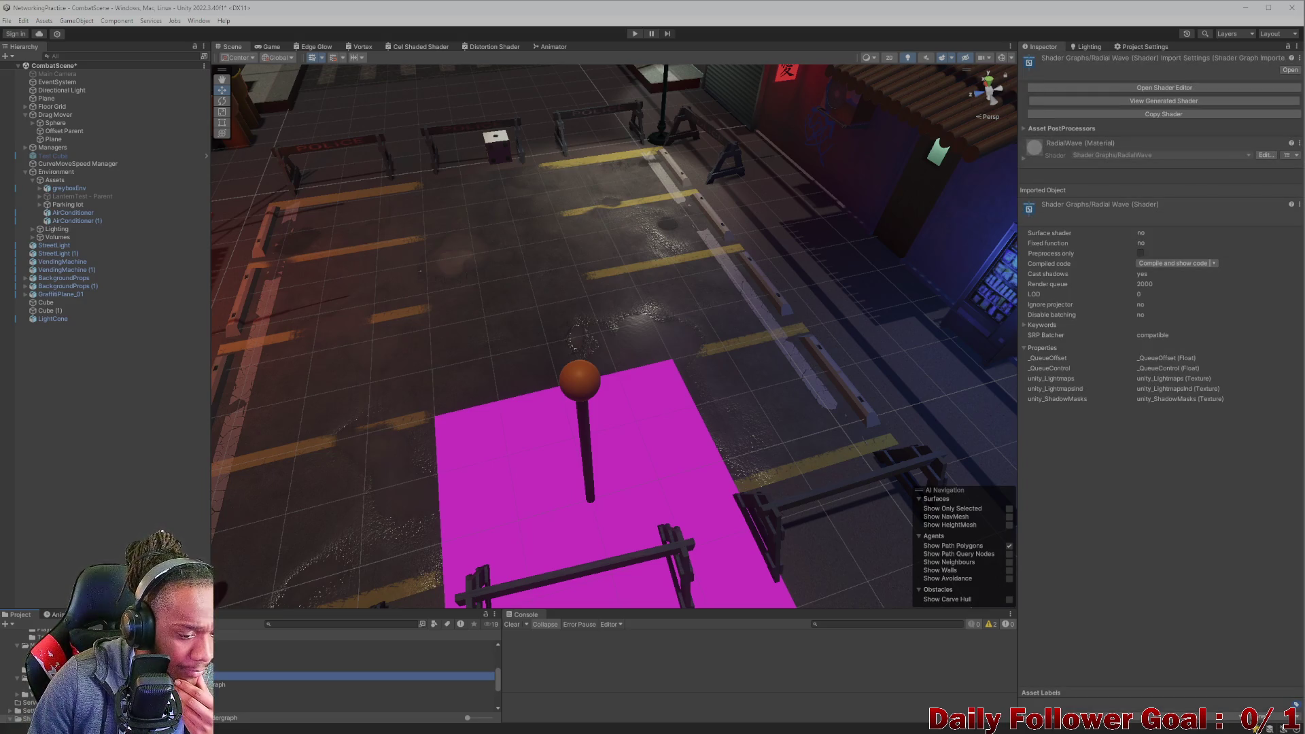
pyautogui.doubleClick(177, 676)
pyautogui.scroll(-4, 634, 268)
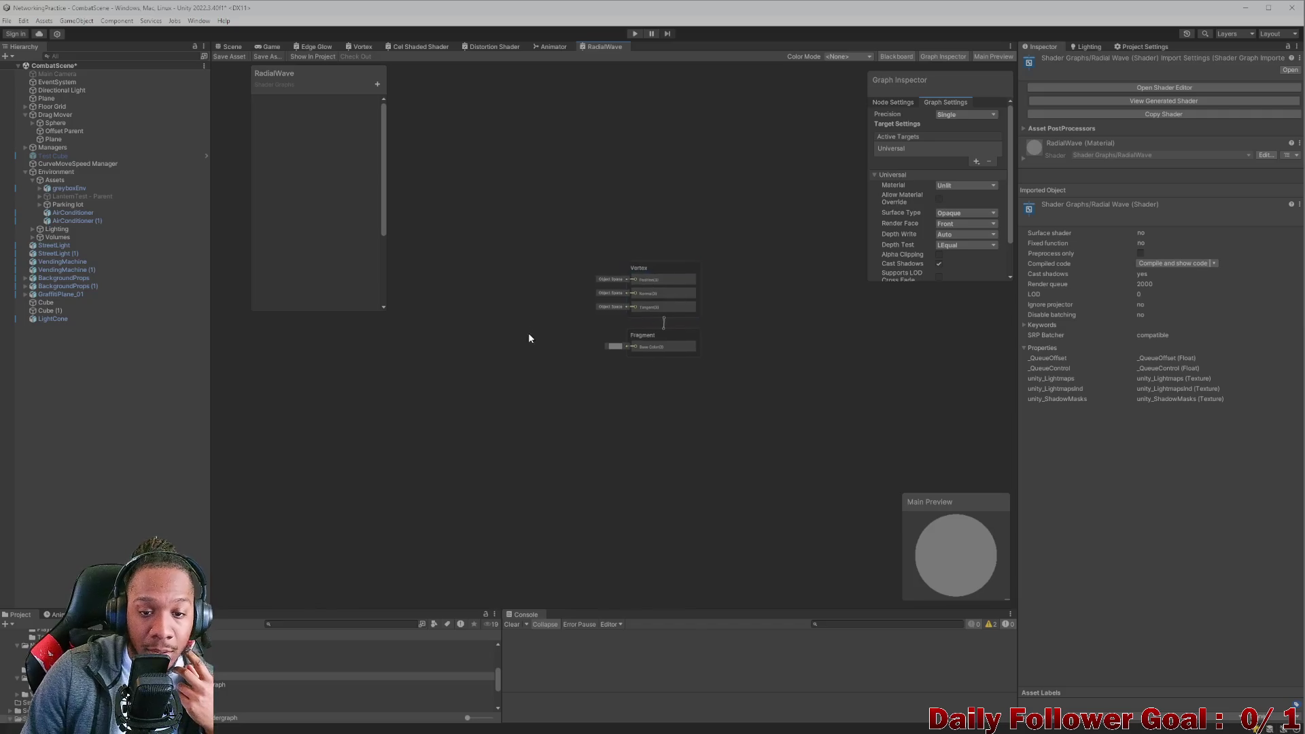
# Add a Sine node to the RadialWave graph and move it lower on the canvas.
pyautogui.scroll(3, 621, 348)
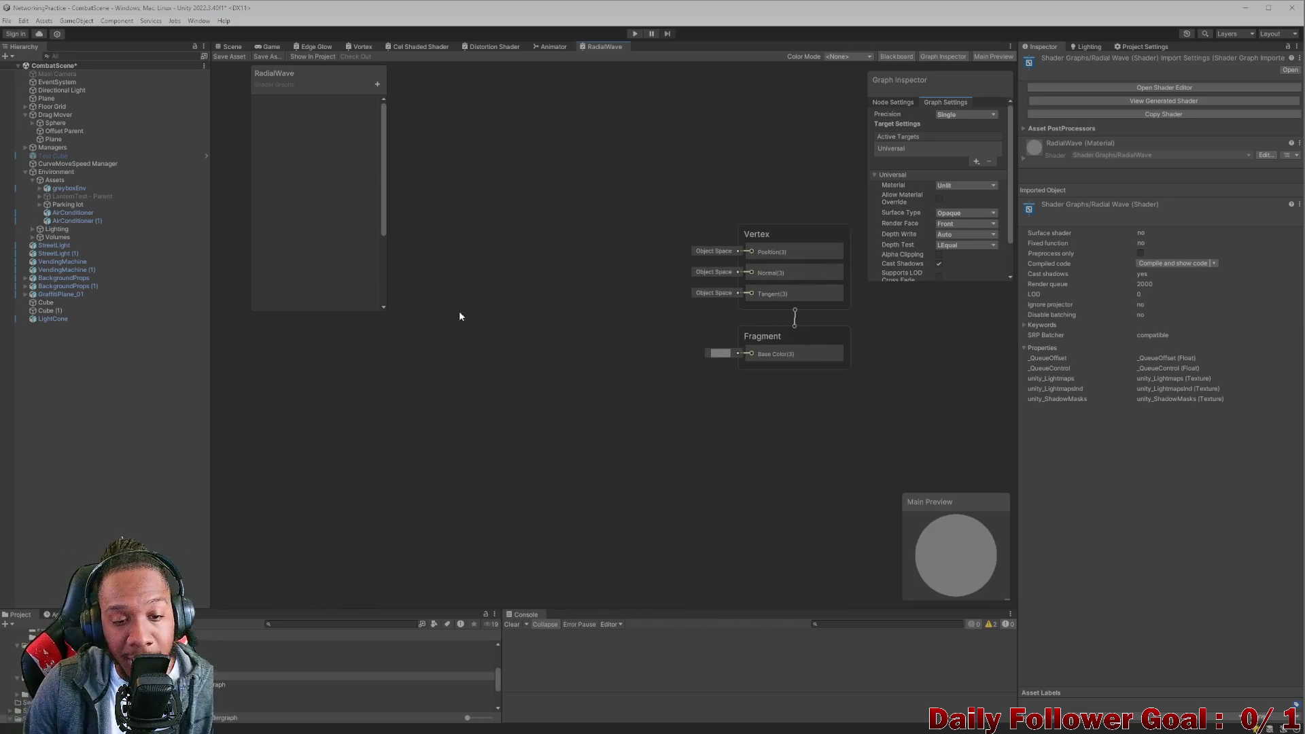
pyautogui.rightClick(438, 349)
pyautogui.moveTo(489, 451)
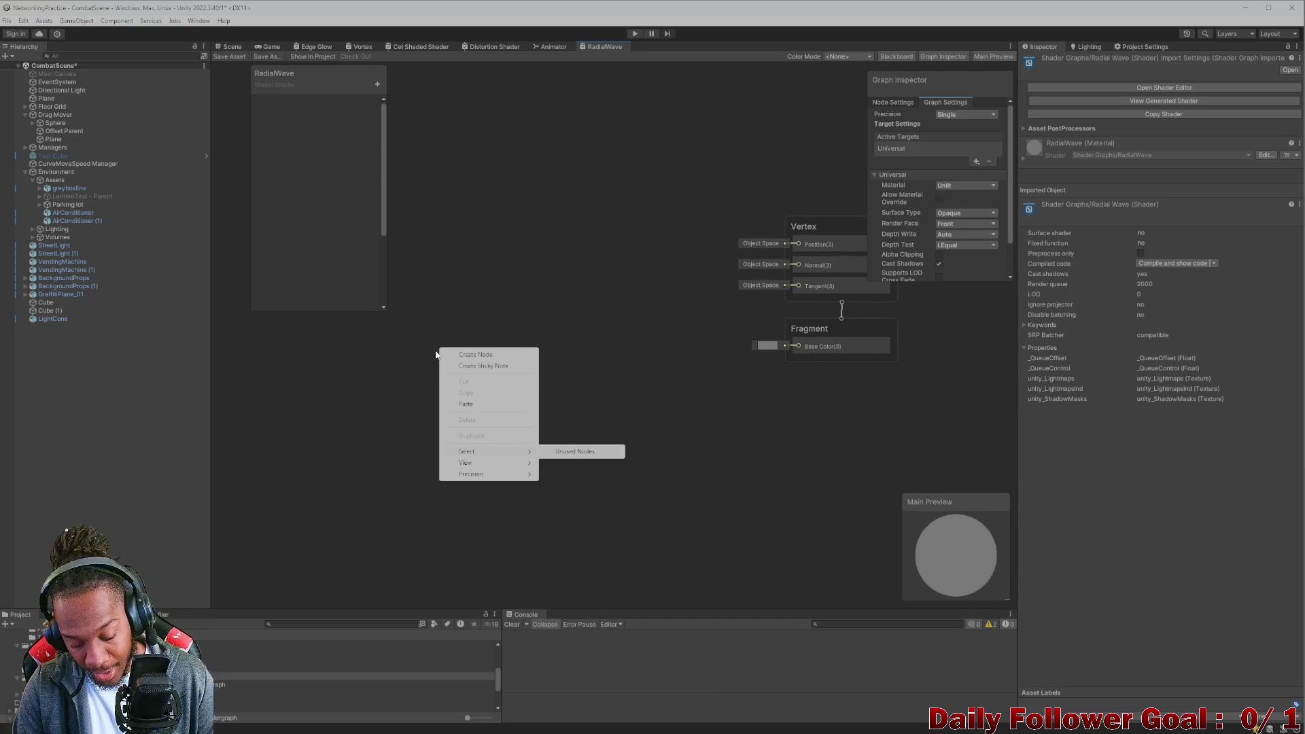
pyautogui.click(414, 317)
pyautogui.press('space')
pyautogui.write('sine')
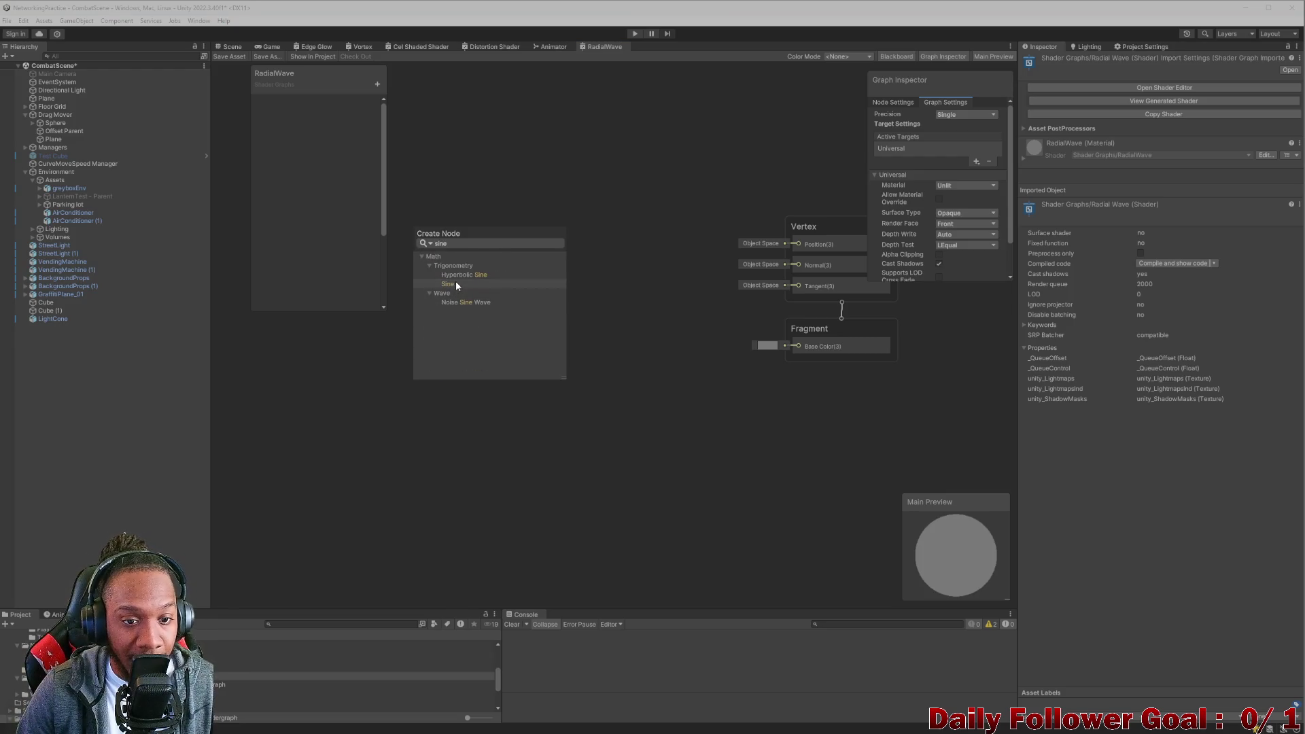
pyautogui.click(455, 283)
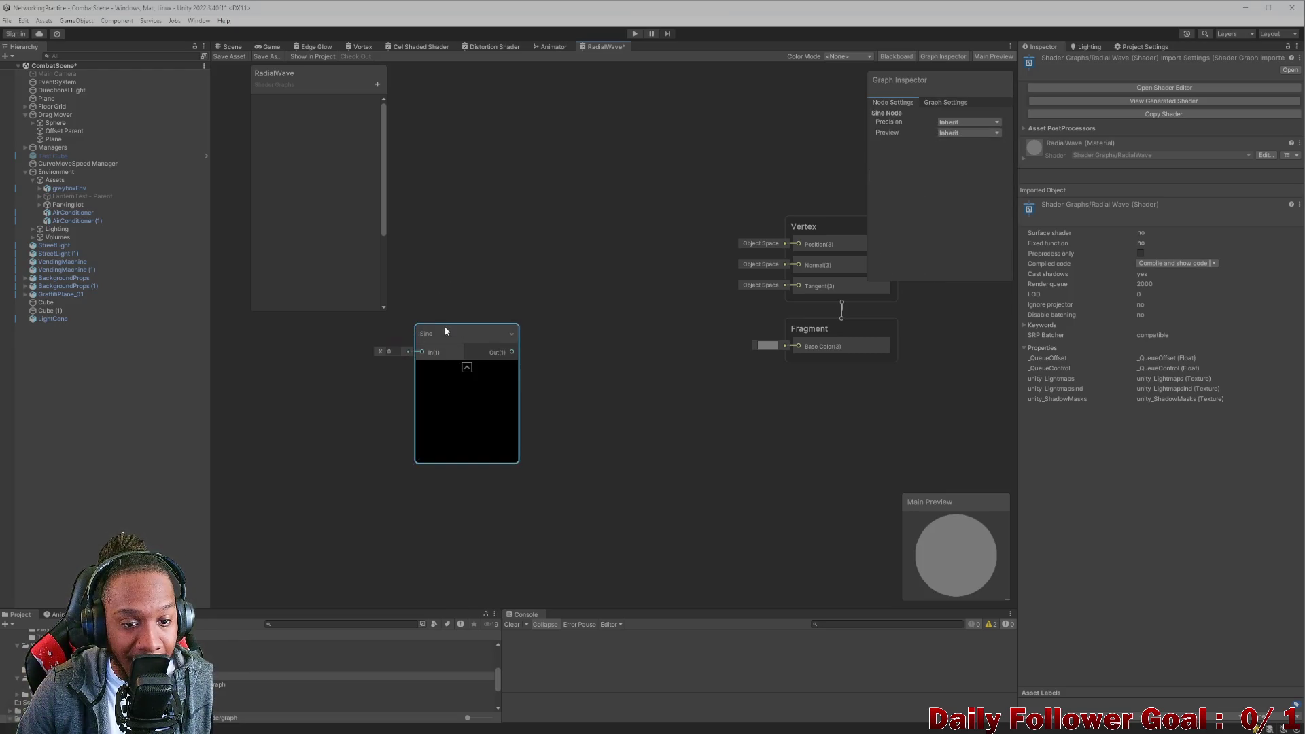
pyautogui.moveTo(443, 325); pyautogui.dragTo(433, 392)
pyautogui.click(441, 332)
# Add a Time node above the Sine node and shift both nodes left.
pyautogui.press('space')
pyautogui.write('rim')
pyautogui.press('BackSpace')
pyautogui.press('BackSpace')
pyautogui.press('BackSpace')
pyautogui.write('time')
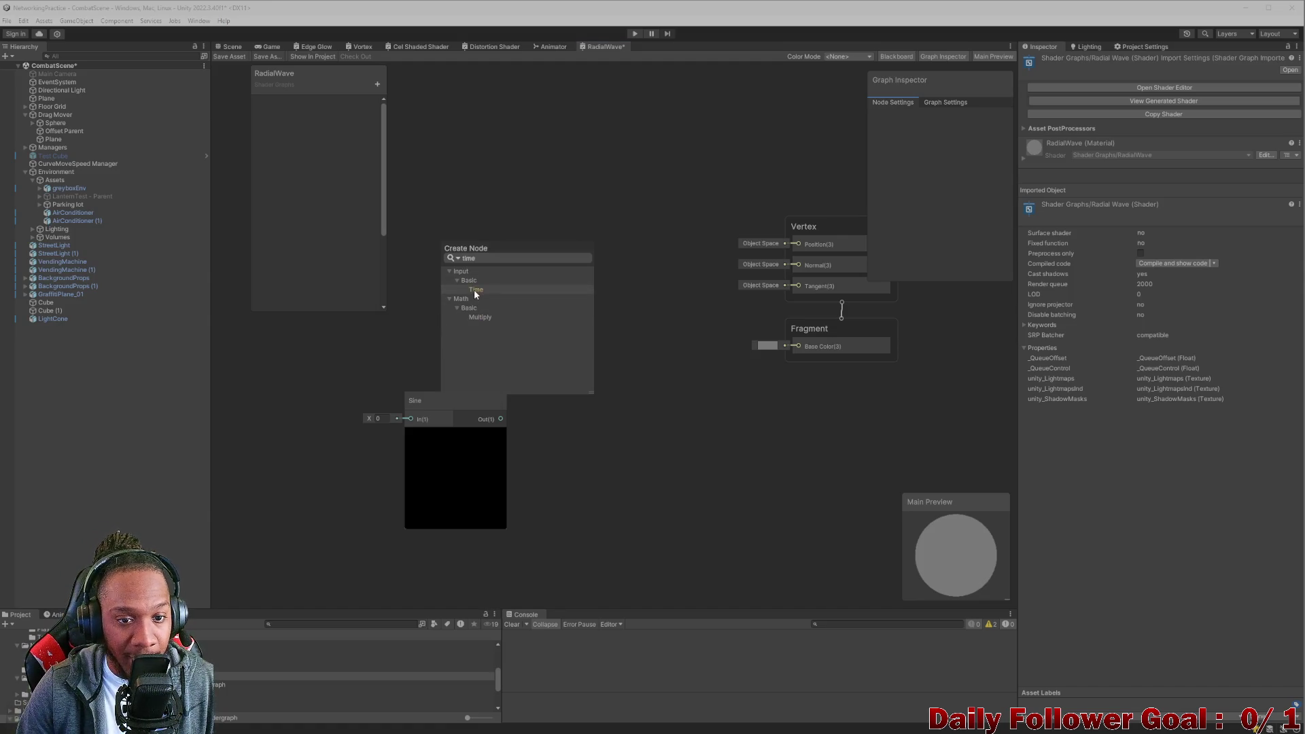
pyautogui.click(475, 289)
pyautogui.moveTo(469, 339); pyautogui.dragTo(432, 309)
pyautogui.moveTo(450, 396); pyautogui.dragTo(406, 408)
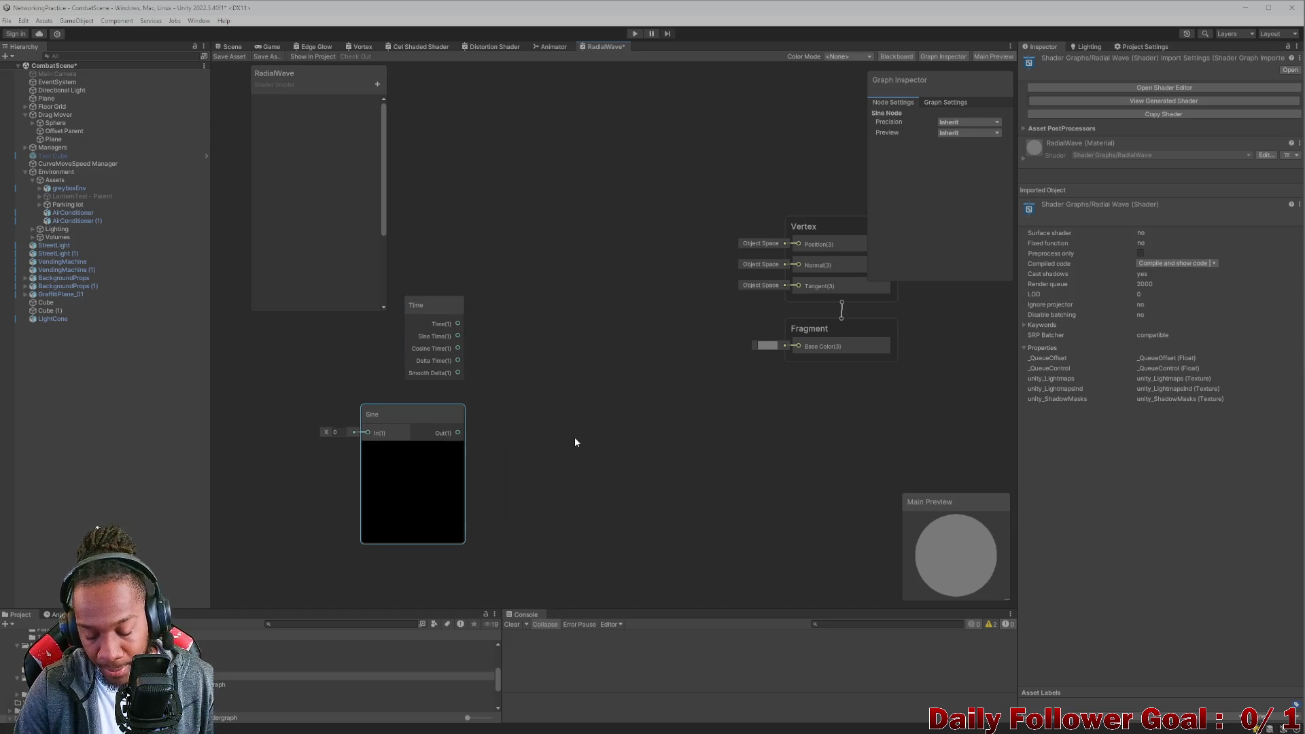
# Add a Multiply node, wiring Time into input A and Sine into input B.
pyautogui.press('space')
pyautogui.write('mu')
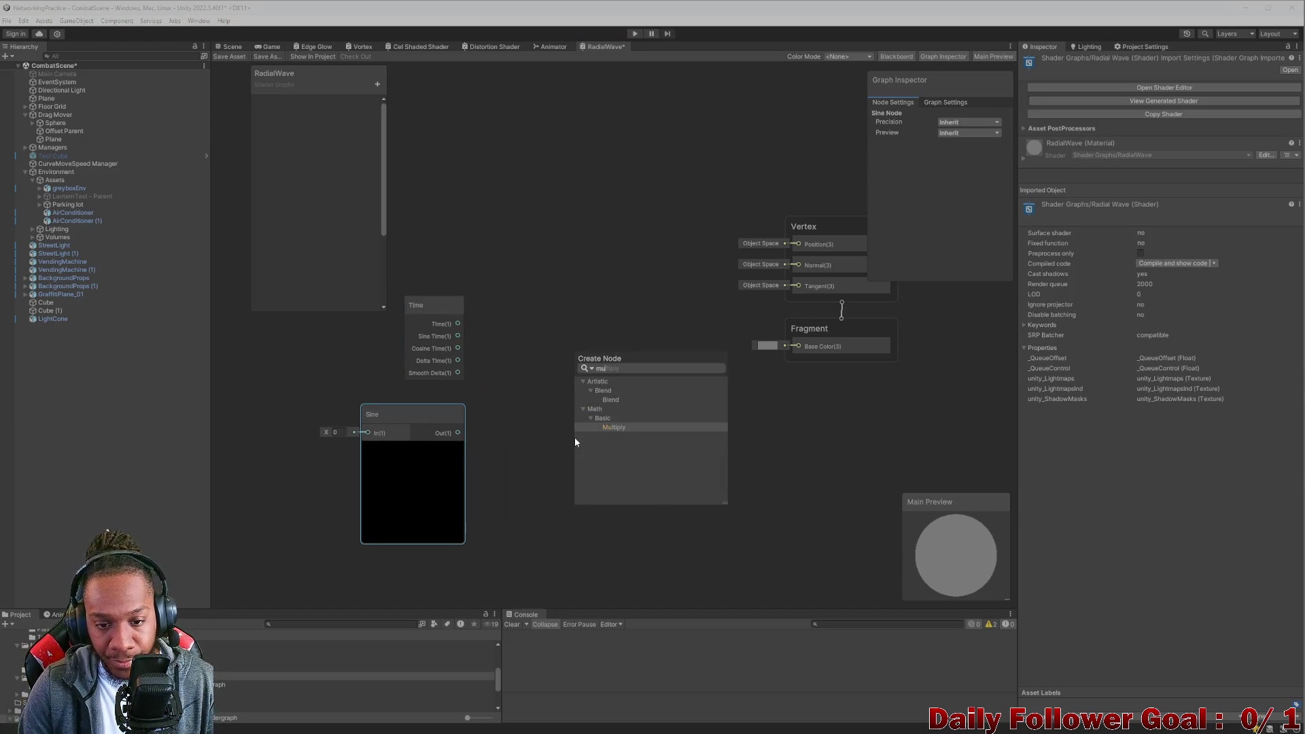
pyautogui.click(629, 426)
pyautogui.moveTo(603, 430); pyautogui.dragTo(589, 377)
pyautogui.moveTo(510, 379); pyautogui.dragTo(563, 404)
pyautogui.moveTo(457, 433)
pyautogui.mouseDown()
pyautogui.moveTo(569, 416)
pyautogui.moveTo(561, 328)
pyautogui.mouseUp()
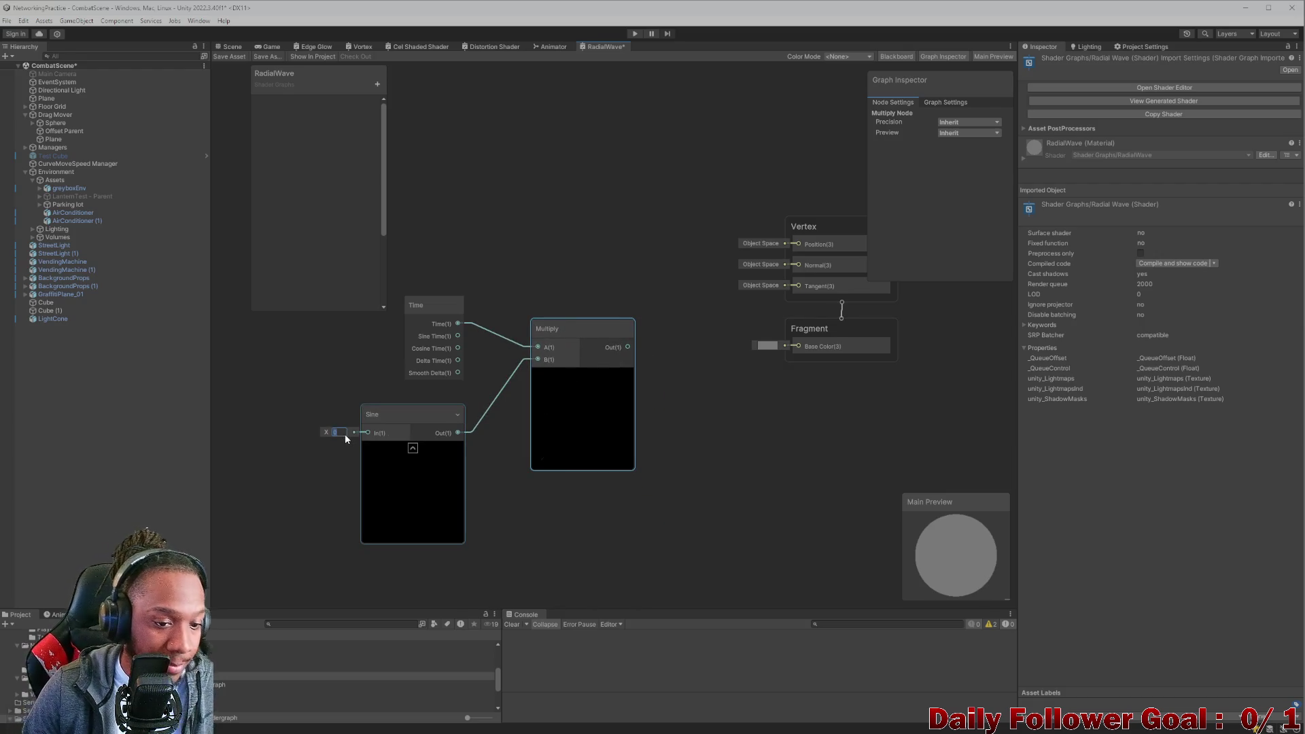
# Rearrange the Sine and Multiply nodes and set the Sine node's input to .5.
pyautogui.write('1')
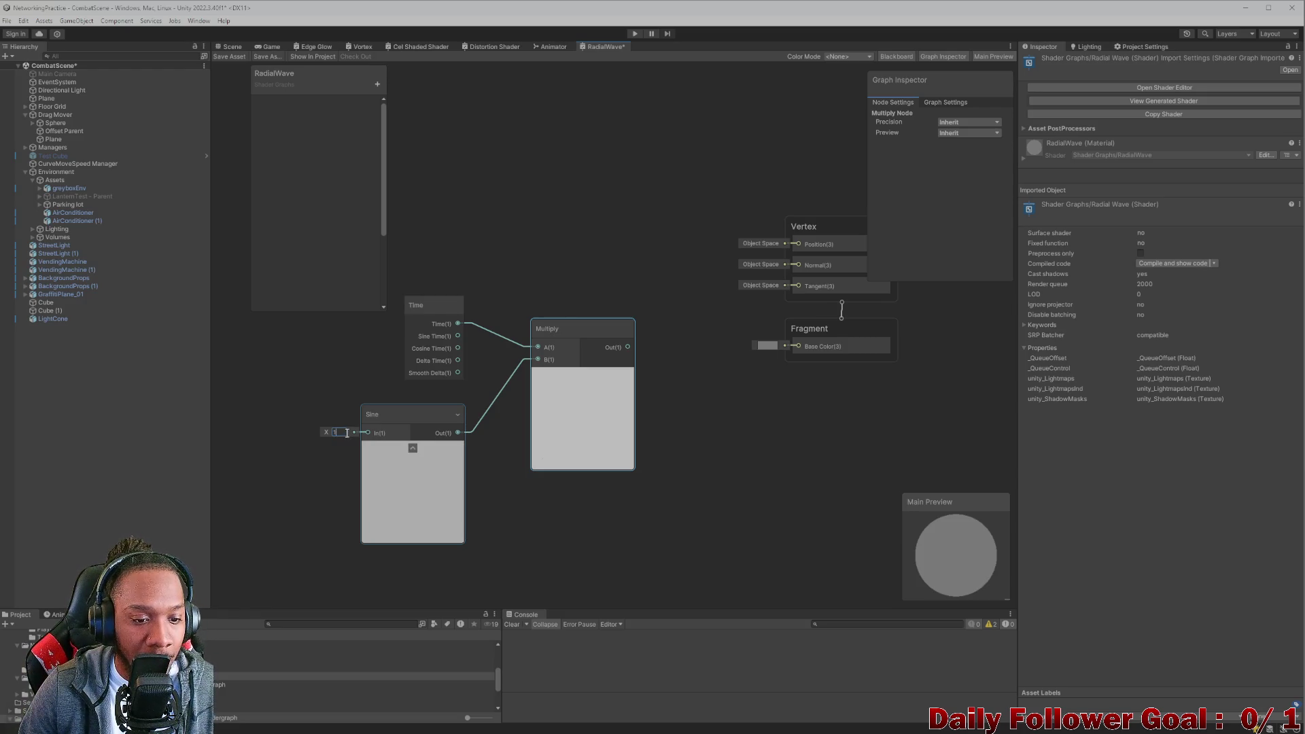
pyautogui.moveTo(394, 407); pyautogui.dragTo(331, 402)
pyautogui.moveTo(612, 331); pyautogui.dragTo(583, 312)
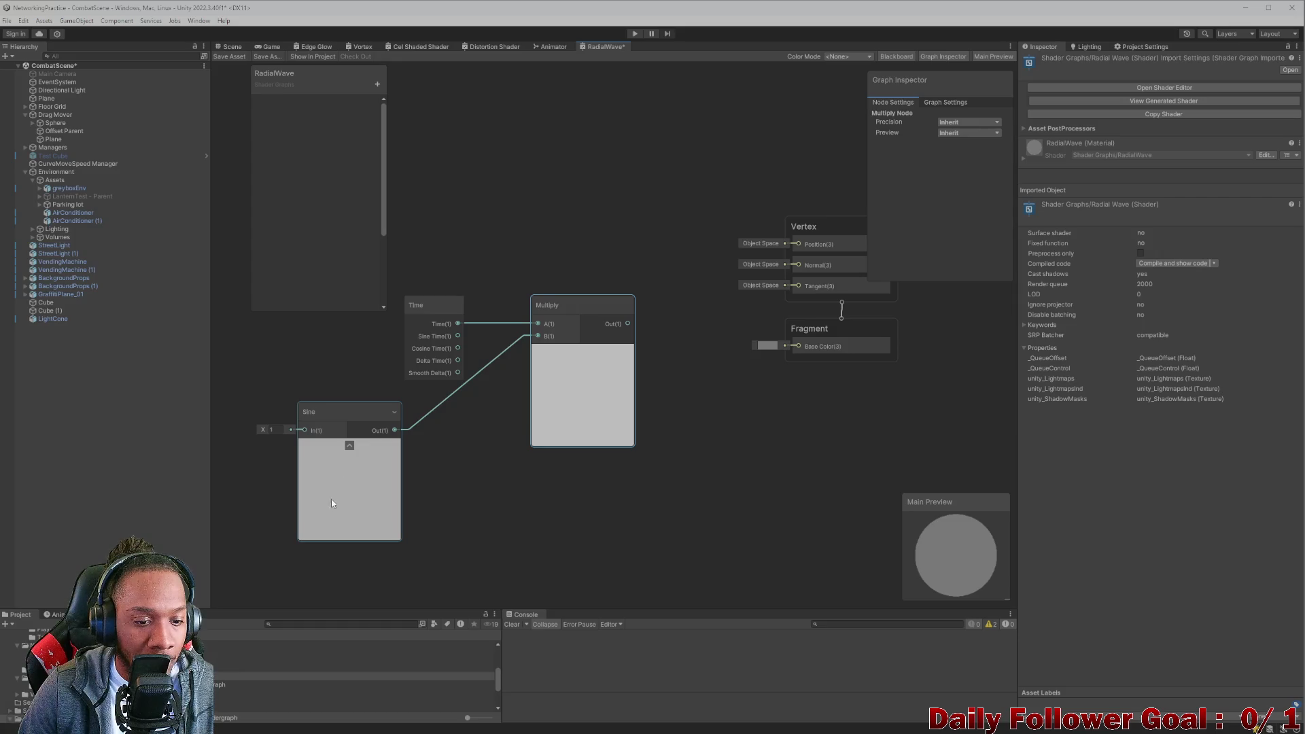
pyautogui.click(333, 522)
pyautogui.click(271, 432)
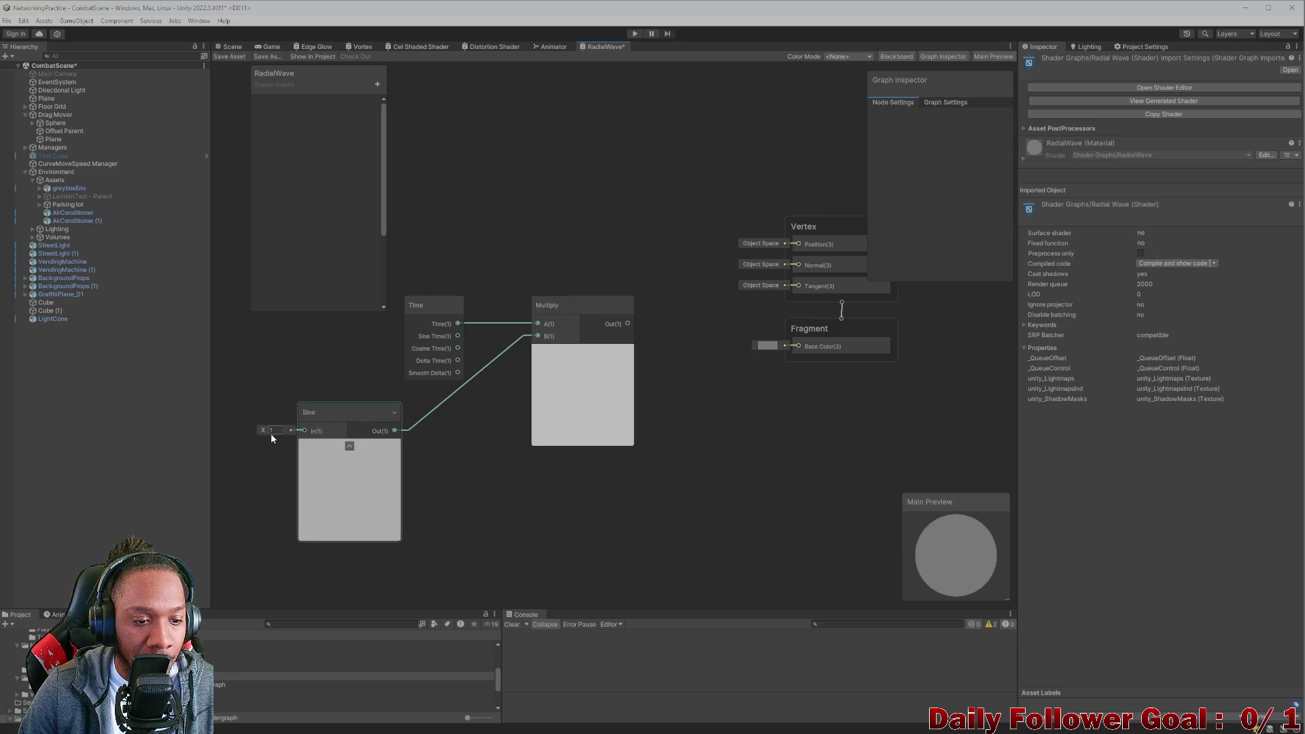
pyautogui.write('.5')
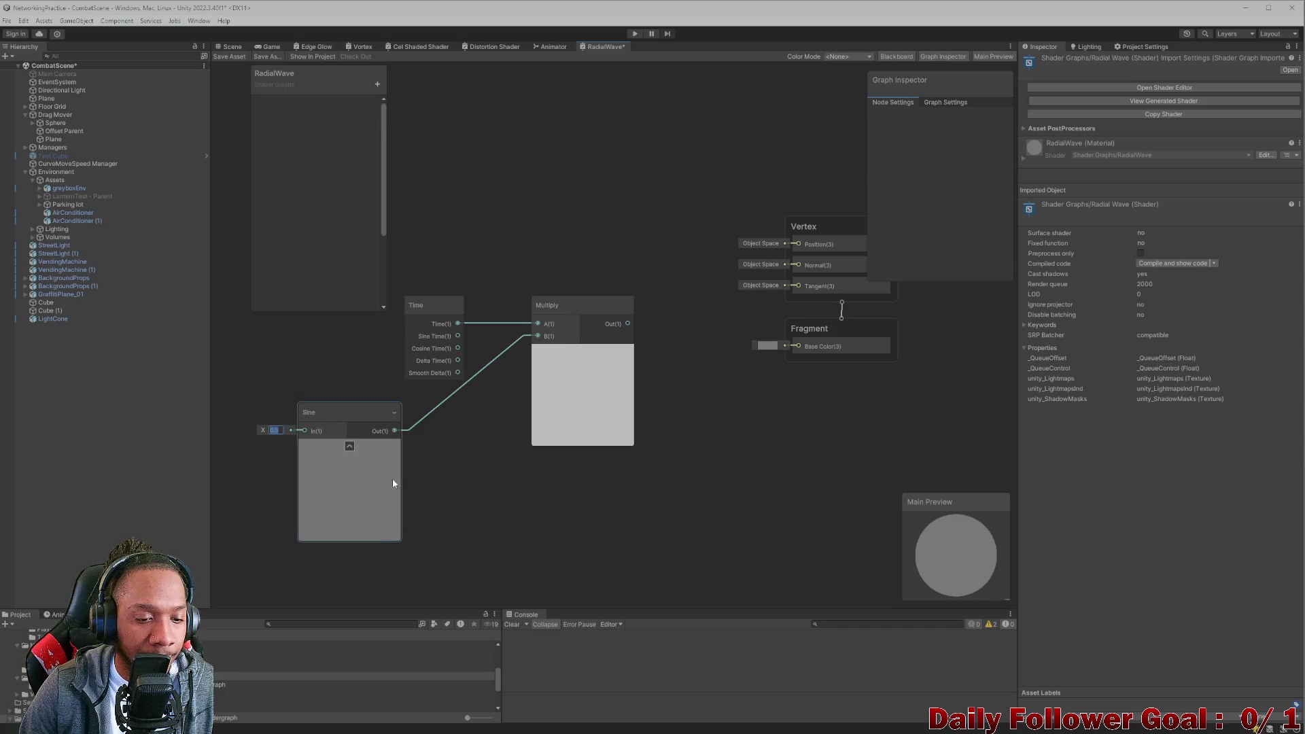
pyautogui.click(503, 497)
# Add another Sine node and set its input value to 1.
pyautogui.press('space')
pyautogui.write('sine')
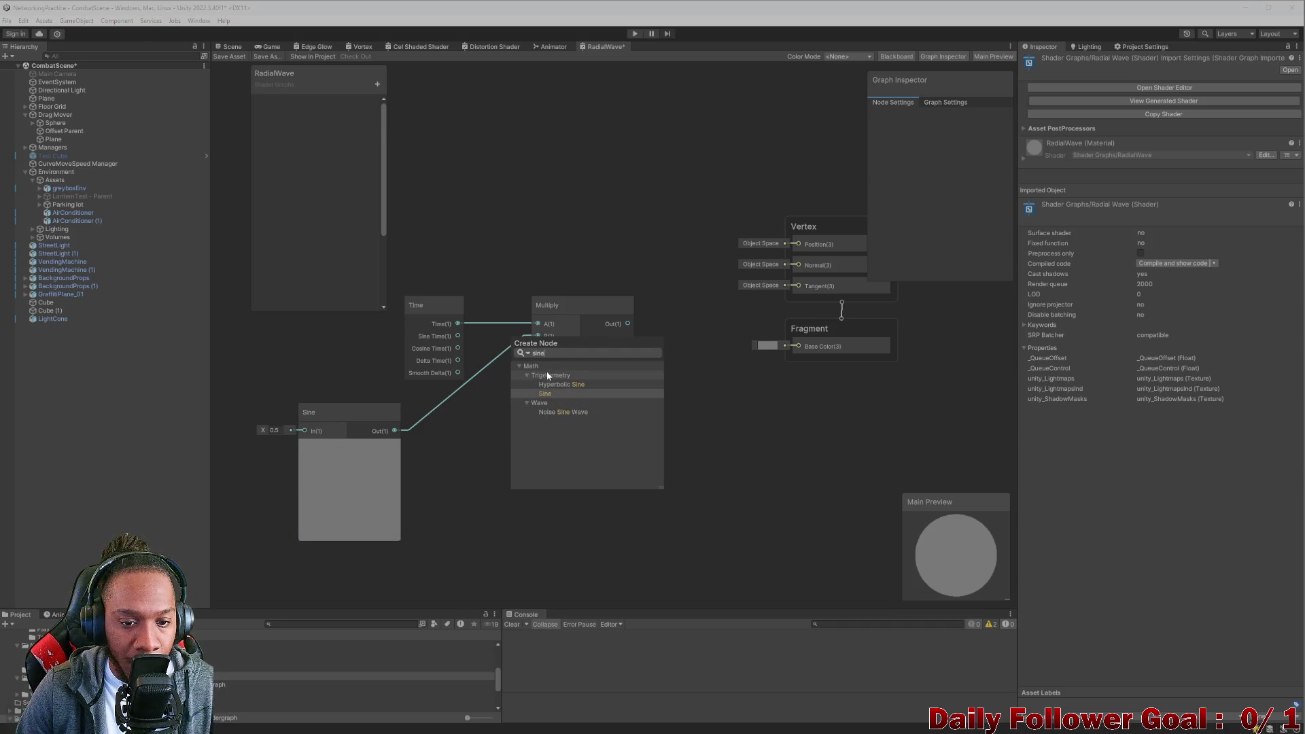
pyautogui.click(421, 469)
pyautogui.moveTo(333, 407)
pyautogui.mouseDown()
pyautogui.moveTo(422, 391)
pyautogui.moveTo(396, 409)
pyautogui.moveTo(345, 411)
pyautogui.mouseUp()
pyautogui.doubleClick(287, 428)
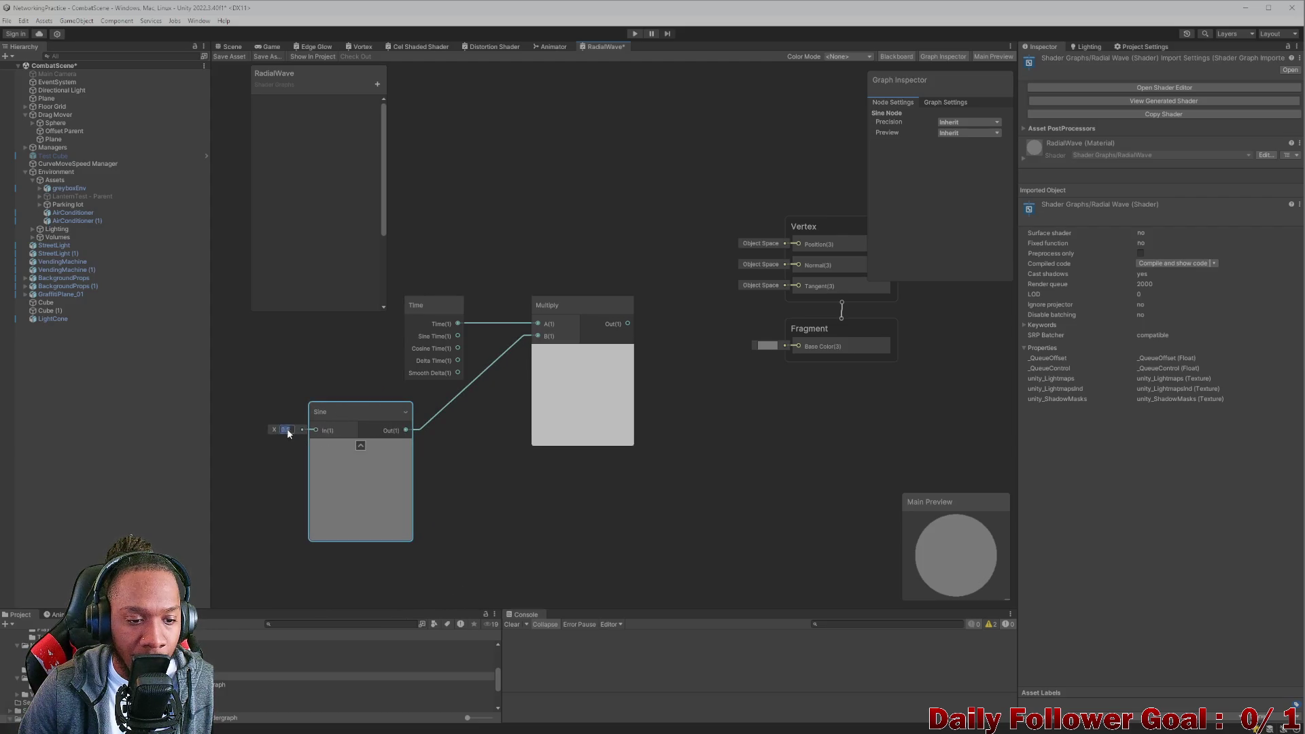
pyautogui.write('1')
pyautogui.click(435, 438)
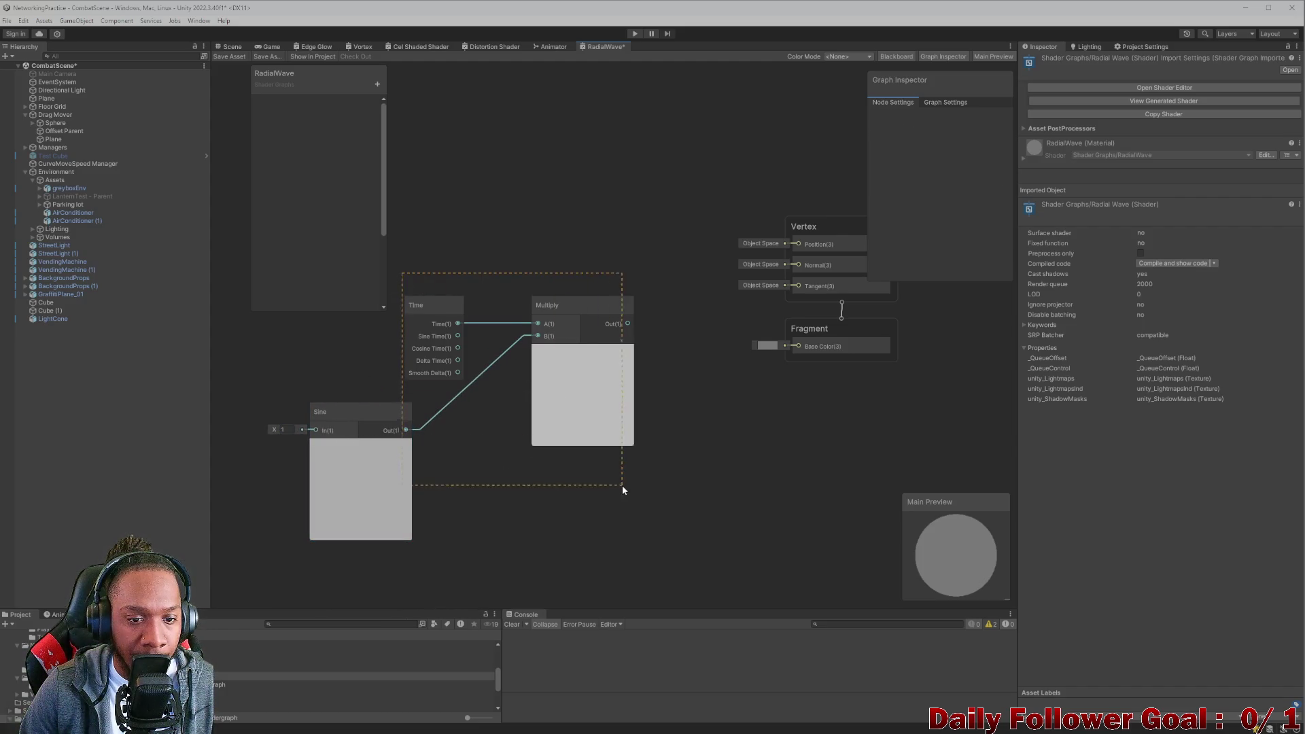
# Regroup the Time, Sine and Multiply nodes and connect Multiply's output to Fragment Base Color.
pyautogui.moveTo(622, 484); pyautogui.dragTo(622, 484)
pyautogui.moveTo(568, 307)
pyautogui.mouseDown()
pyautogui.moveTo(506, 363)
pyautogui.moveTo(465, 371)
pyautogui.moveTo(474, 366)
pyautogui.mouseUp()
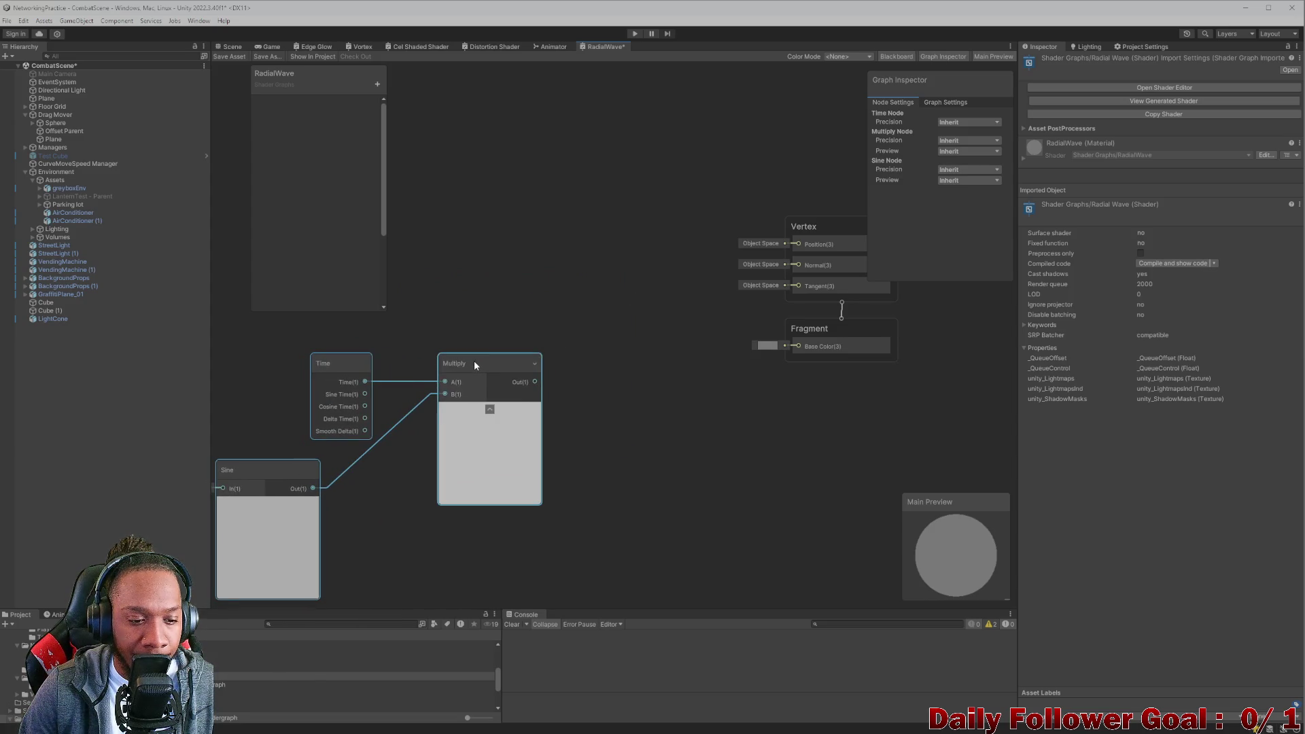
pyautogui.click(544, 331)
pyautogui.moveTo(283, 465); pyautogui.dragTo(336, 459)
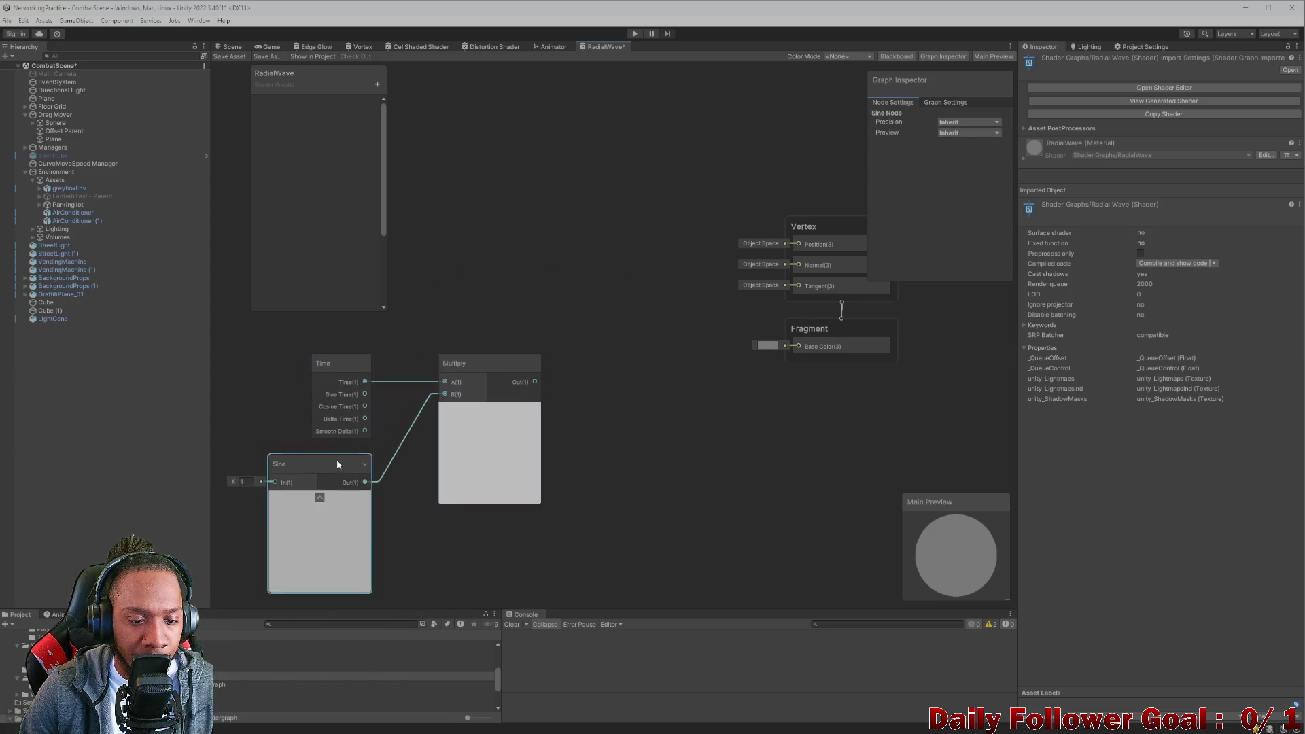
pyautogui.moveTo(535, 383)
pyautogui.mouseDown()
pyautogui.moveTo(682, 345)
pyautogui.moveTo(794, 346)
pyautogui.mouseUp()
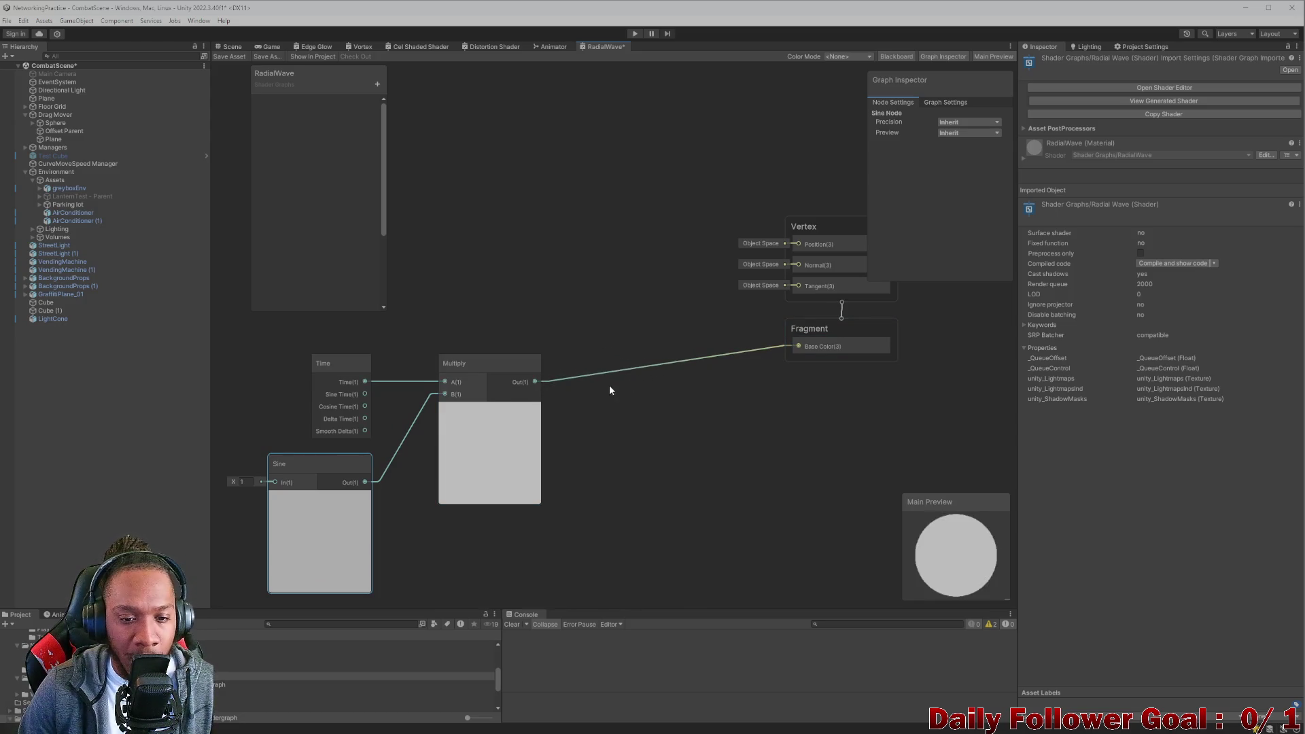
pyautogui.moveTo(275, 350); pyautogui.dragTo(448, 510)
pyautogui.moveTo(473, 375); pyautogui.dragTo(408, 387)
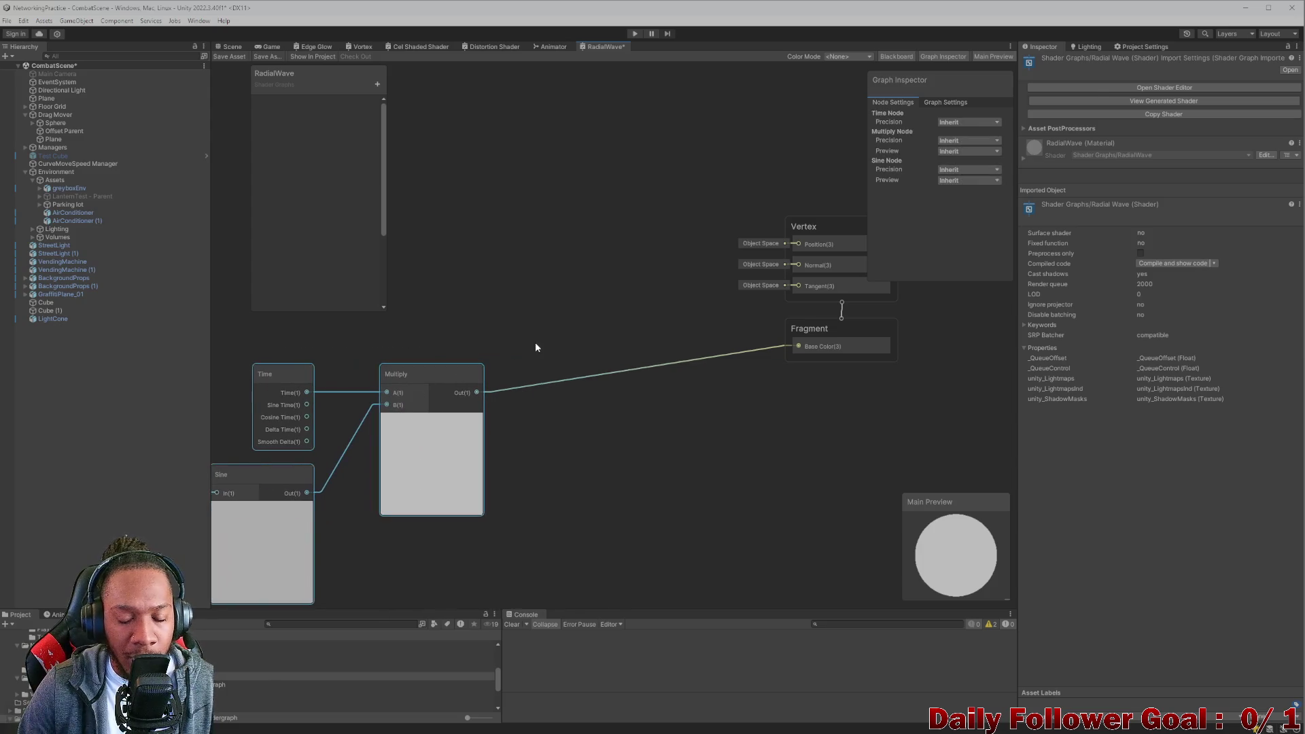
pyautogui.click(547, 339)
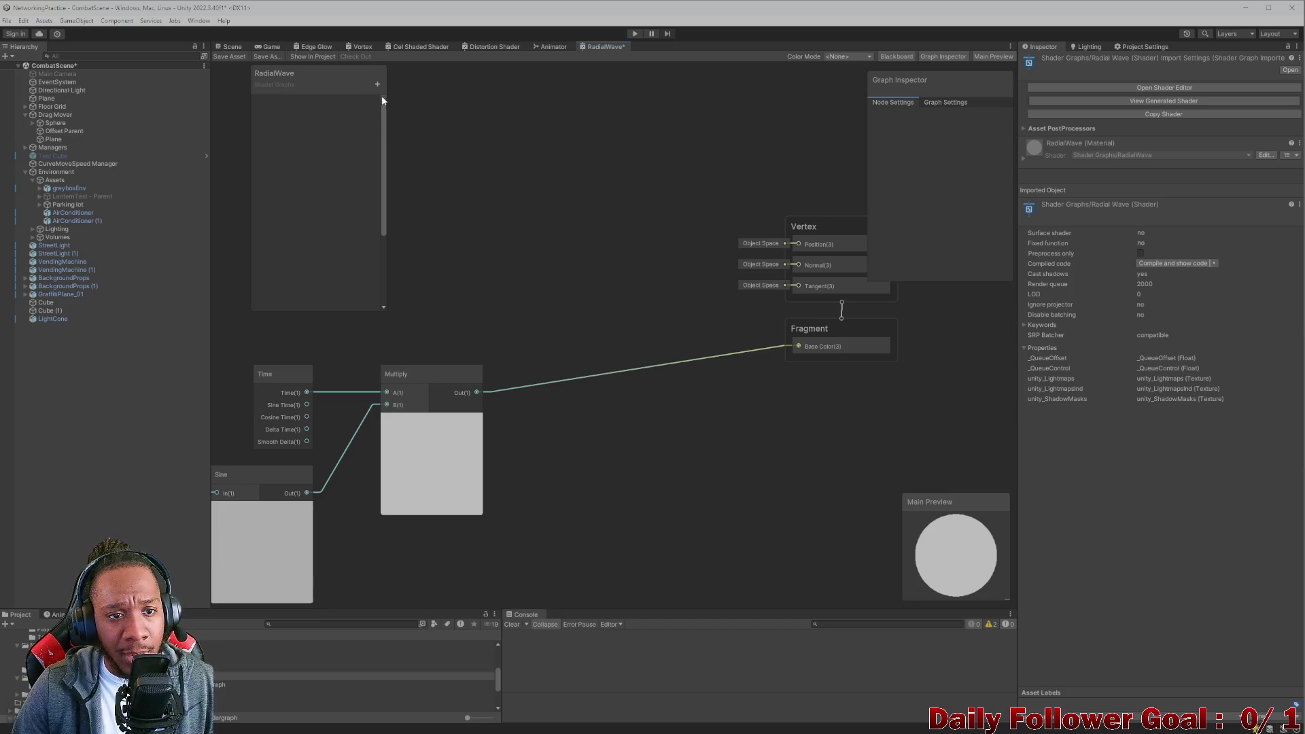
# Add a Texture 2D Asset node from a 'texture' search, then delete it as unwanted.
pyautogui.rightClick(648, 349)
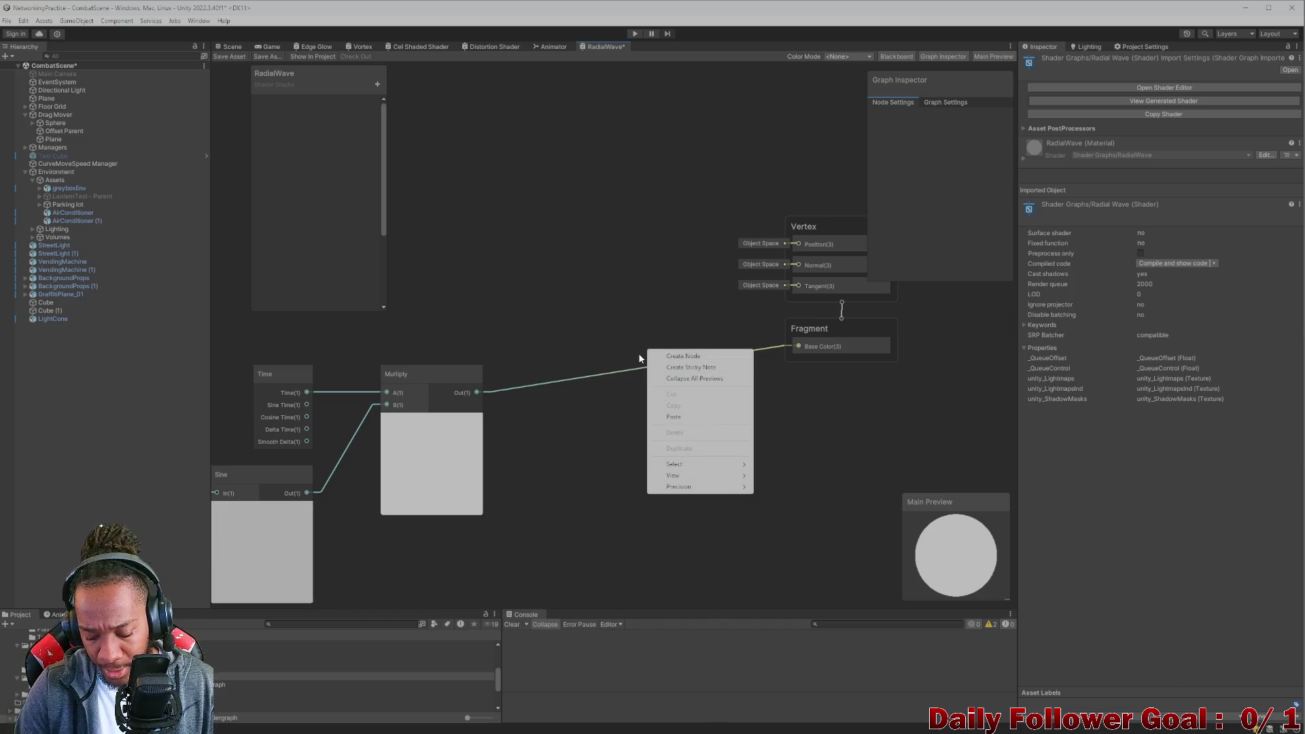
pyautogui.click(602, 348)
pyautogui.press('space')
pyautogui.write('texture')
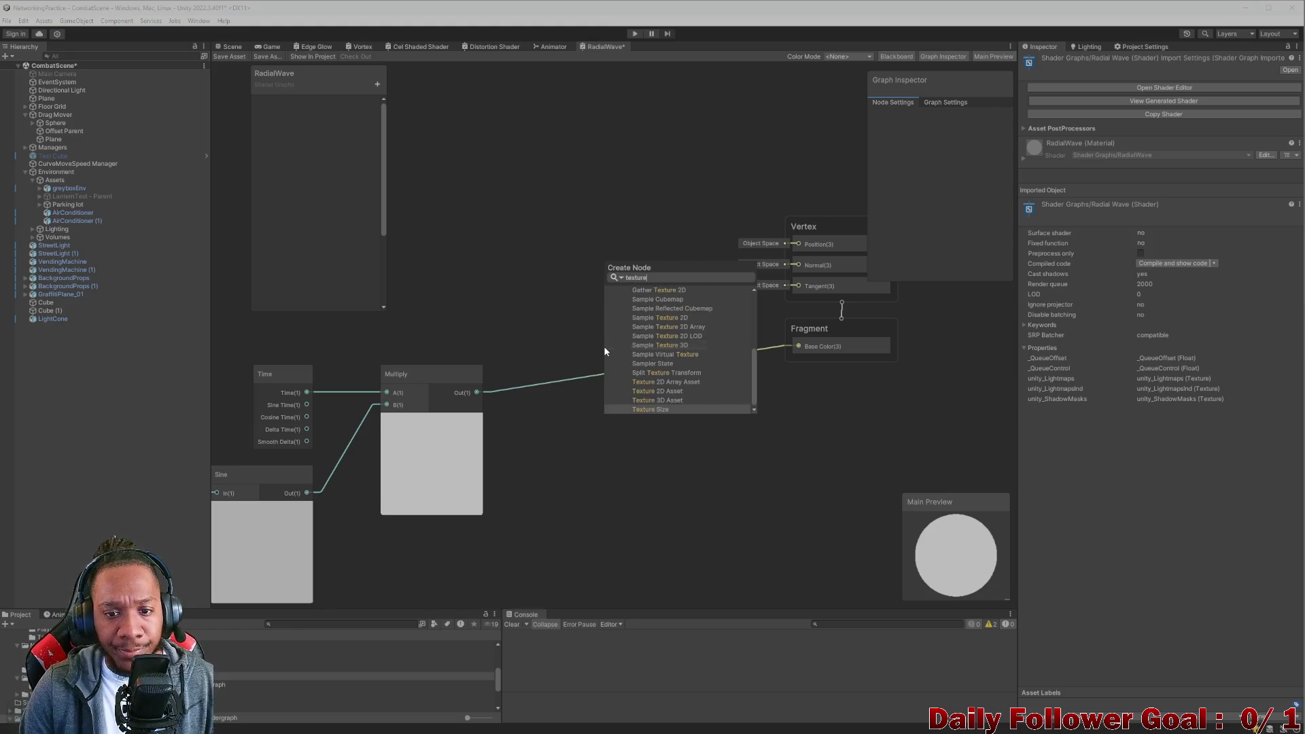
pyautogui.doubleClick(657, 391)
pyautogui.click(636, 361)
pyautogui.press('Delete')
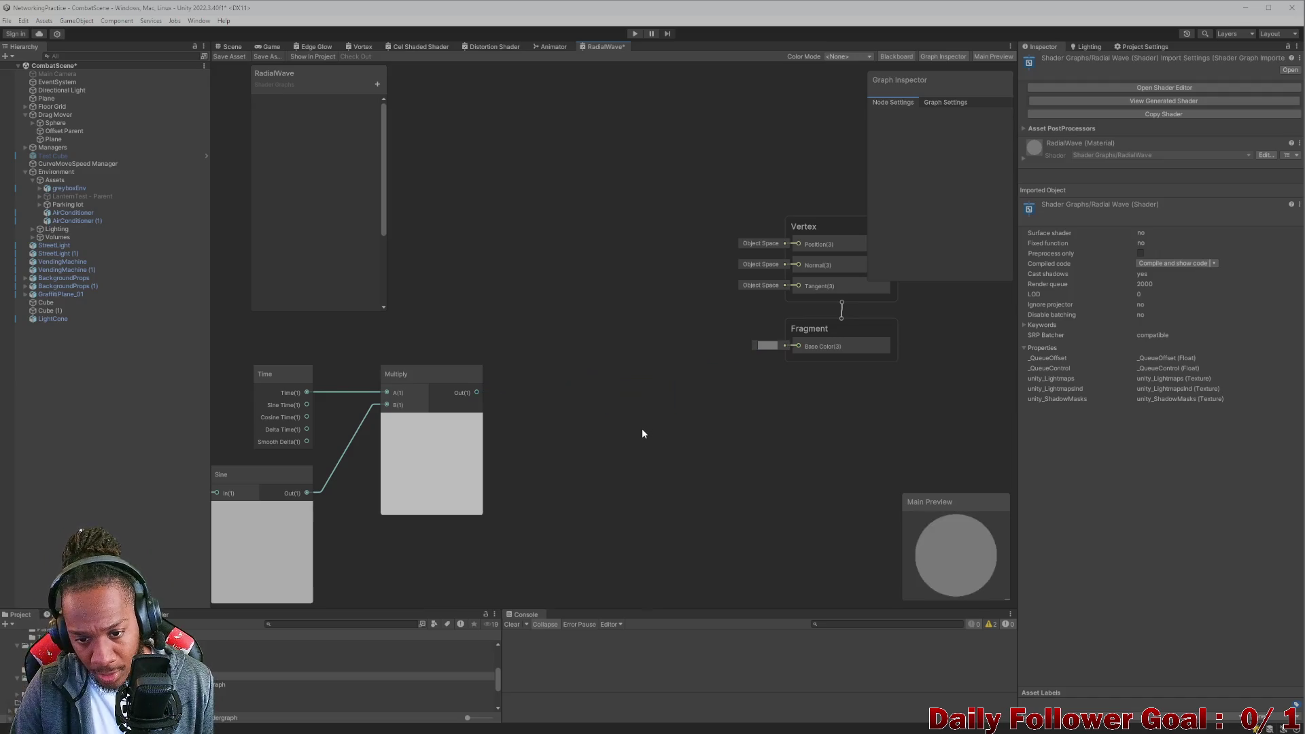
# Add a Sample Texture 2D node and position it up and left of the other nodes.
pyautogui.press('space')
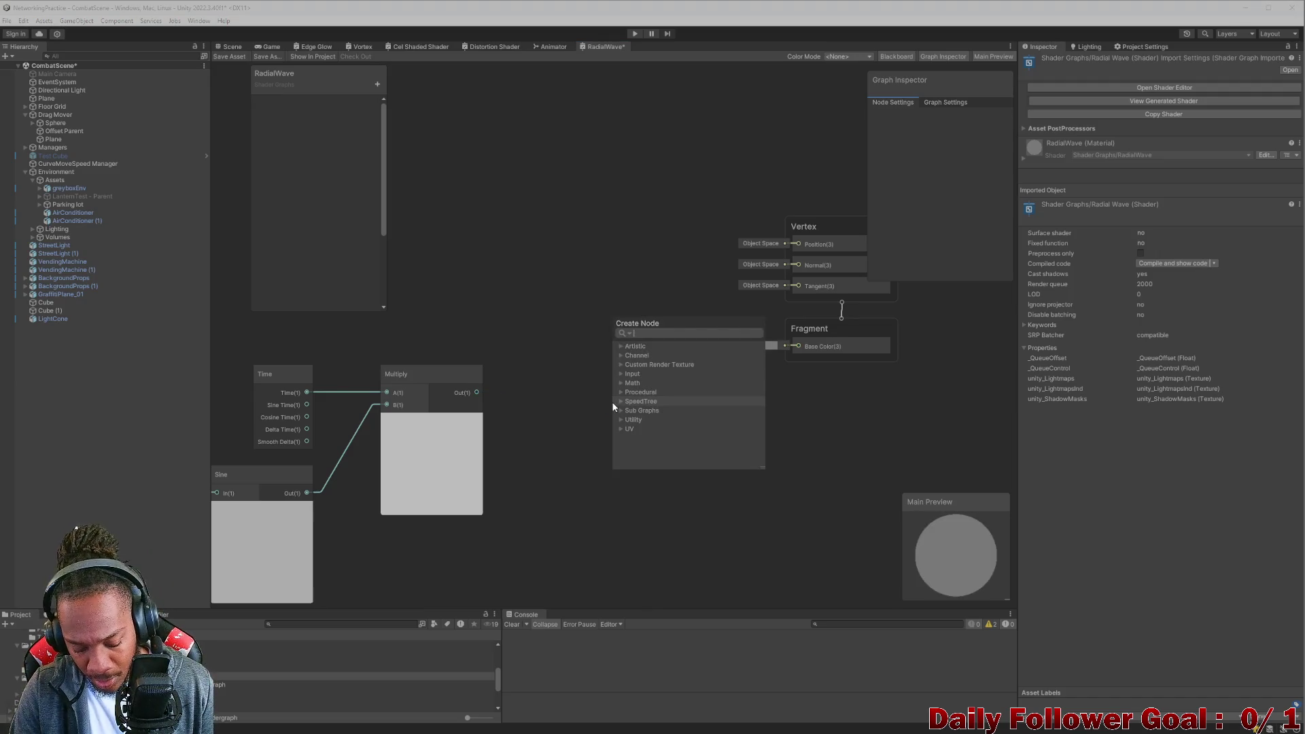
pyautogui.write('2d')
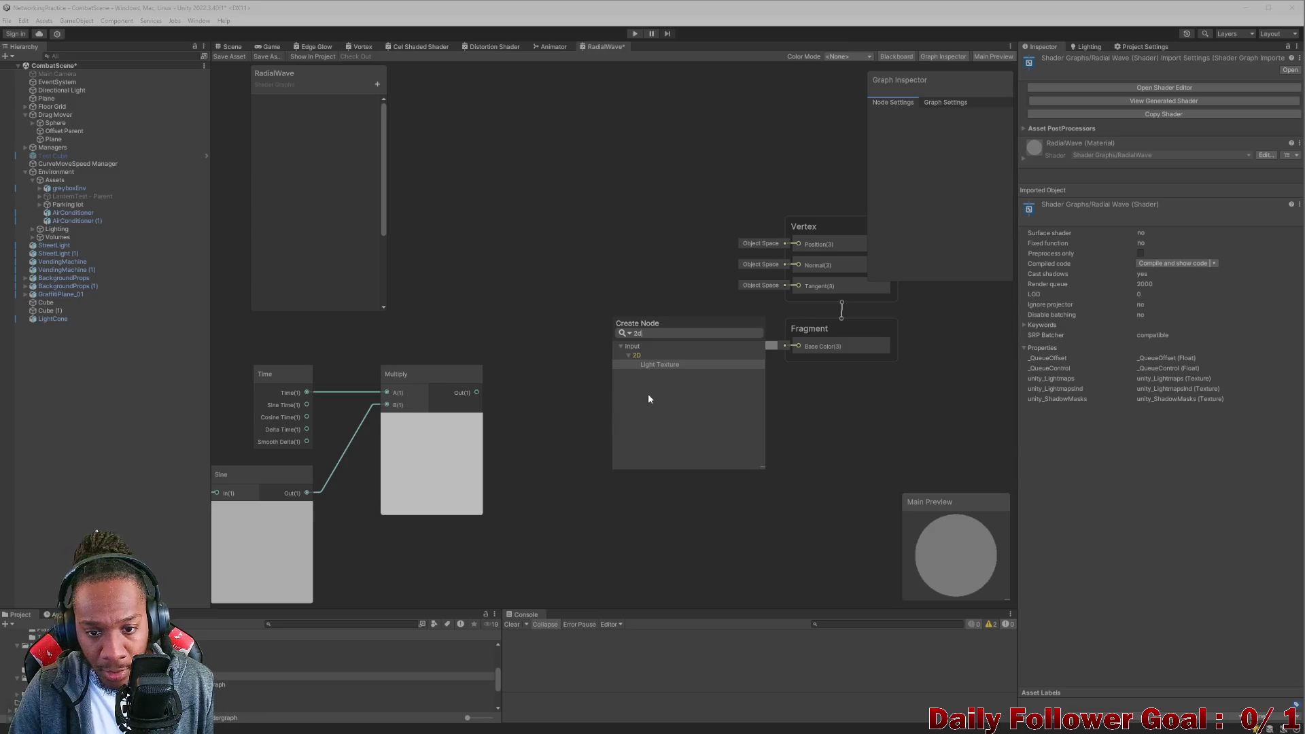
pyautogui.press('BackSpace')
pyautogui.press('BackSpace')
pyautogui.write('tes')
pyautogui.press('BackSpace')
pyautogui.write('xture ')
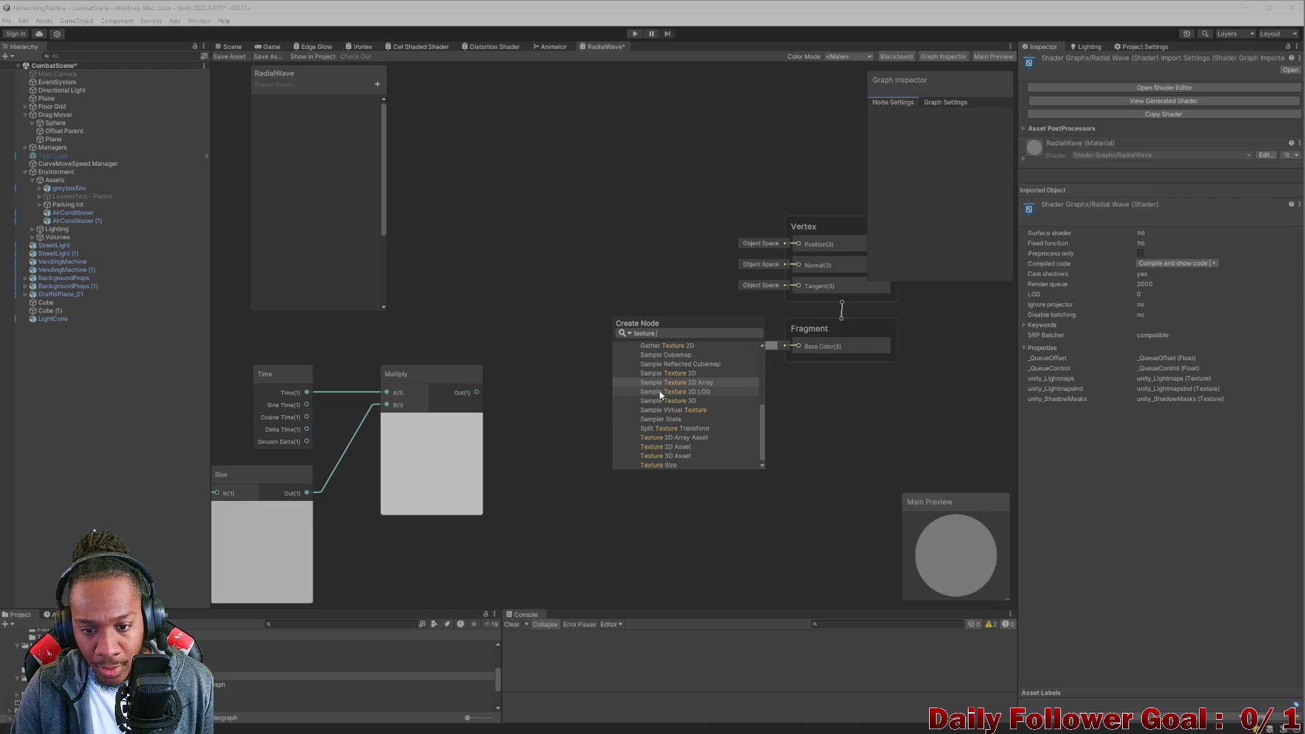
pyautogui.write('2d')
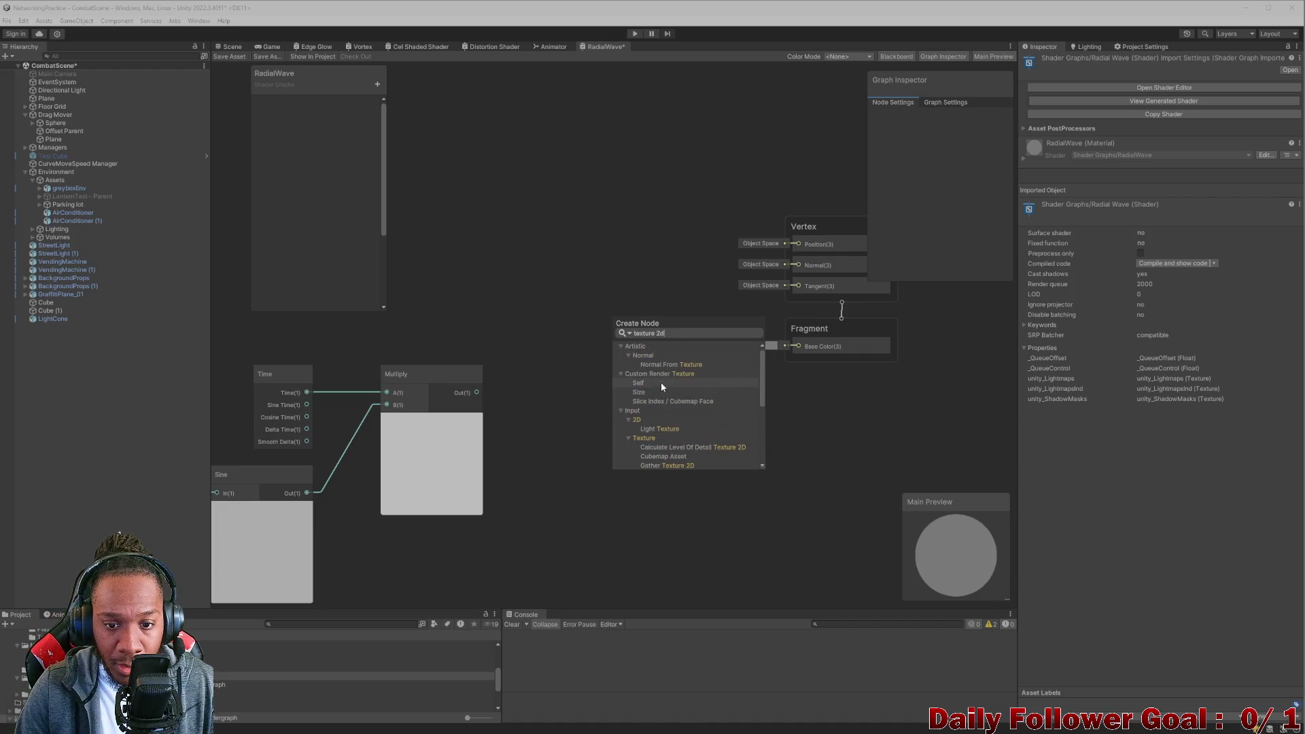
pyautogui.scroll(-5, 663, 402)
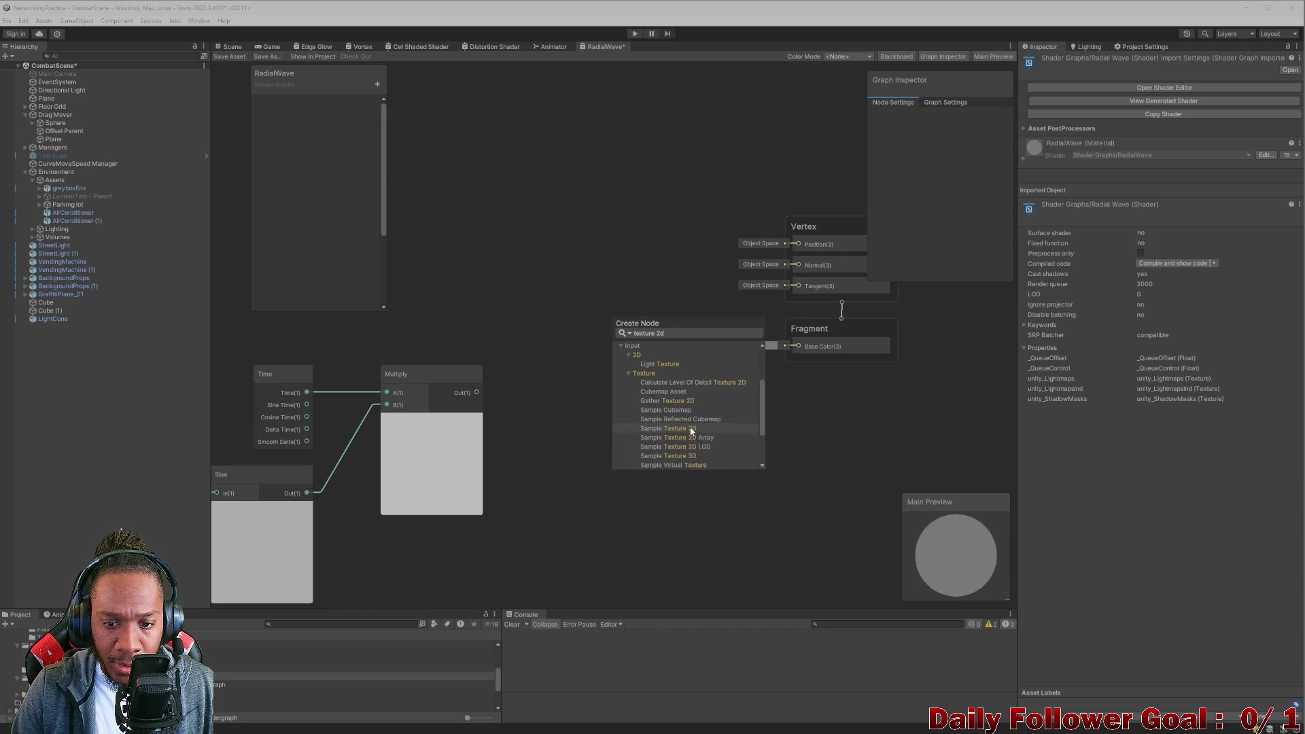
pyautogui.press('Return')
pyautogui.moveTo(647, 422)
pyautogui.mouseDown()
pyautogui.moveTo(590, 299)
pyautogui.moveTo(568, 303)
pyautogui.mouseUp()
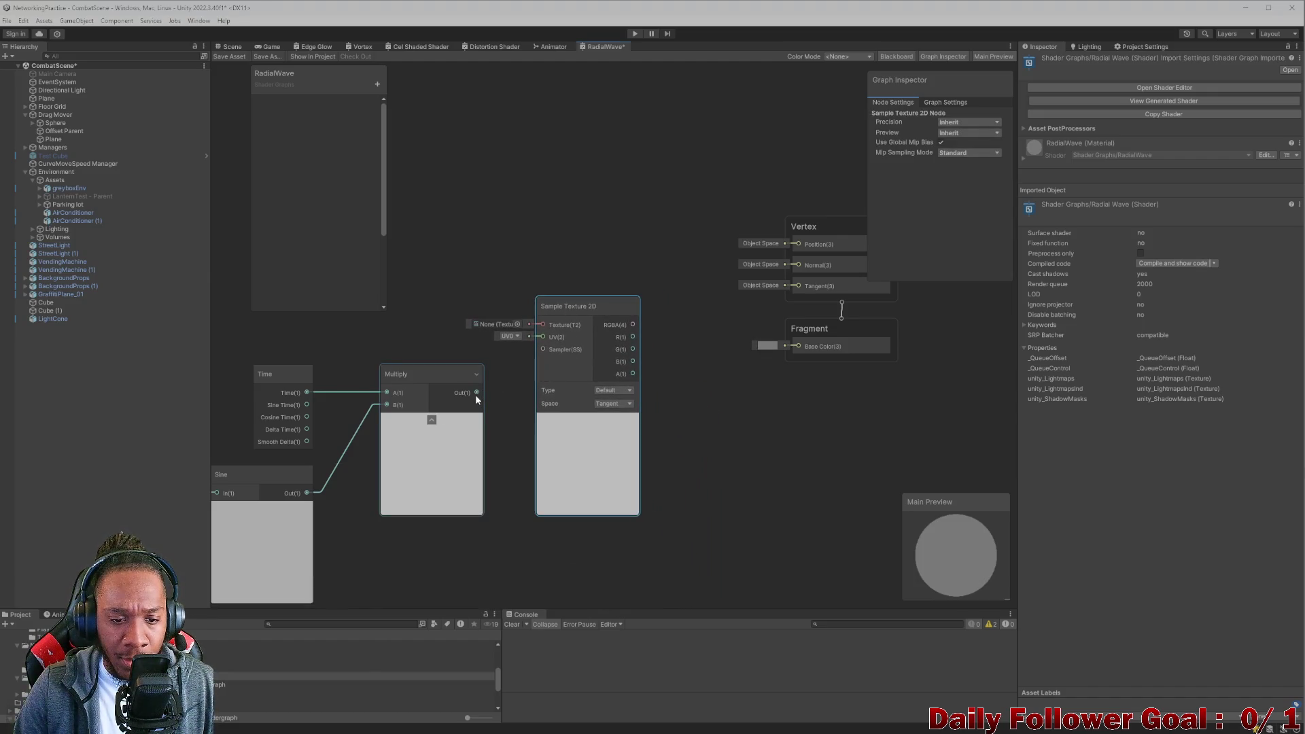
pyautogui.scroll(-1, 396, 382)
pyautogui.moveTo(397, 382); pyautogui.dragTo(406, 374)
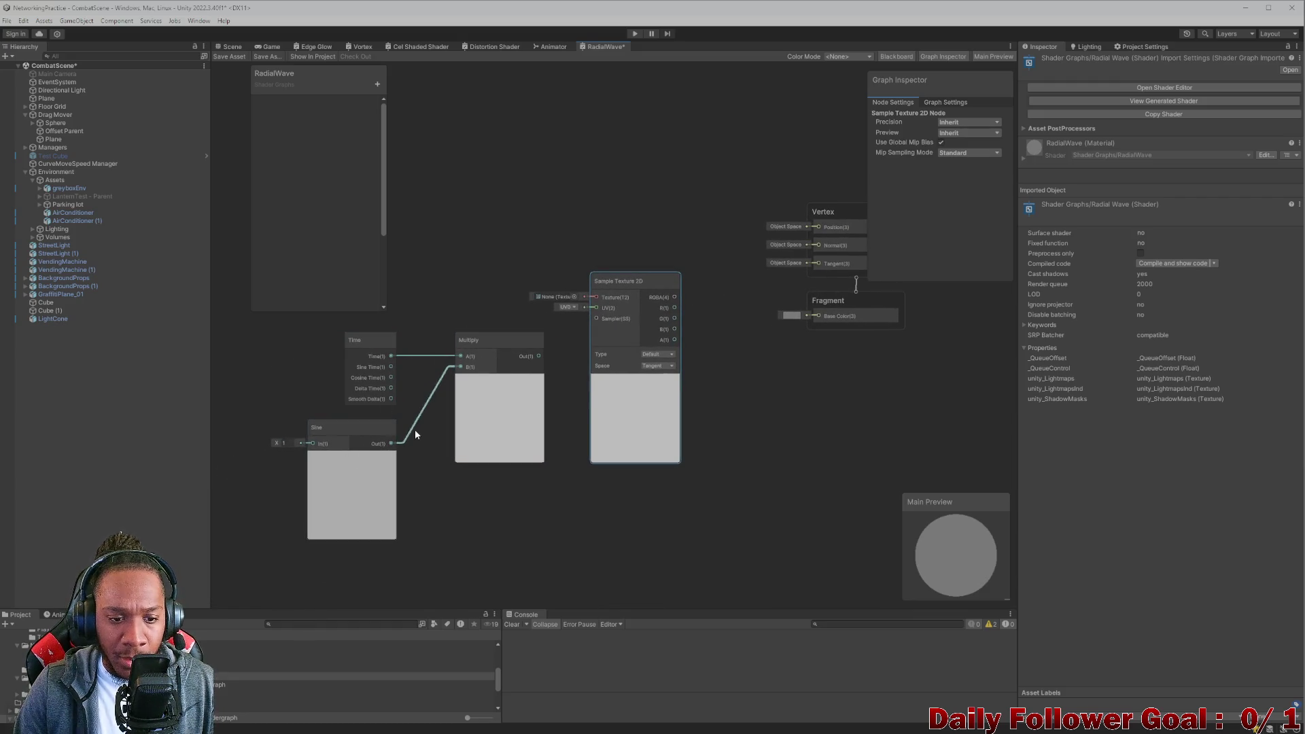
# Wire Time's Sine Time into Multiply A, then add a second Multiply fed by the texture's RGBA.
pyautogui.moveTo(350, 431); pyautogui.dragTo(328, 440)
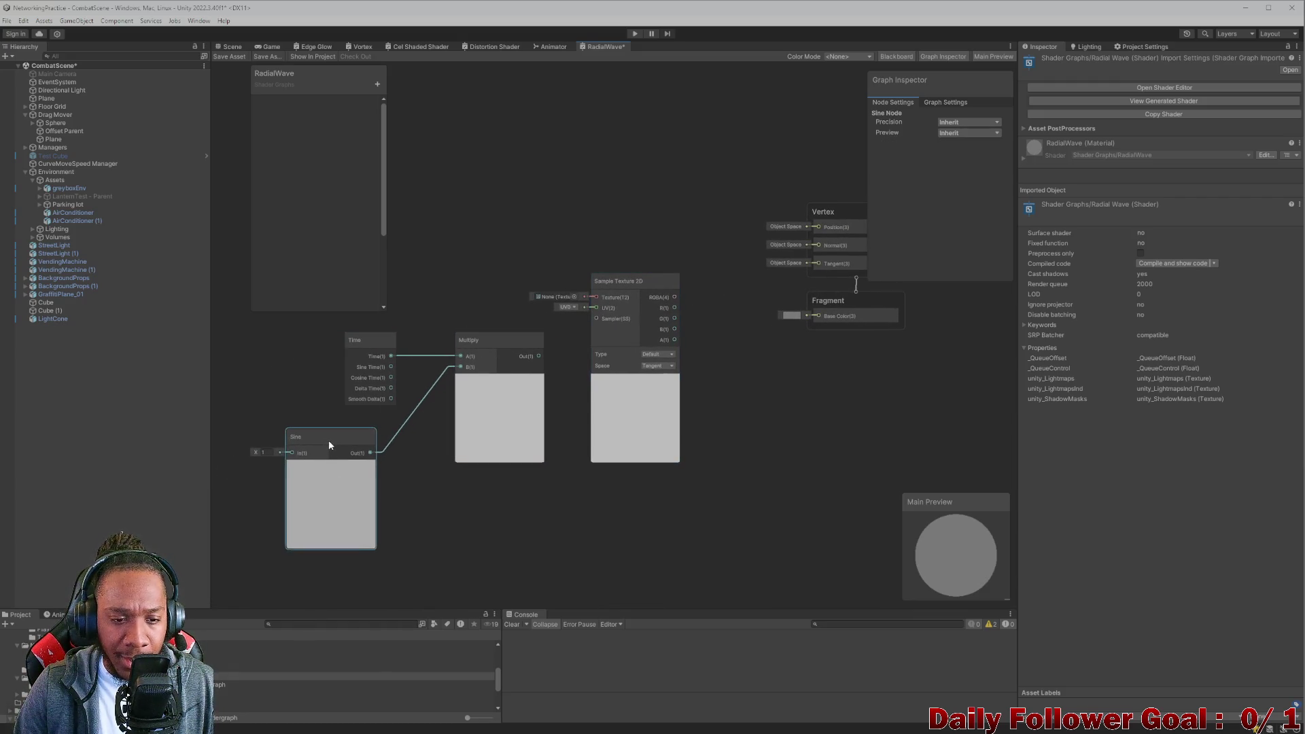
pyautogui.moveTo(392, 367); pyautogui.dragTo(464, 355)
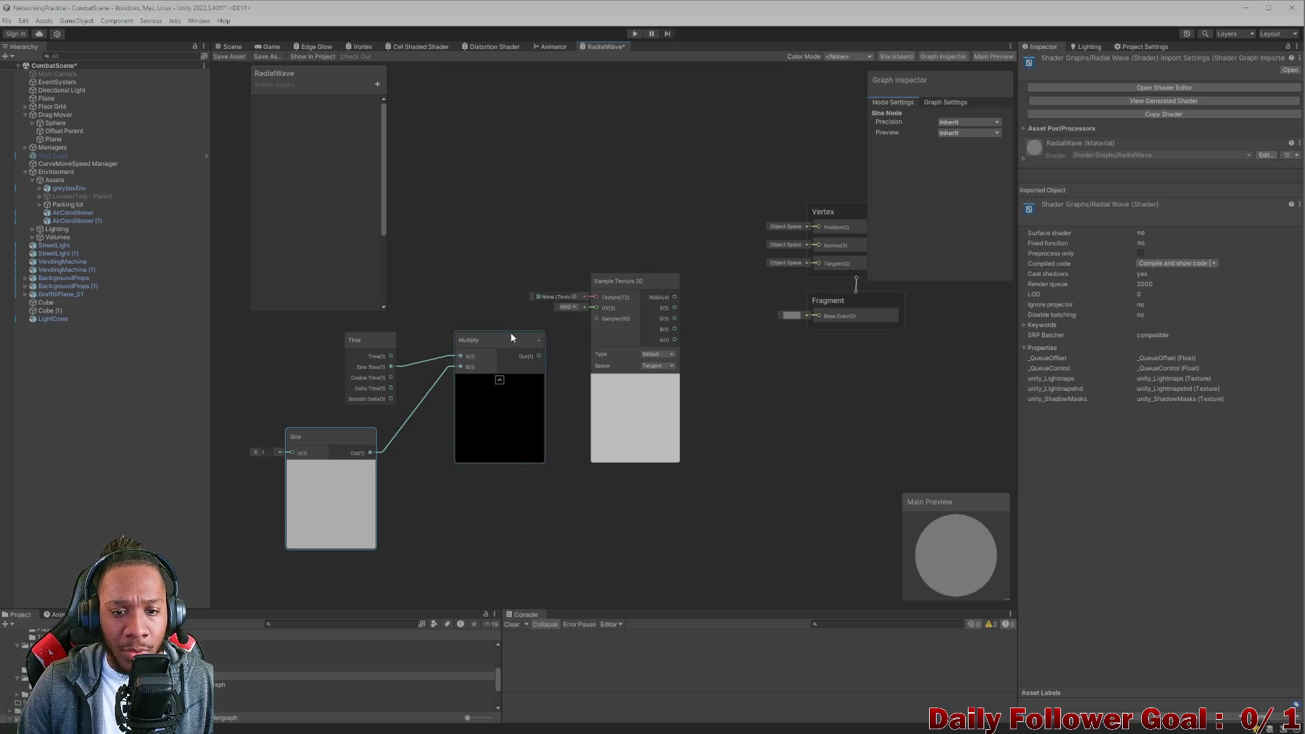
pyautogui.moveTo(618, 291); pyautogui.dragTo(476, 135)
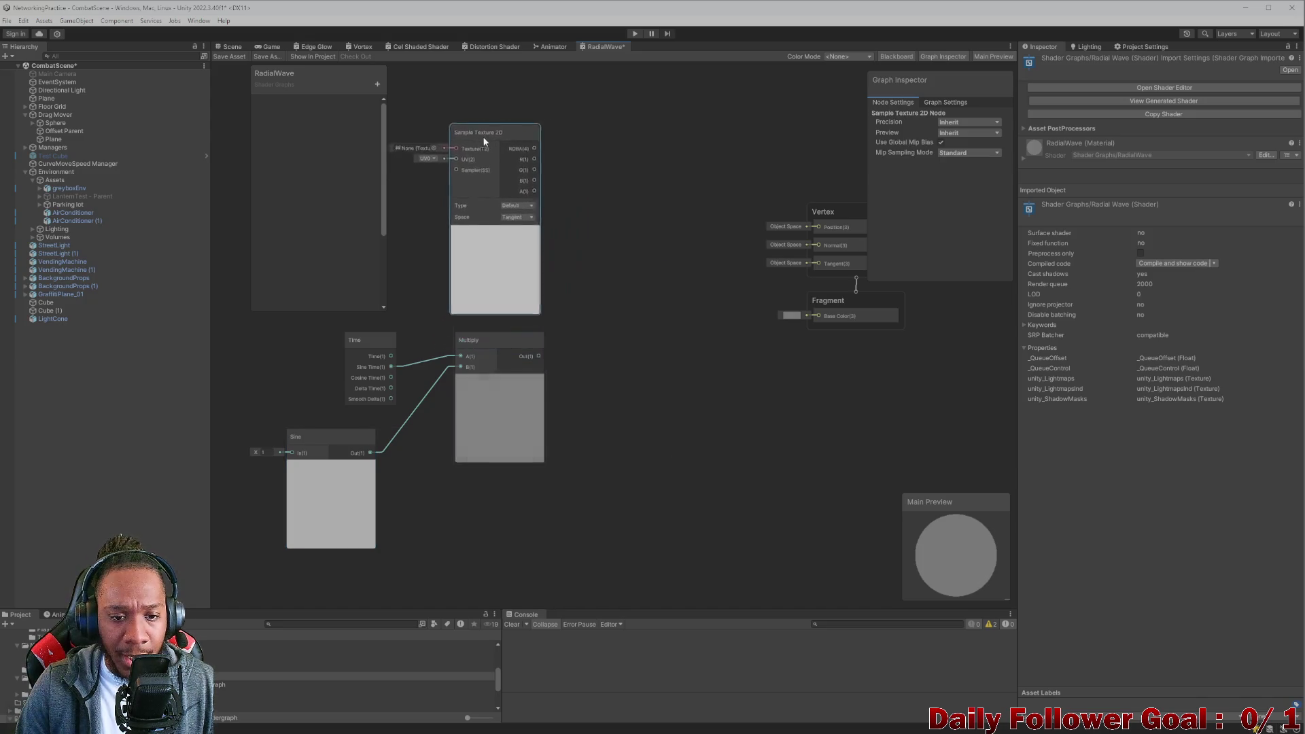
pyautogui.press('space')
pyautogui.write('mul')
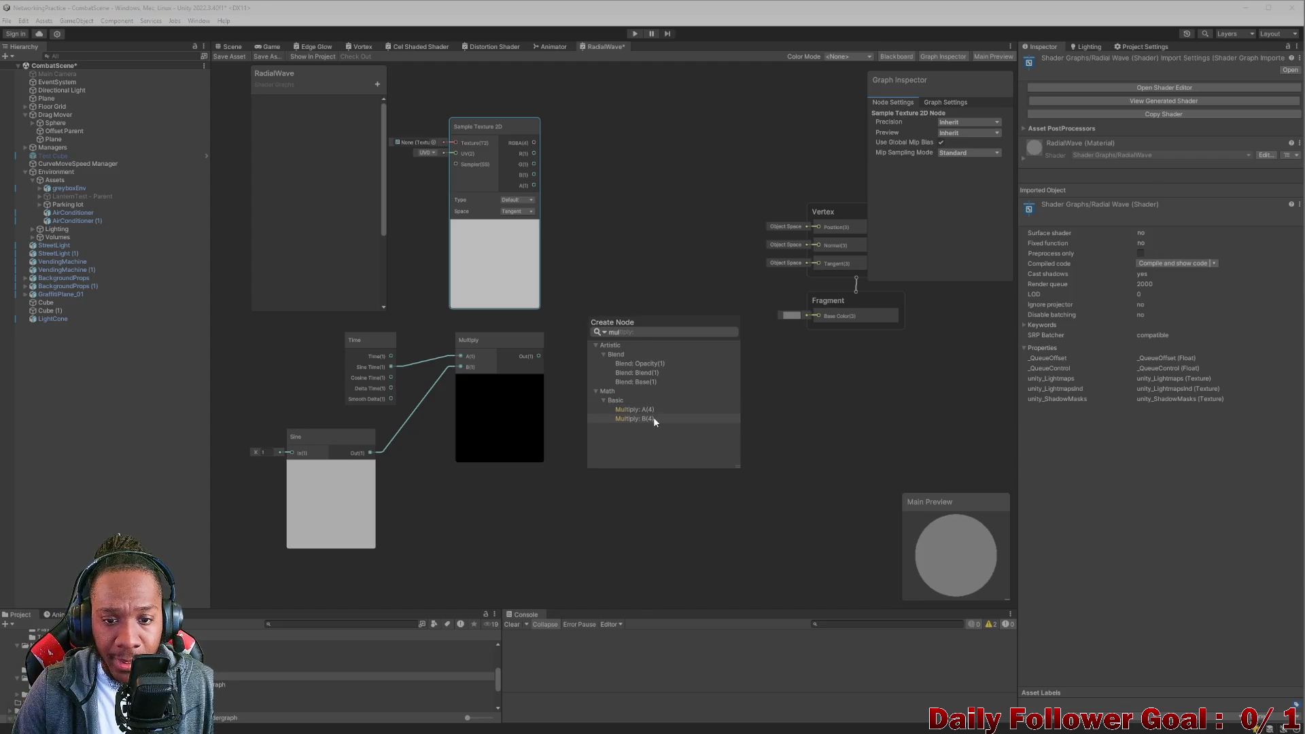
pyautogui.doubleClick(654, 416)
pyautogui.click(626, 296)
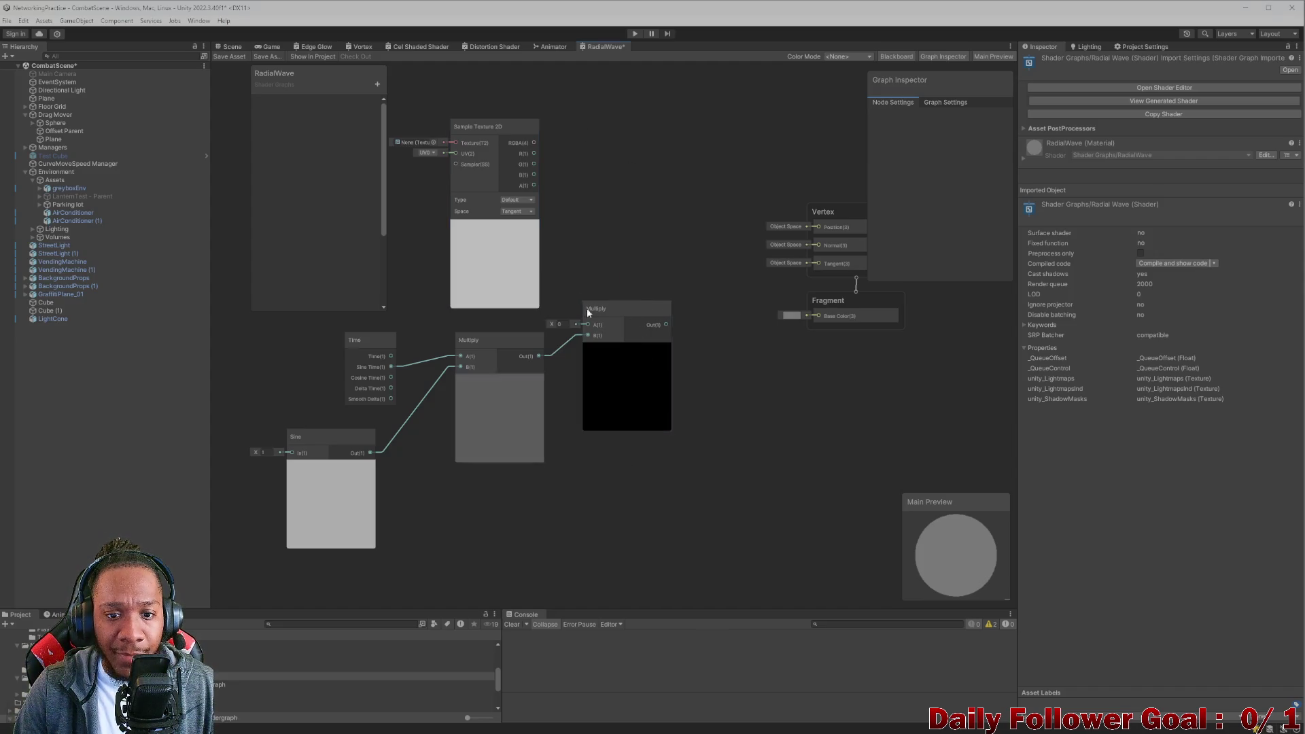
pyautogui.moveTo(614, 309); pyautogui.dragTo(648, 268)
pyautogui.moveTo(535, 143)
pyautogui.mouseDown()
pyautogui.moveTo(623, 287)
pyautogui.moveTo(648, 267)
pyautogui.mouseUp()
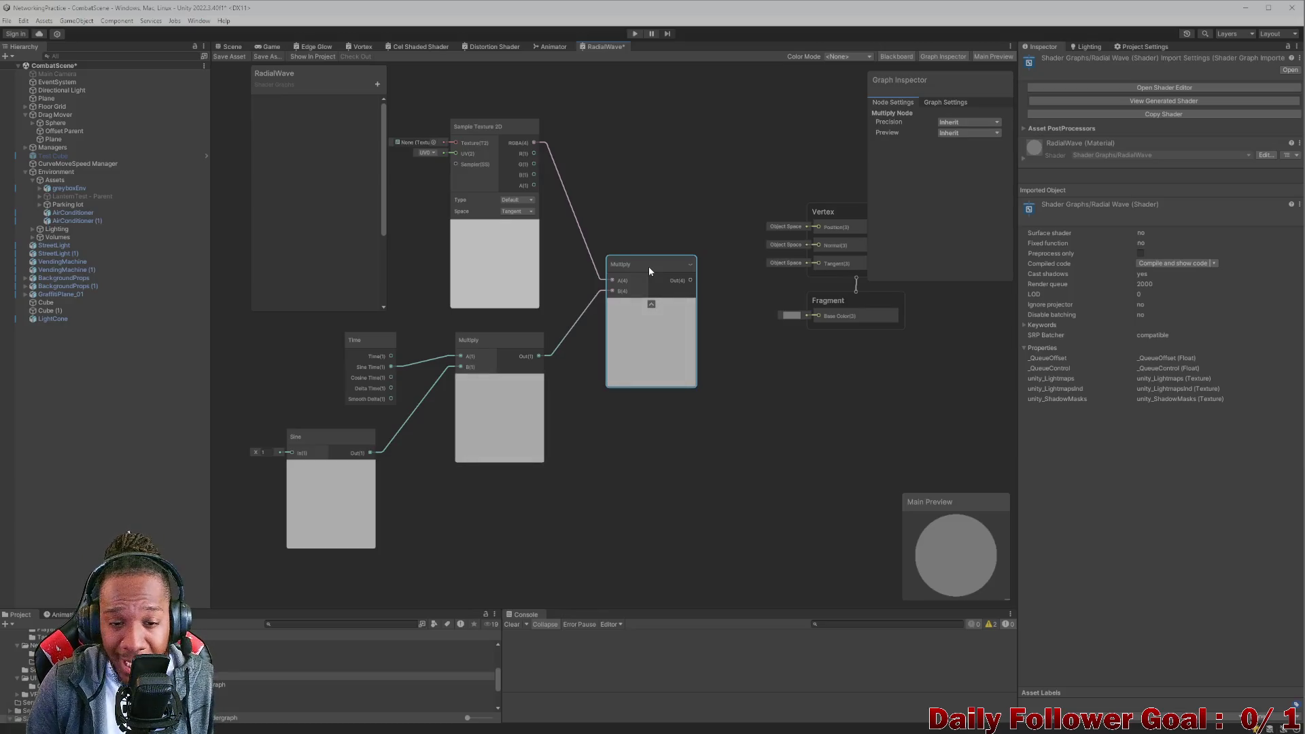
# Pan over and select the five graph nodes, then begin another node search.
pyautogui.scroll(-2, 435, 140)
pyautogui.moveTo(488, 204); pyautogui.dragTo(652, 263)
pyautogui.moveTo(478, 151); pyautogui.dragTo(775, 443)
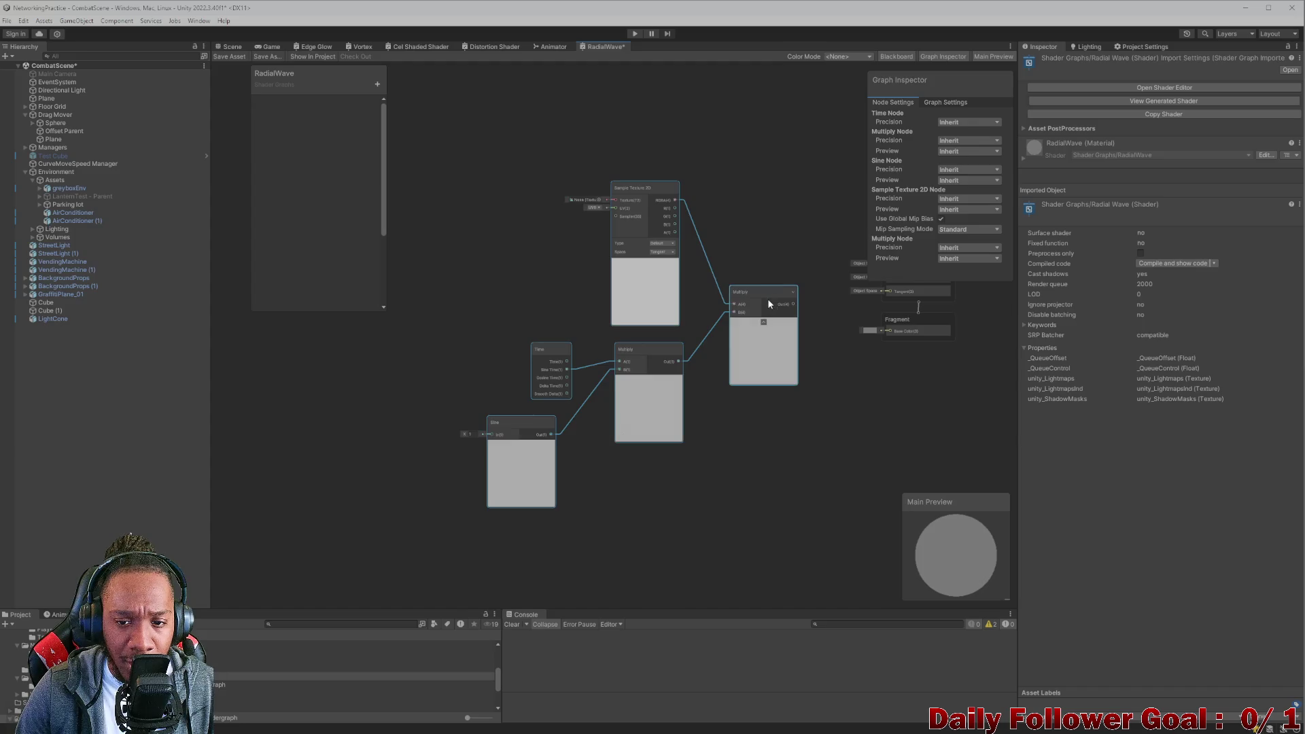
pyautogui.moveTo(768, 299); pyautogui.dragTo(647, 381)
pyautogui.click(577, 320)
pyautogui.press('space')
pyautogui.write('uvp')
pyautogui.press('BackSpace')
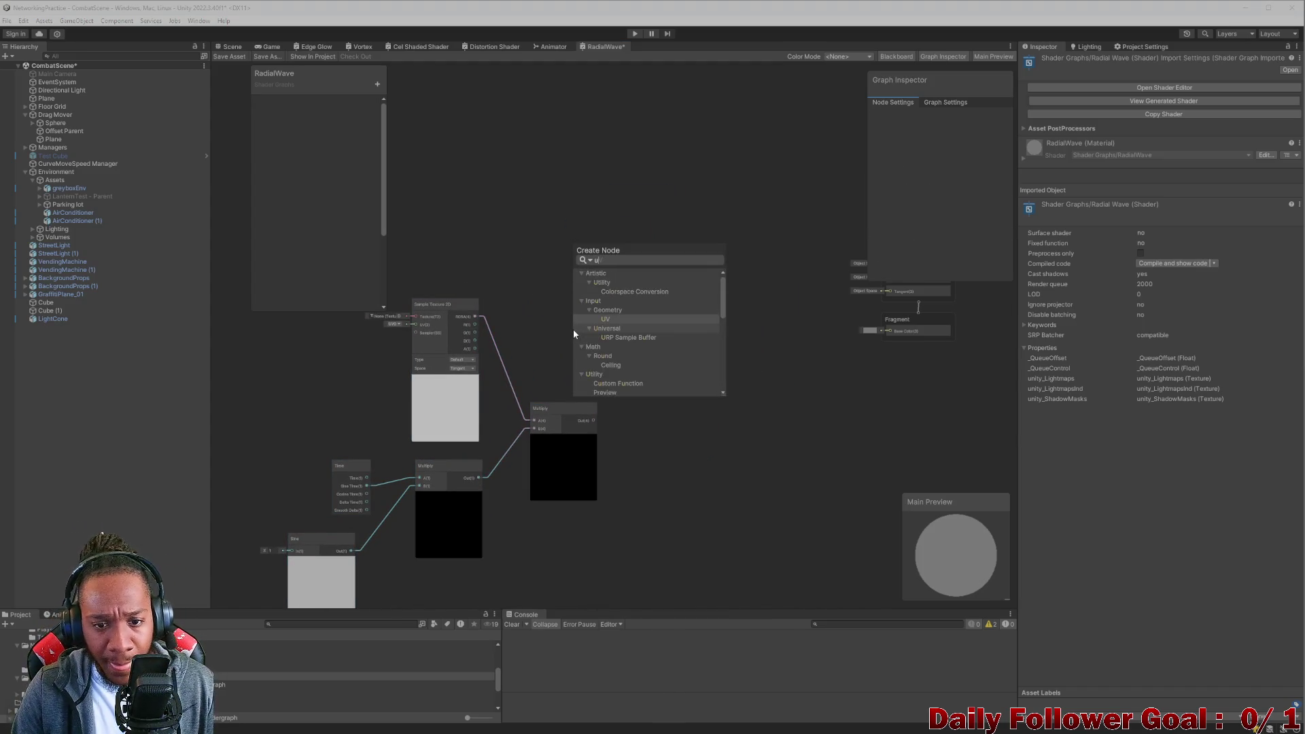
# Add a UV node on channel UV0 and place it up and to the left.
pyautogui.click(614, 327)
pyautogui.moveTo(620, 348); pyautogui.dragTo(566, 232)
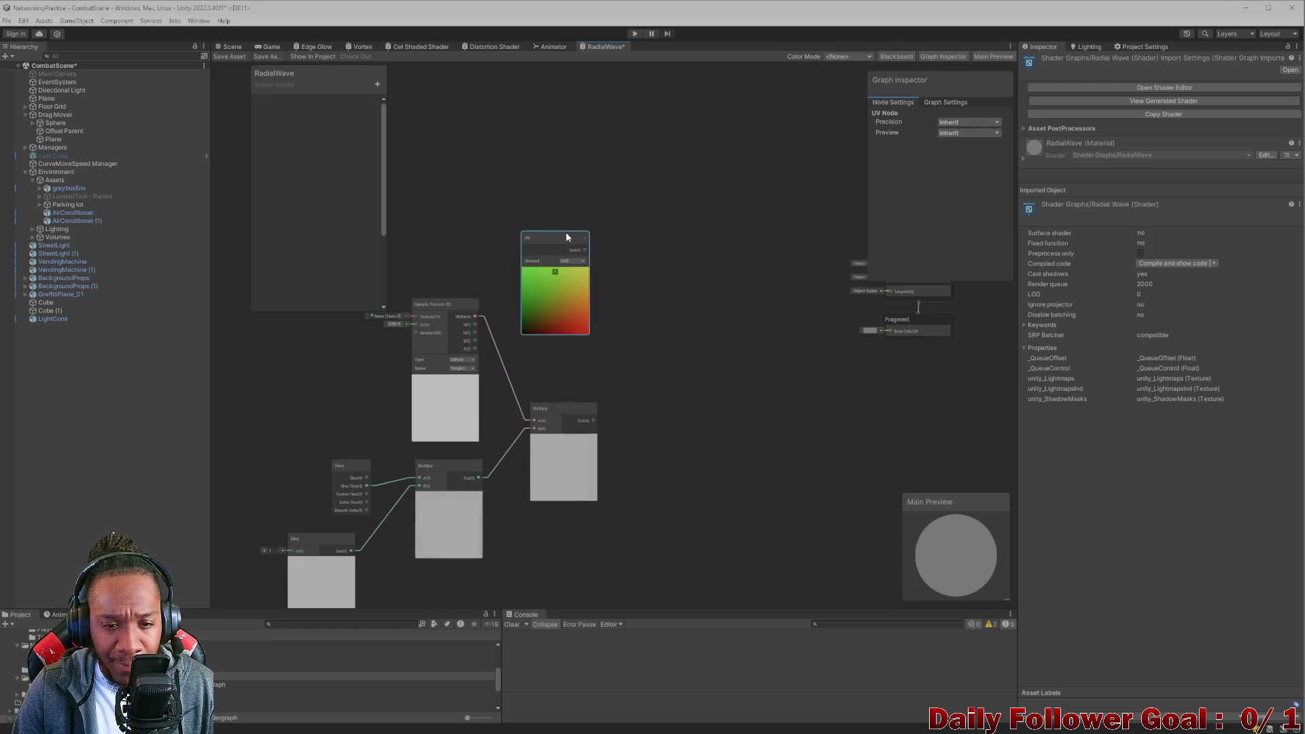
pyautogui.scroll(3, 561, 308)
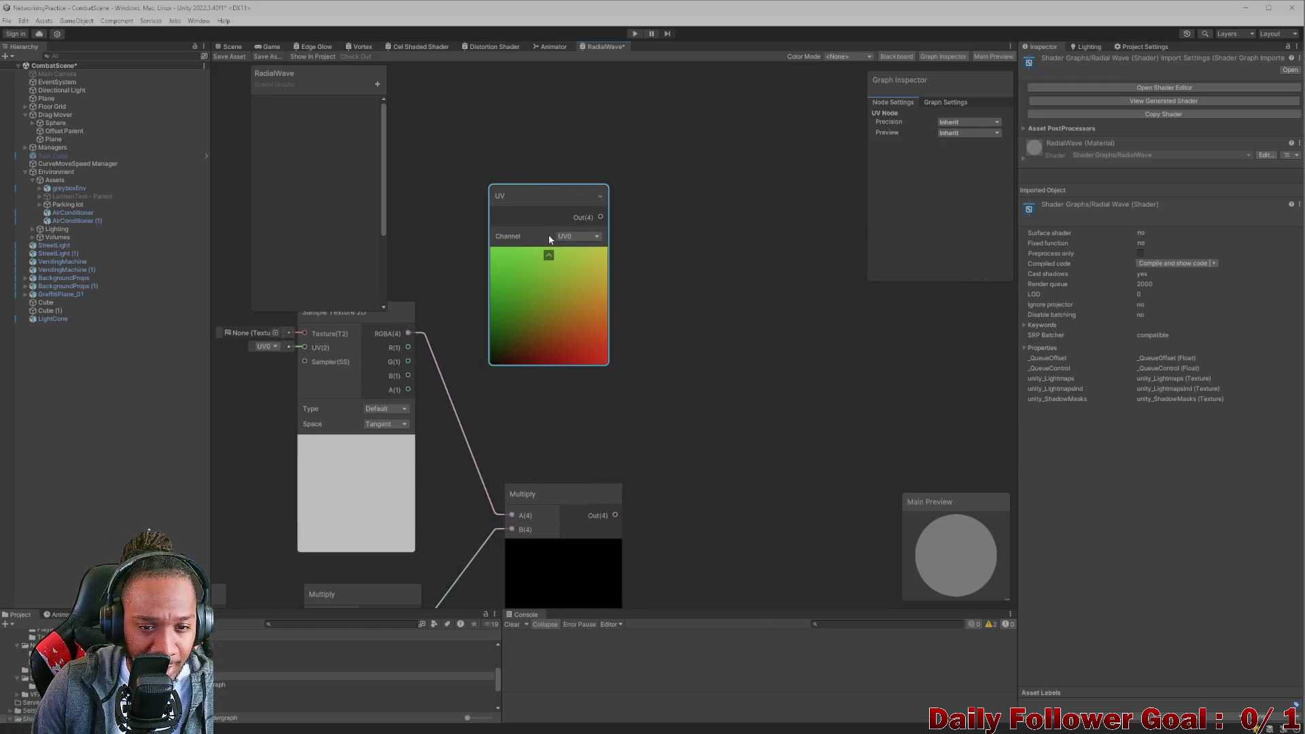
pyautogui.click(577, 236)
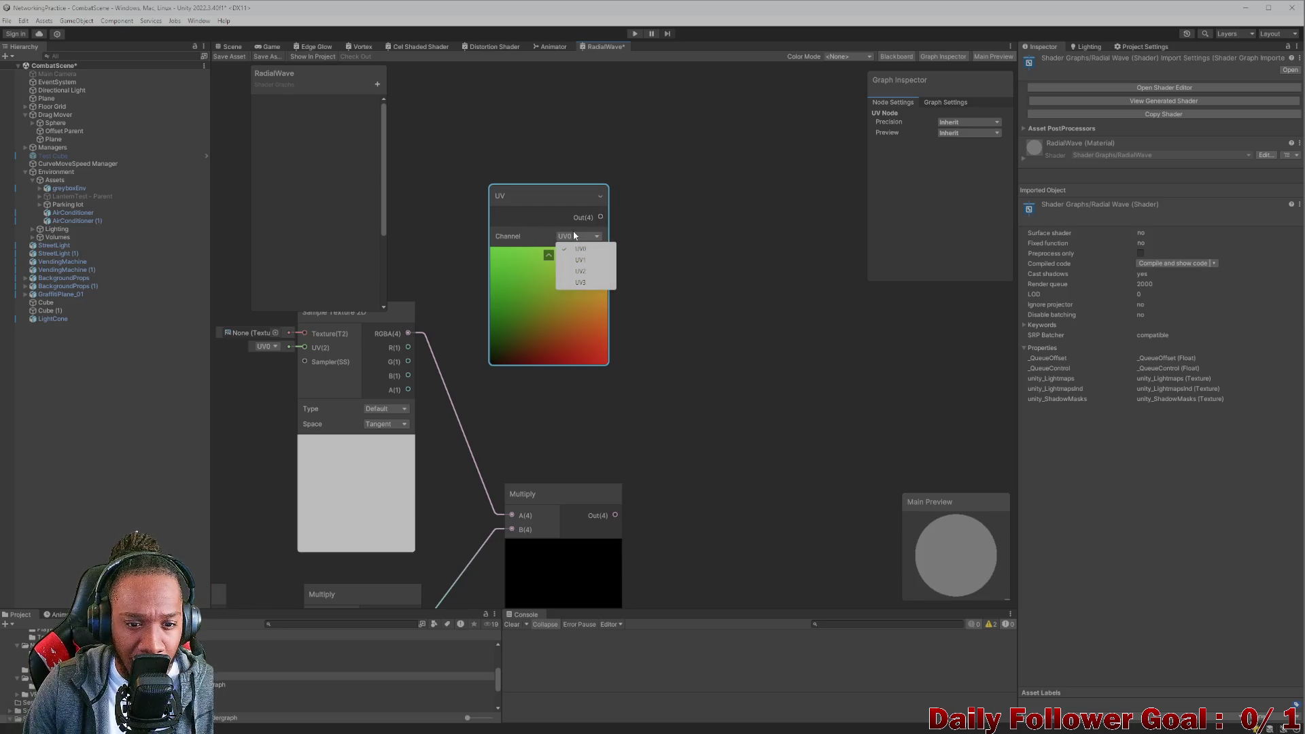
pyautogui.click(541, 199)
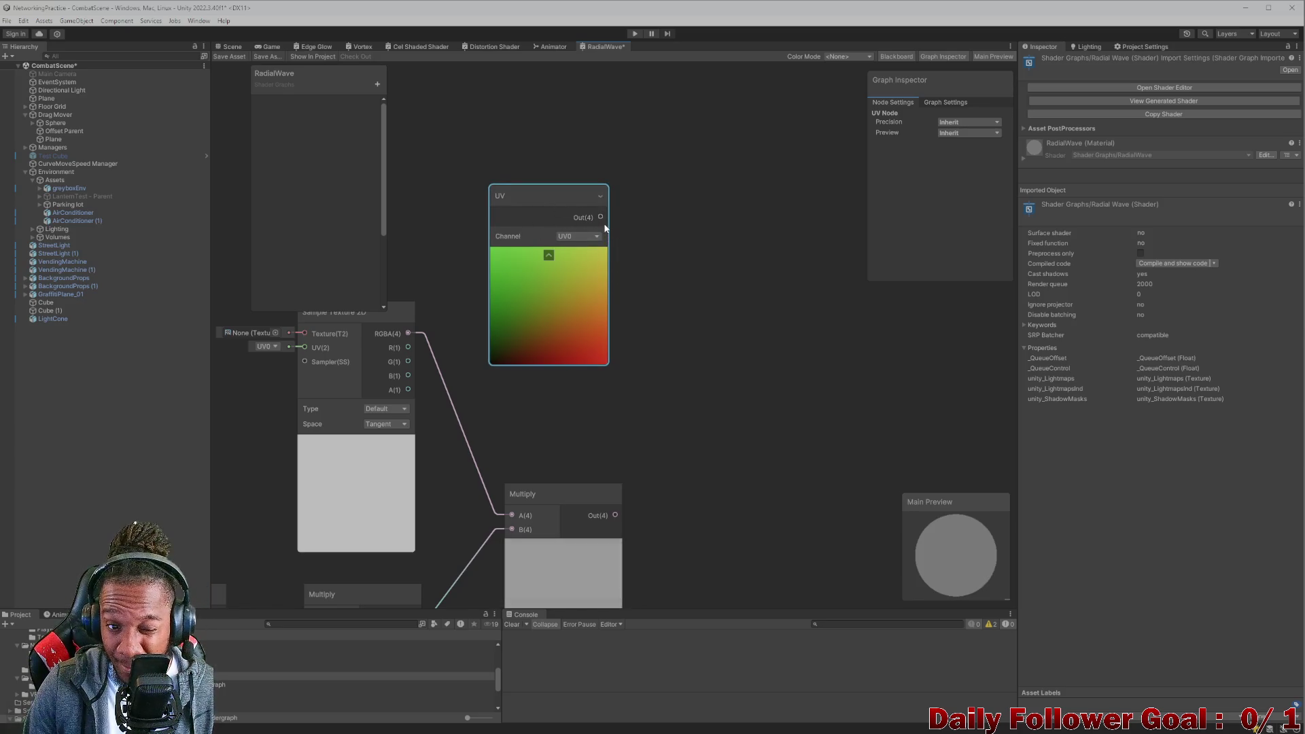
pyautogui.moveTo(551, 210); pyautogui.dragTo(534, 158)
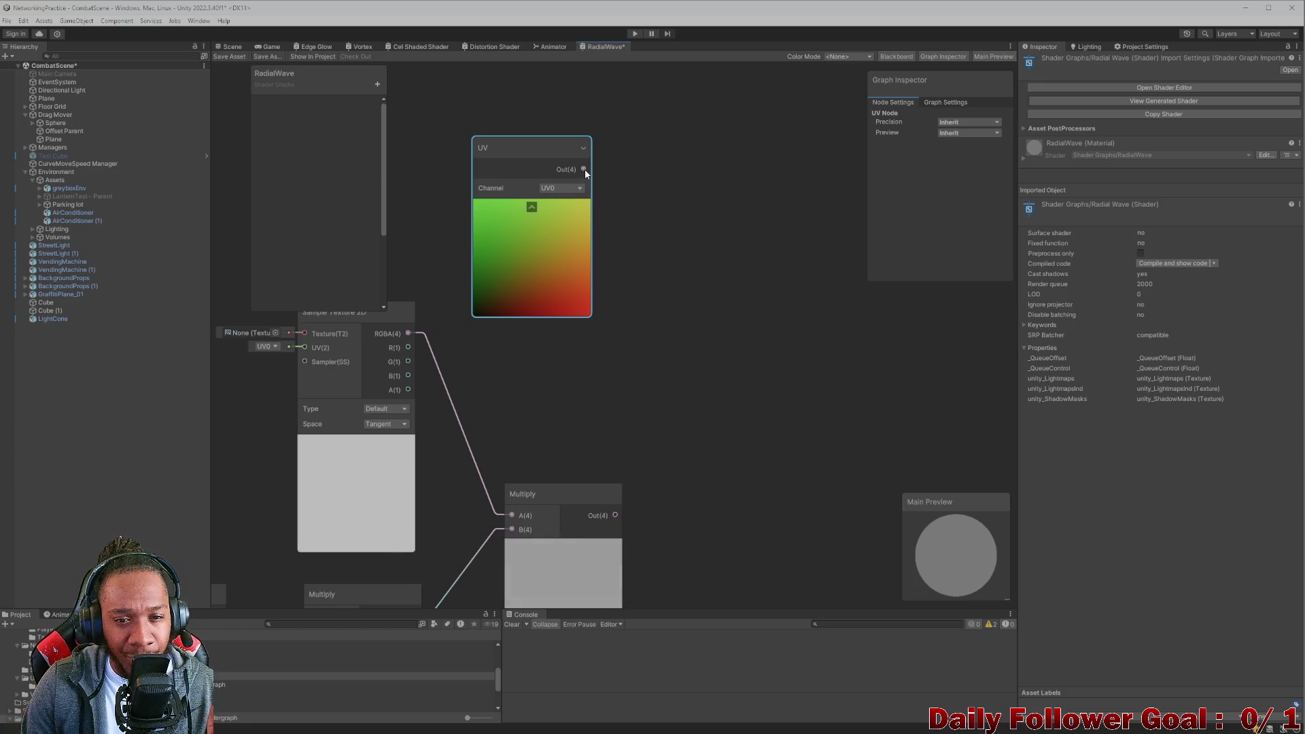
# Create a Multiply node from the UV output and set its B input's Z to 1.
pyautogui.moveTo(583, 169); pyautogui.dragTo(679, 268)
pyautogui.write('mul')
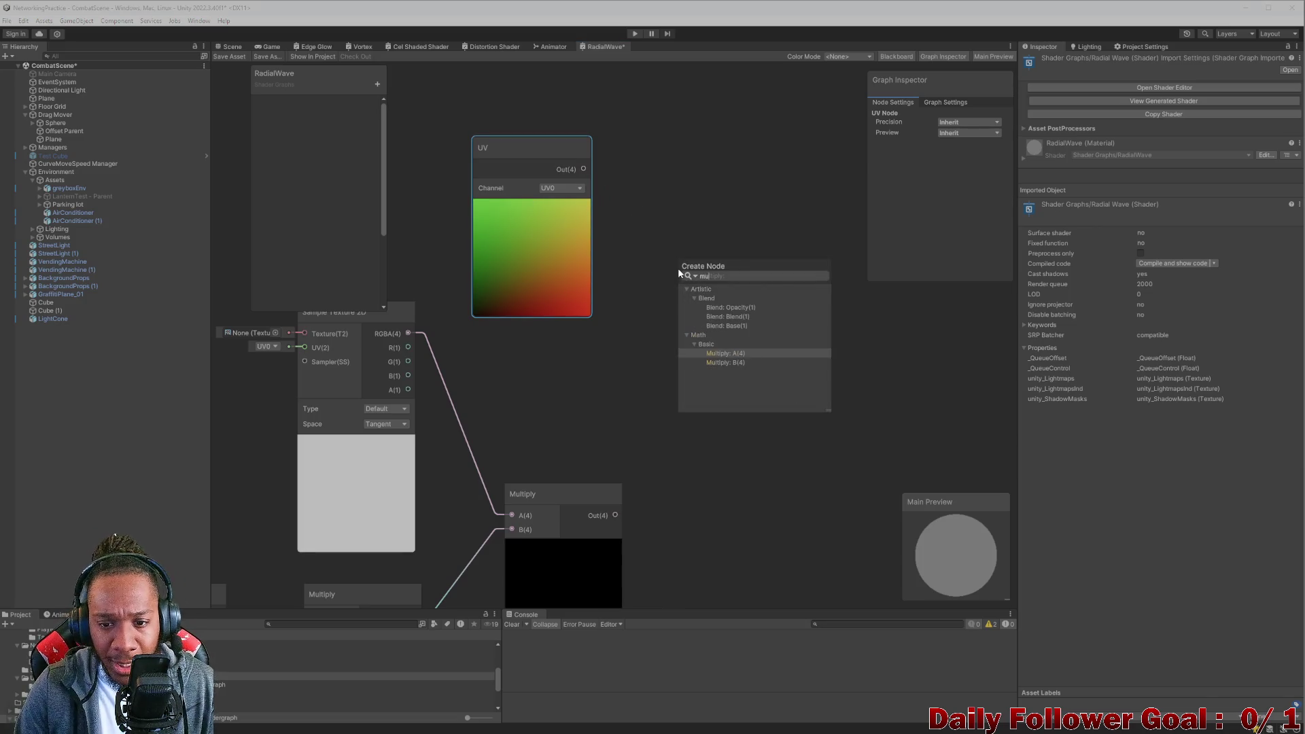
pyautogui.click(730, 353)
pyautogui.moveTo(714, 259)
pyautogui.mouseDown()
pyautogui.moveTo(684, 356)
pyautogui.moveTo(669, 361)
pyautogui.moveTo(680, 317)
pyautogui.mouseUp()
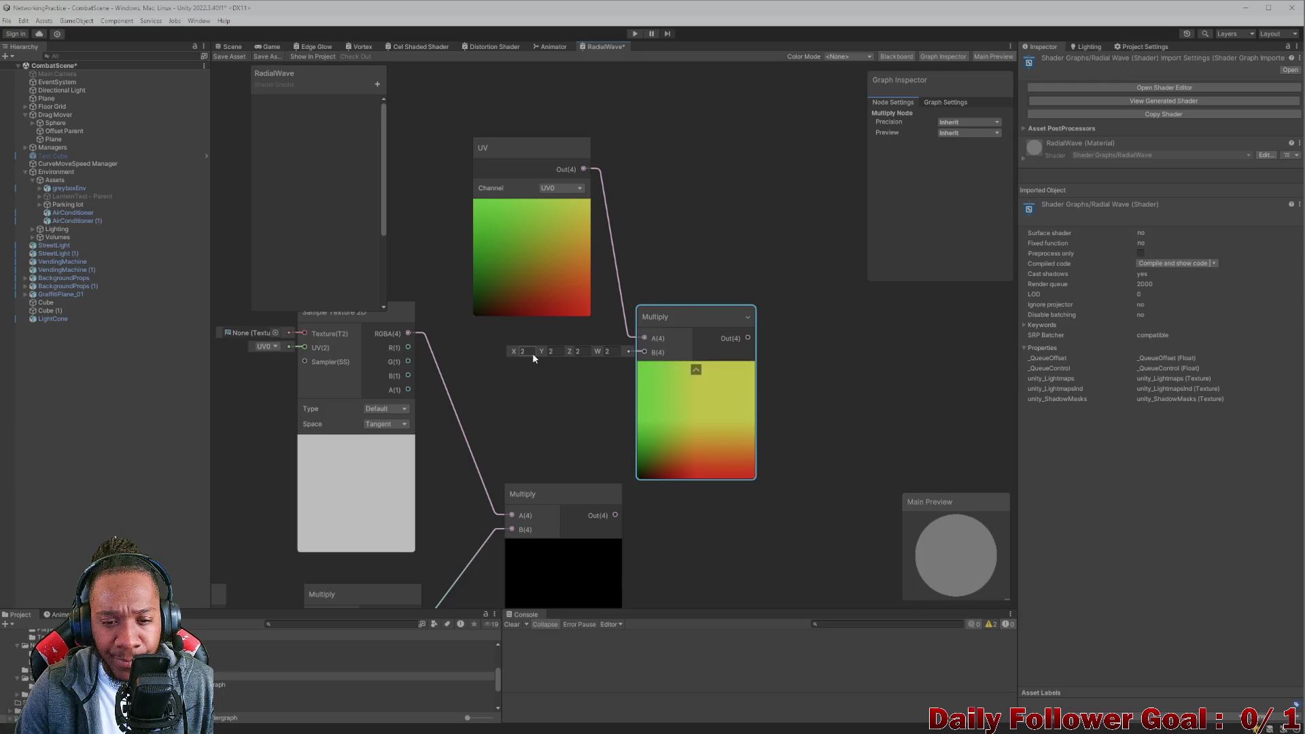
pyautogui.click(583, 352)
pyautogui.press('BackSpace')
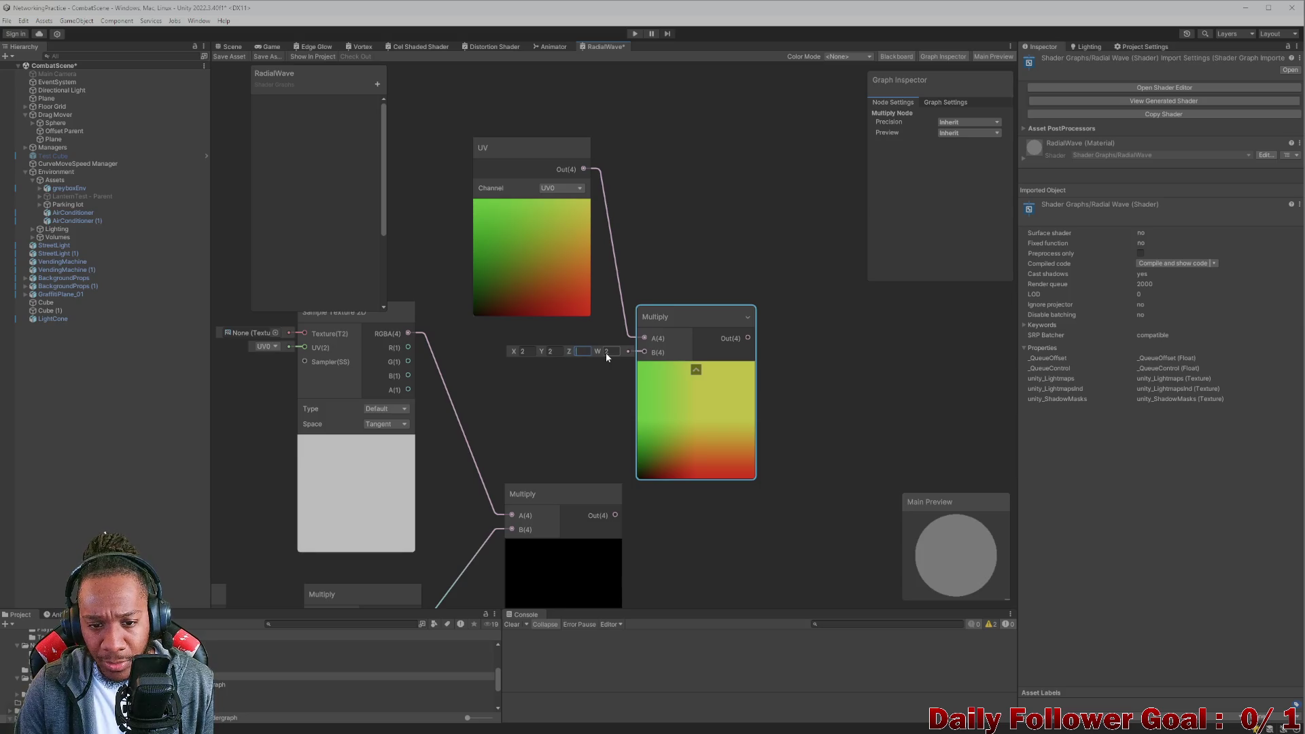
pyautogui.write('1')
# Set the Multiply's B X and Y to 0.5, then delete this temporary Multiply node.
pyautogui.click(608, 351)
pyautogui.click(523, 351)
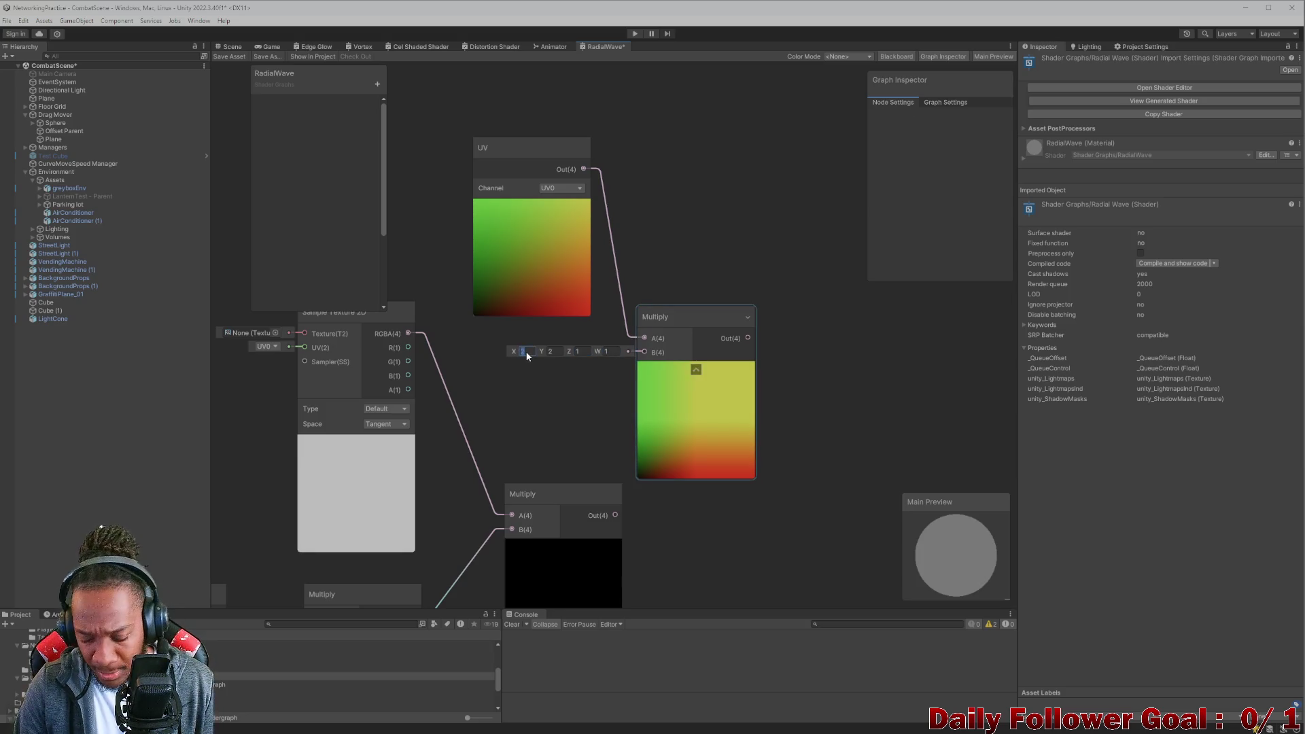
pyautogui.write('0.5')
pyautogui.click(561, 353)
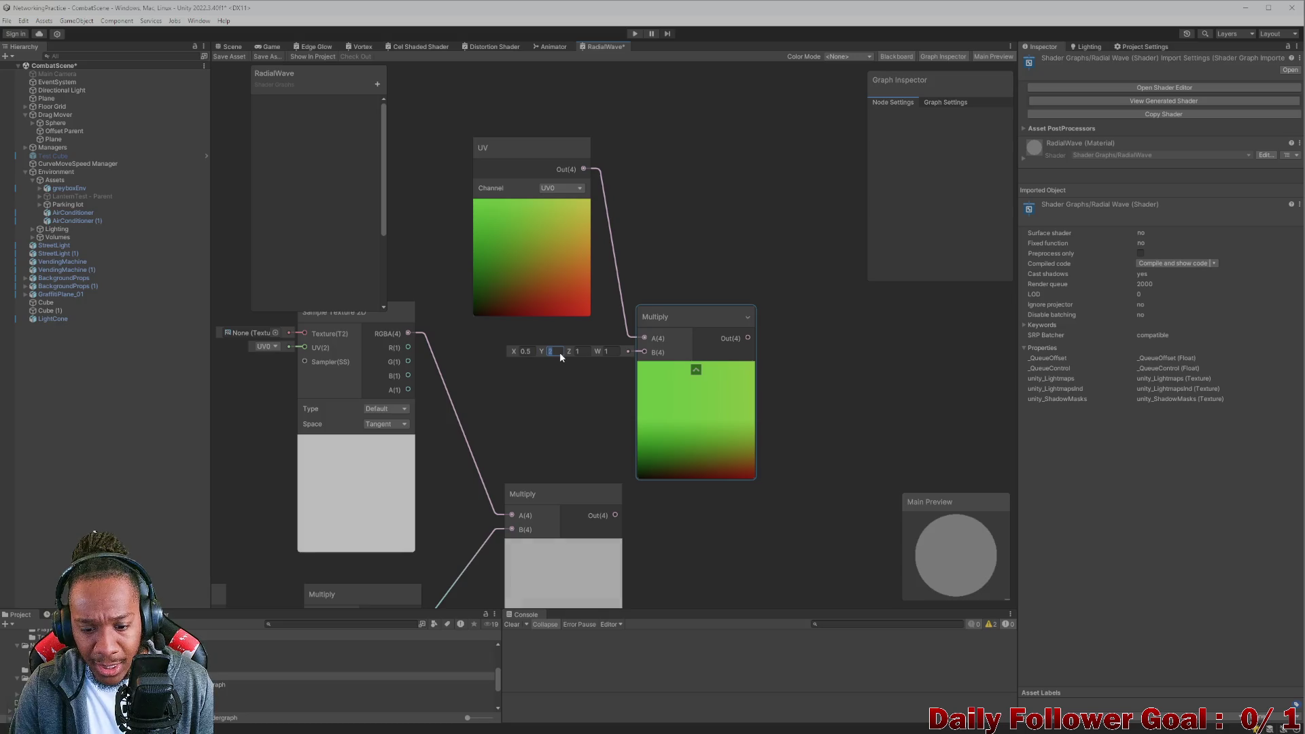
pyautogui.write('.5')
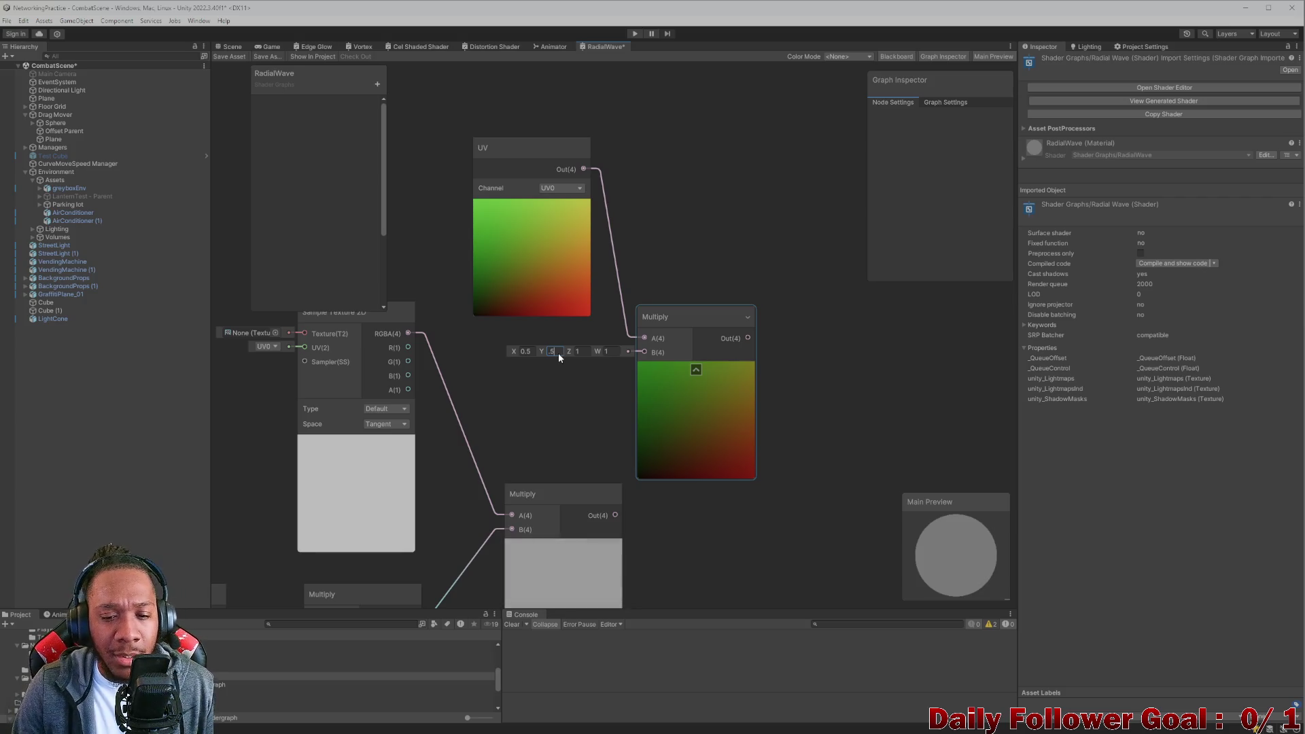
pyautogui.moveTo(600, 294)
pyautogui.mouseDown()
pyautogui.moveTo(635, 288)
pyautogui.moveTo(597, 300)
pyautogui.moveTo(659, 327)
pyautogui.moveTo(760, 465)
pyautogui.mouseUp()
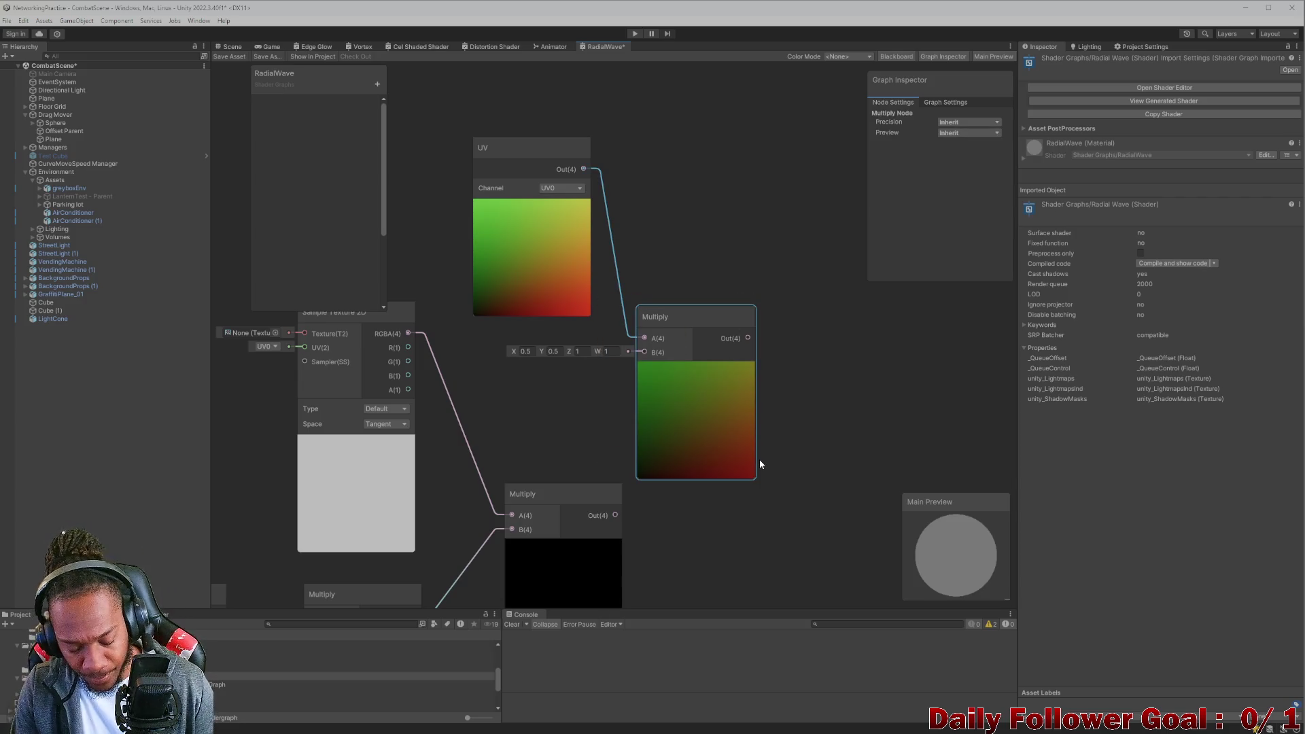
pyautogui.press('Delete')
# Add an Add node with the UV output wired into its A input.
pyautogui.press('space')
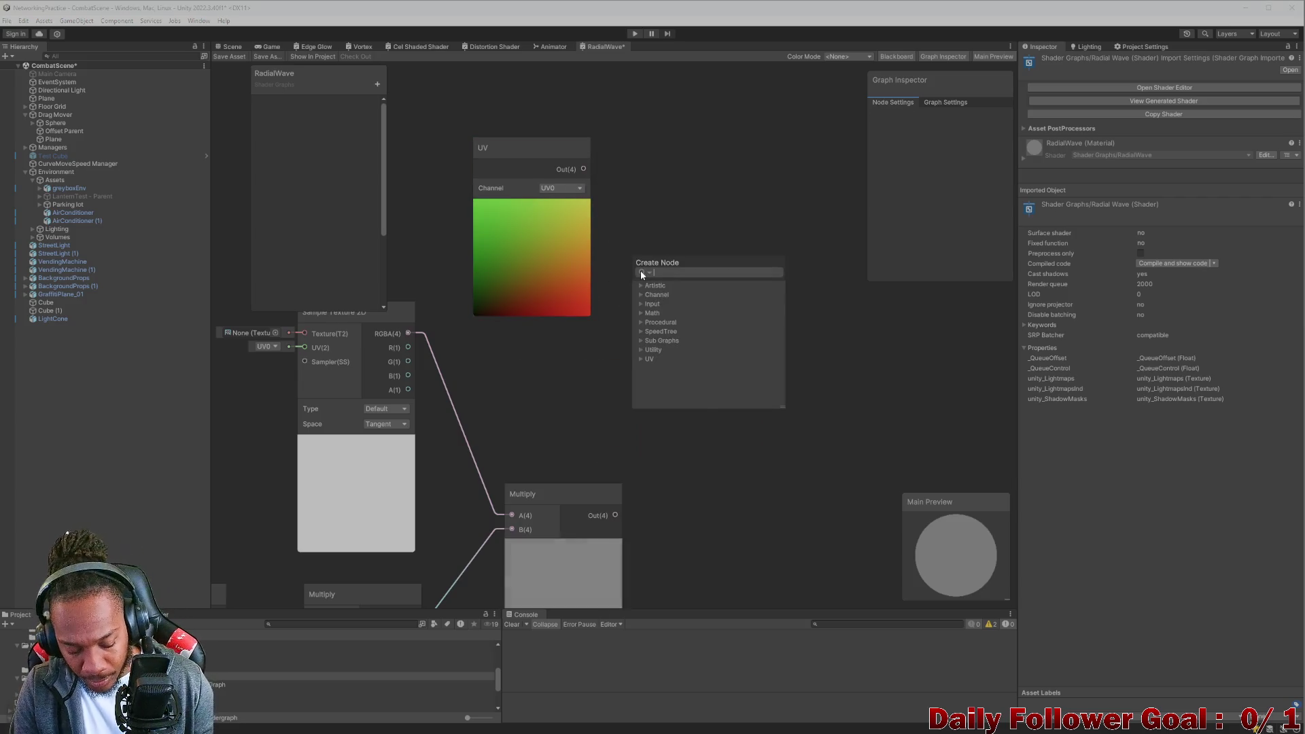
pyautogui.write('add')
pyautogui.click(676, 314)
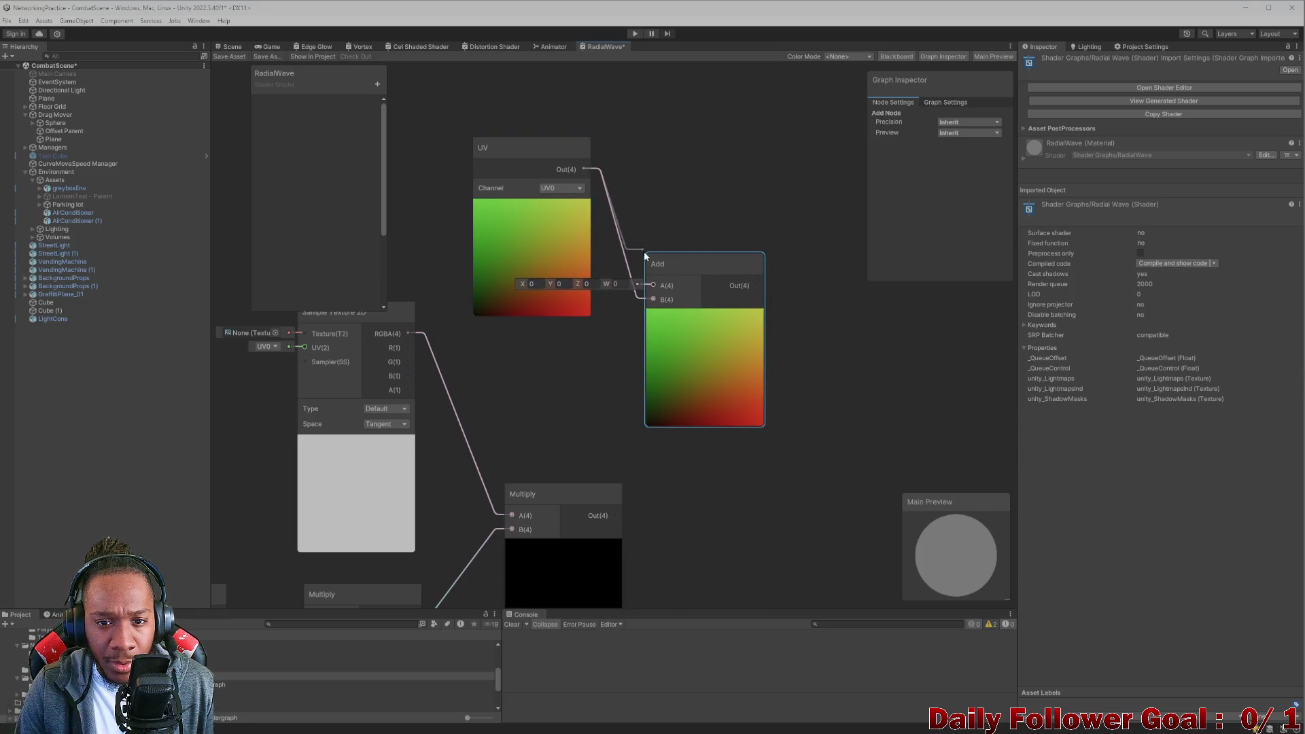
pyautogui.moveTo(675, 272); pyautogui.dragTo(681, 294)
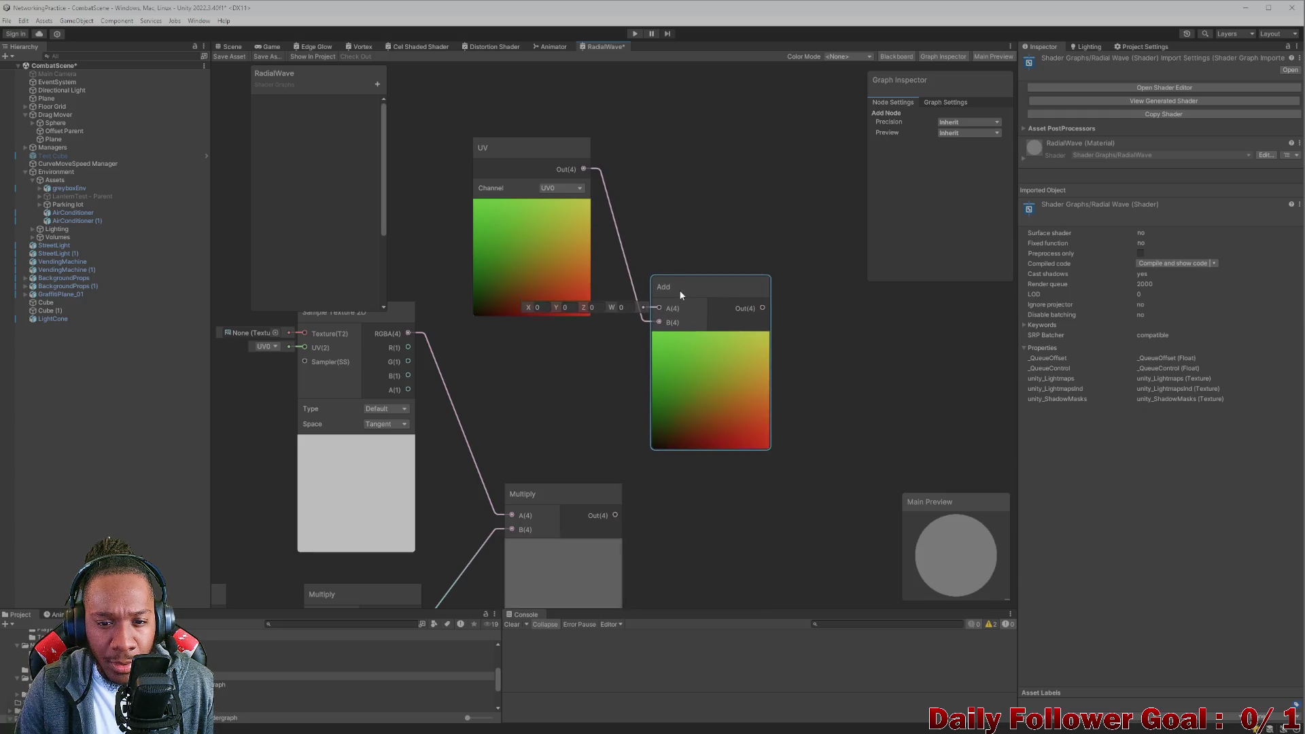
pyautogui.moveTo(583, 169)
pyautogui.mouseDown()
pyautogui.moveTo(659, 308)
pyautogui.moveTo(694, 315)
pyautogui.moveTo(584, 343)
pyautogui.mouseUp()
pyautogui.click(646, 340)
# Set the Add node's B offset to -0.5 for X and Y.
pyautogui.click(543, 340)
pyautogui.write('0.5')
pyautogui.click(569, 339)
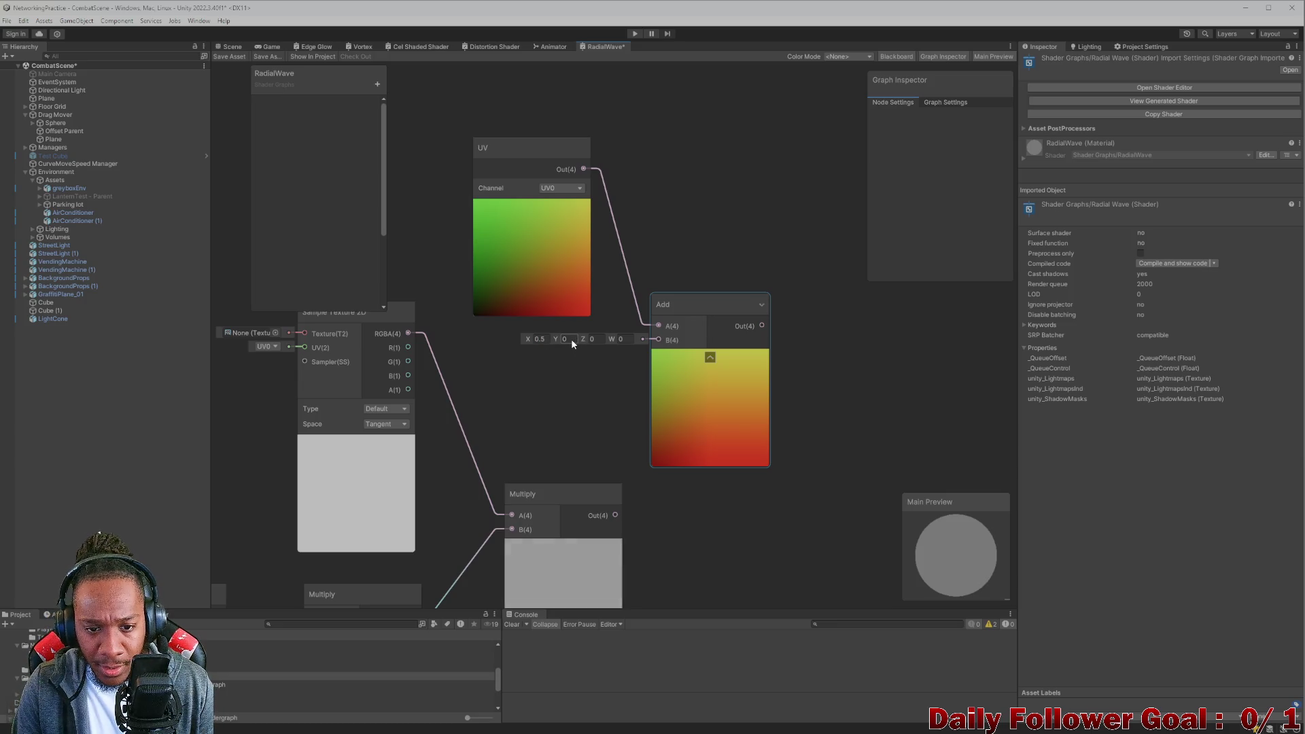
pyautogui.write('.5')
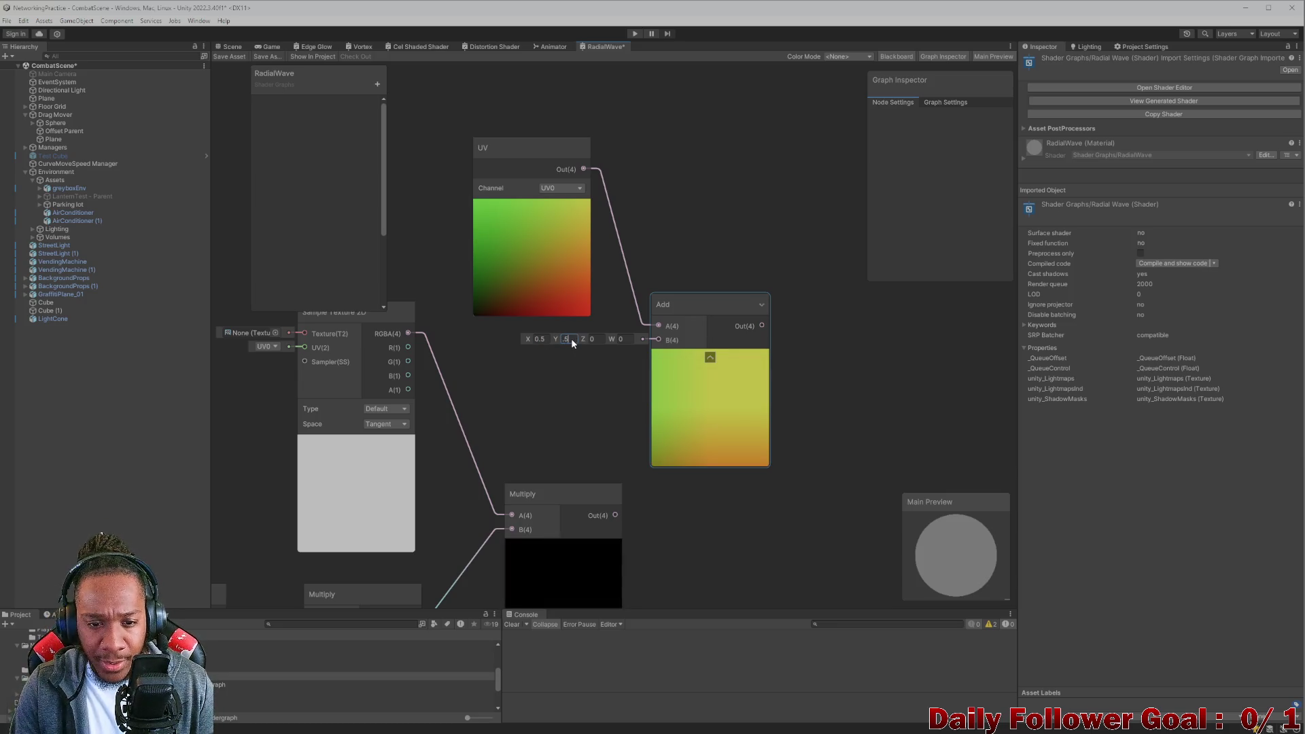
pyautogui.click(537, 339)
pyautogui.write('-0.5')
pyautogui.click(561, 348)
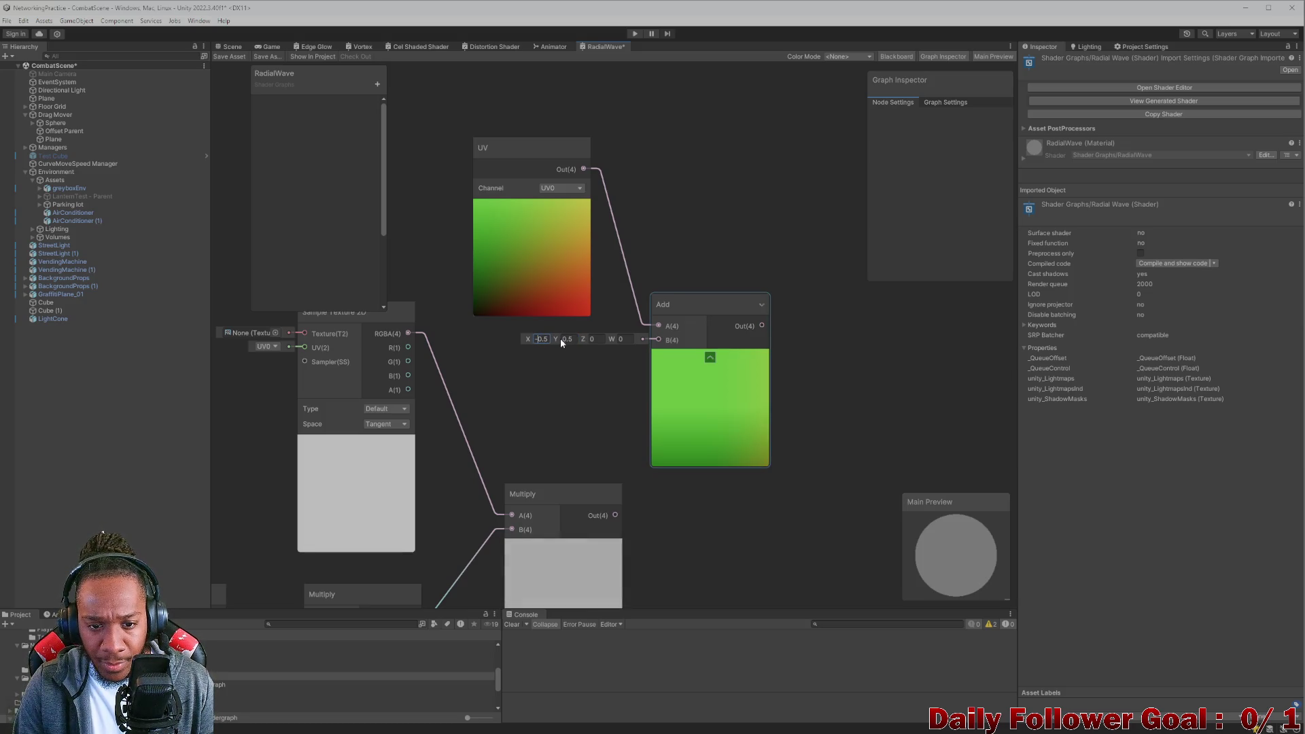
pyautogui.click(563, 340)
pyautogui.write('-0.5')
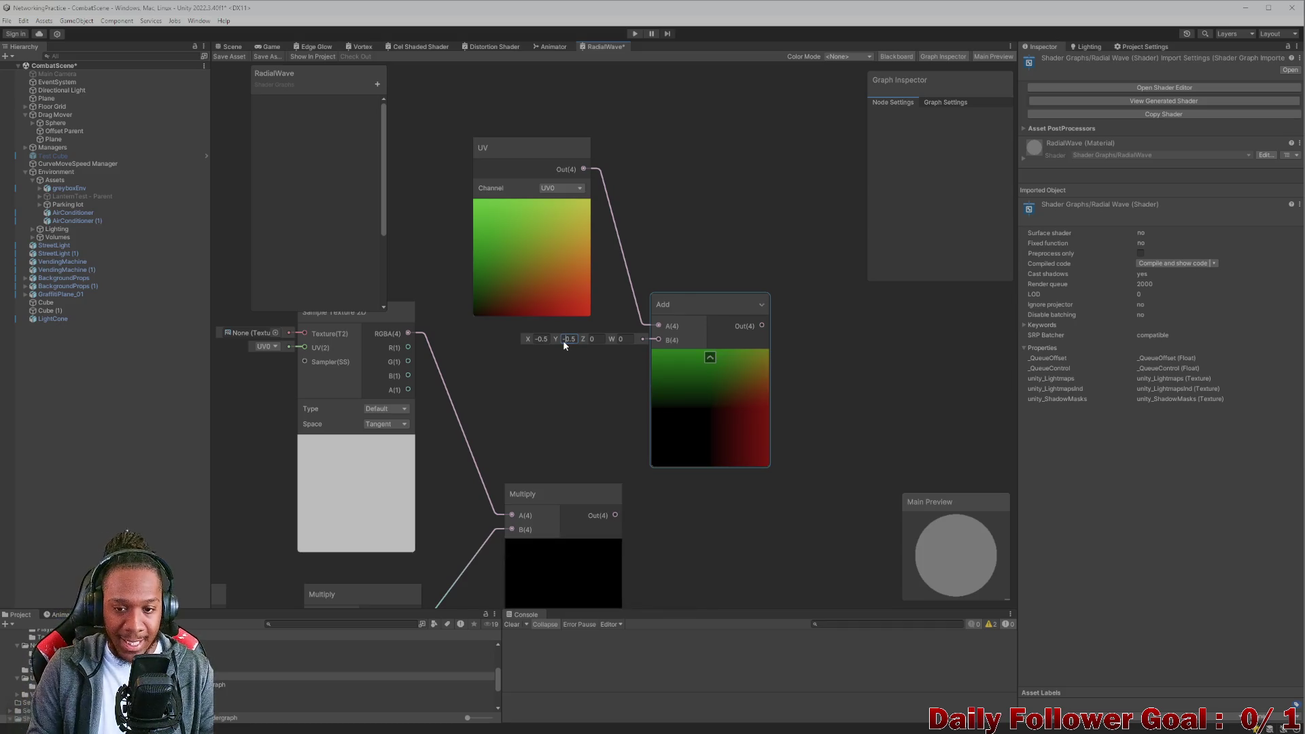
# Shift the UV and Add nodes together up and to the left.
pyautogui.scroll(-3, 563, 339)
pyautogui.moveTo(511, 144)
pyautogui.mouseDown()
pyautogui.moveTo(585, 181)
pyautogui.moveTo(674, 297)
pyautogui.moveTo(601, 225)
pyautogui.moveTo(677, 259)
pyautogui.mouseUp()
pyautogui.scroll(1, 692, 272)
pyautogui.click(650, 256)
# Add a Step node after the Add output, then delete it.
pyautogui.scroll(-1, 594, 227)
pyautogui.write('step')
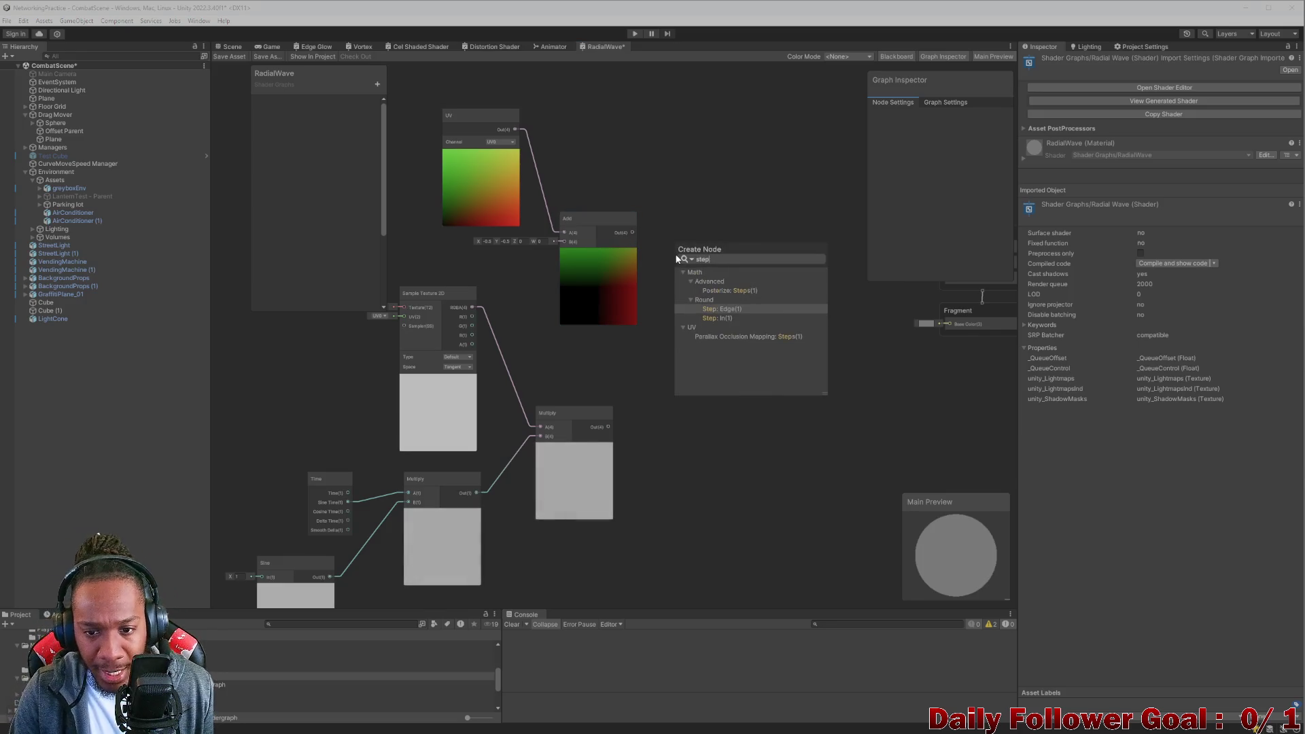
pyautogui.click(721, 318)
pyautogui.moveTo(692, 259)
pyautogui.mouseDown()
pyautogui.moveTo(723, 293)
pyautogui.moveTo(699, 322)
pyautogui.mouseUp()
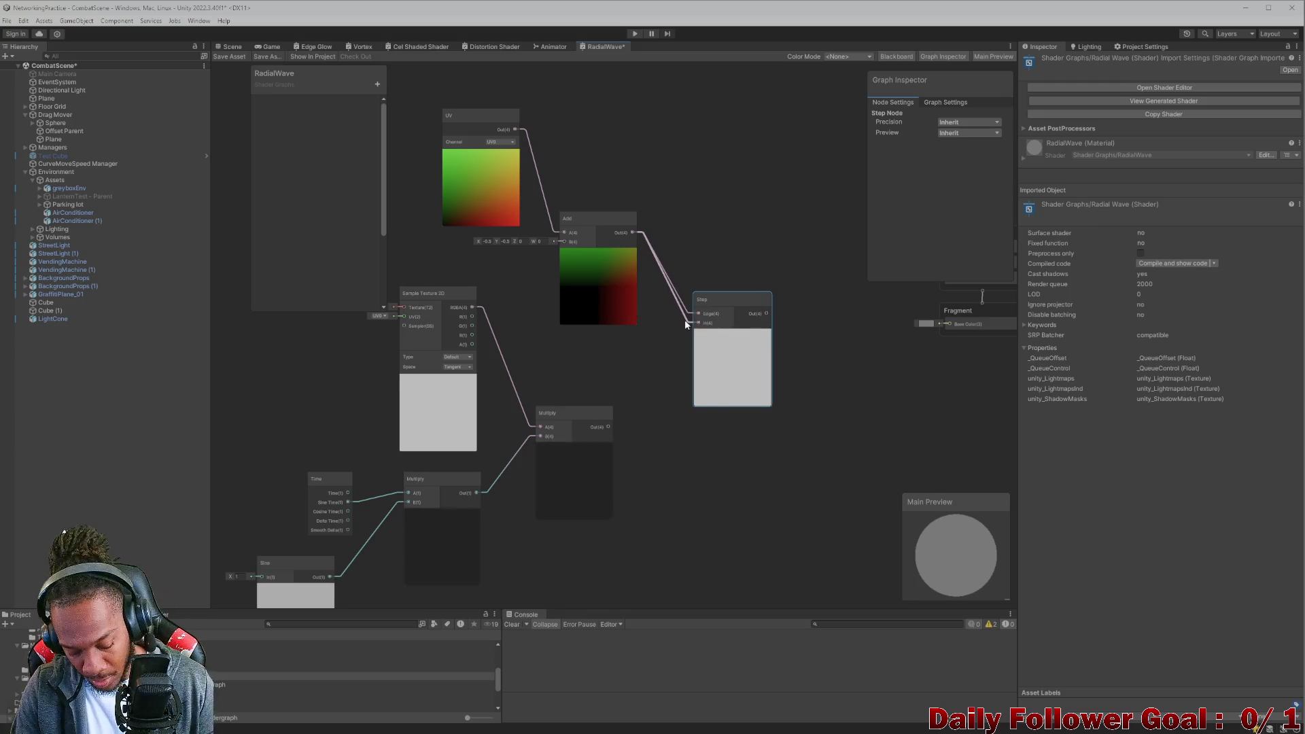
pyautogui.press('Delete')
# Try a Step node from the Add output again, then box-select and delete it.
pyautogui.moveTo(632, 232); pyautogui.dragTo(712, 284)
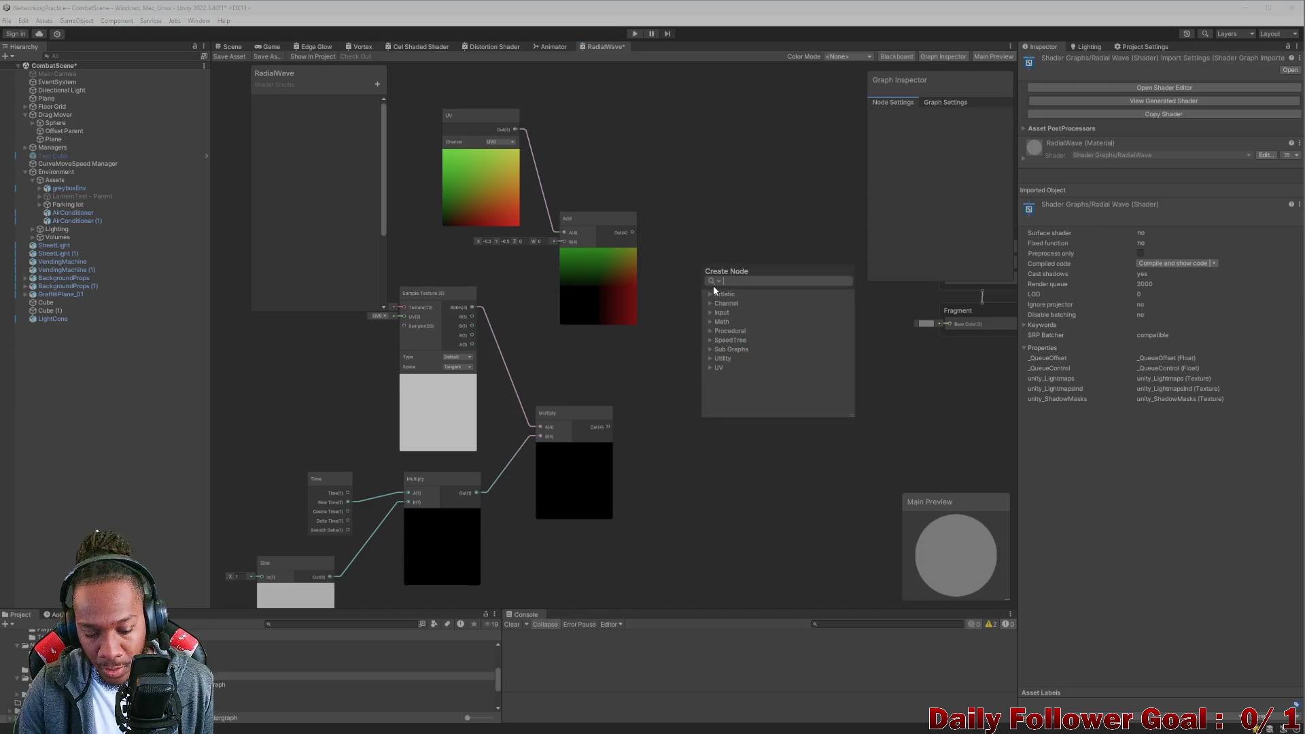
pyautogui.write('ste')
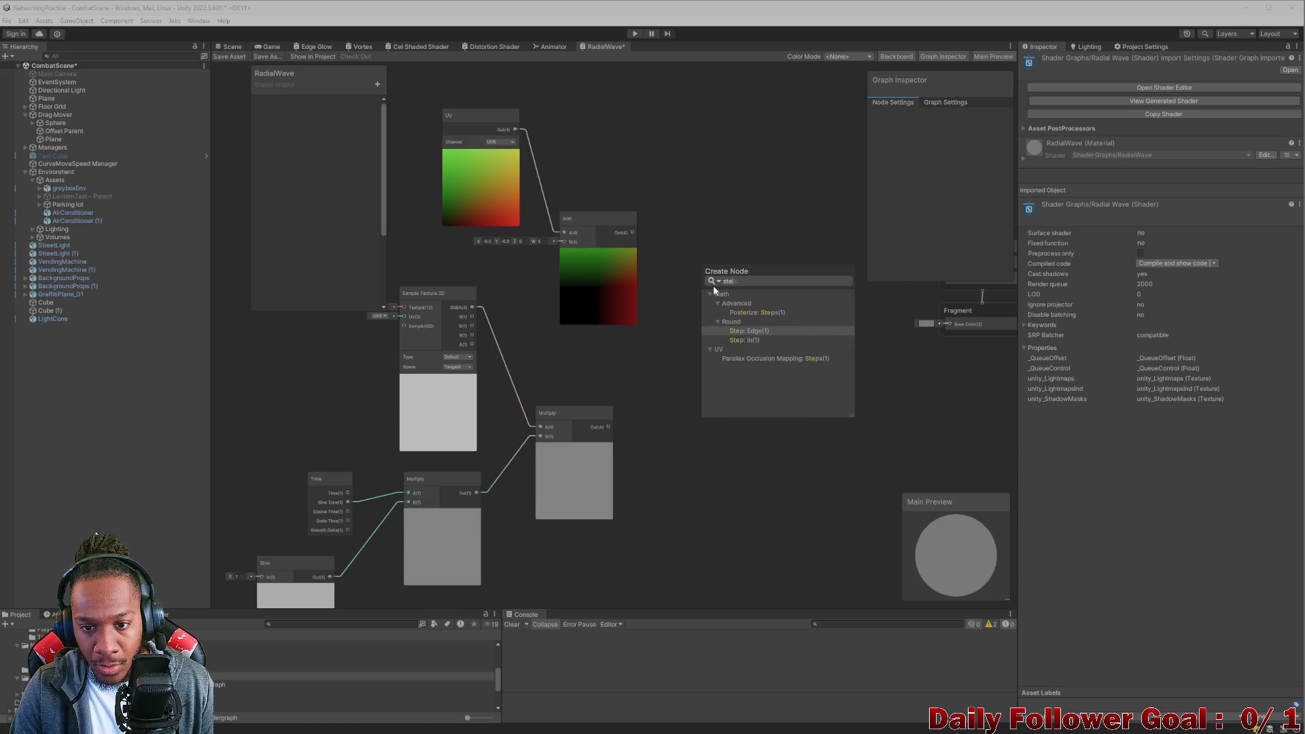
pyautogui.click(748, 331)
pyautogui.moveTo(730, 269); pyautogui.dragTo(737, 304)
pyautogui.scroll(3, 707, 314)
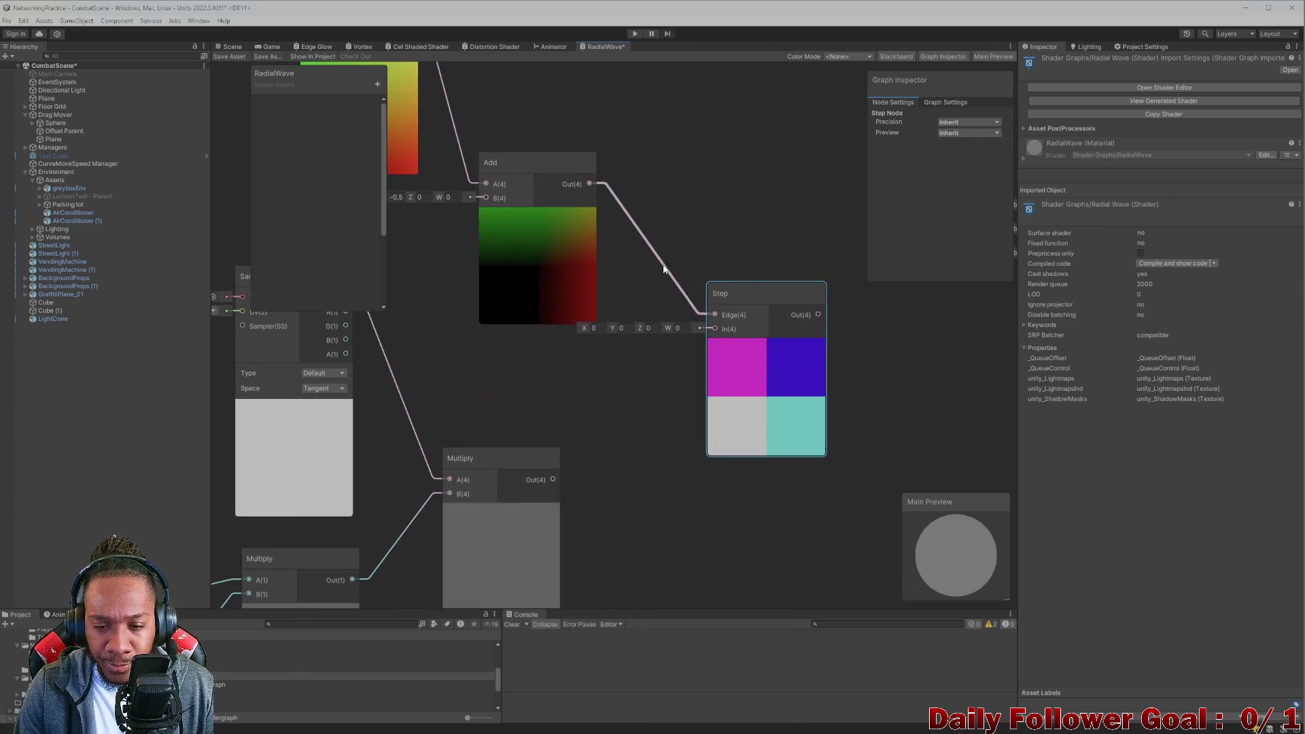
pyautogui.moveTo(681, 231); pyautogui.dragTo(779, 379)
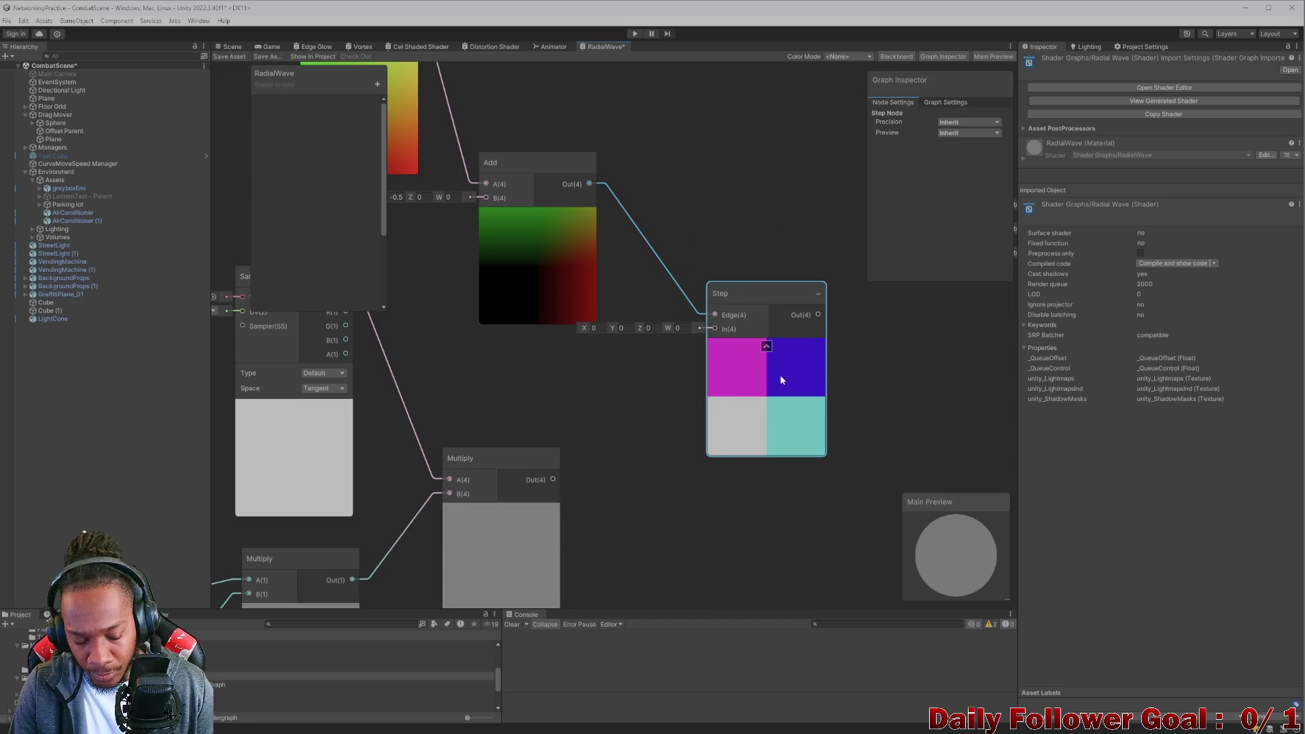
pyautogui.press('Delete')
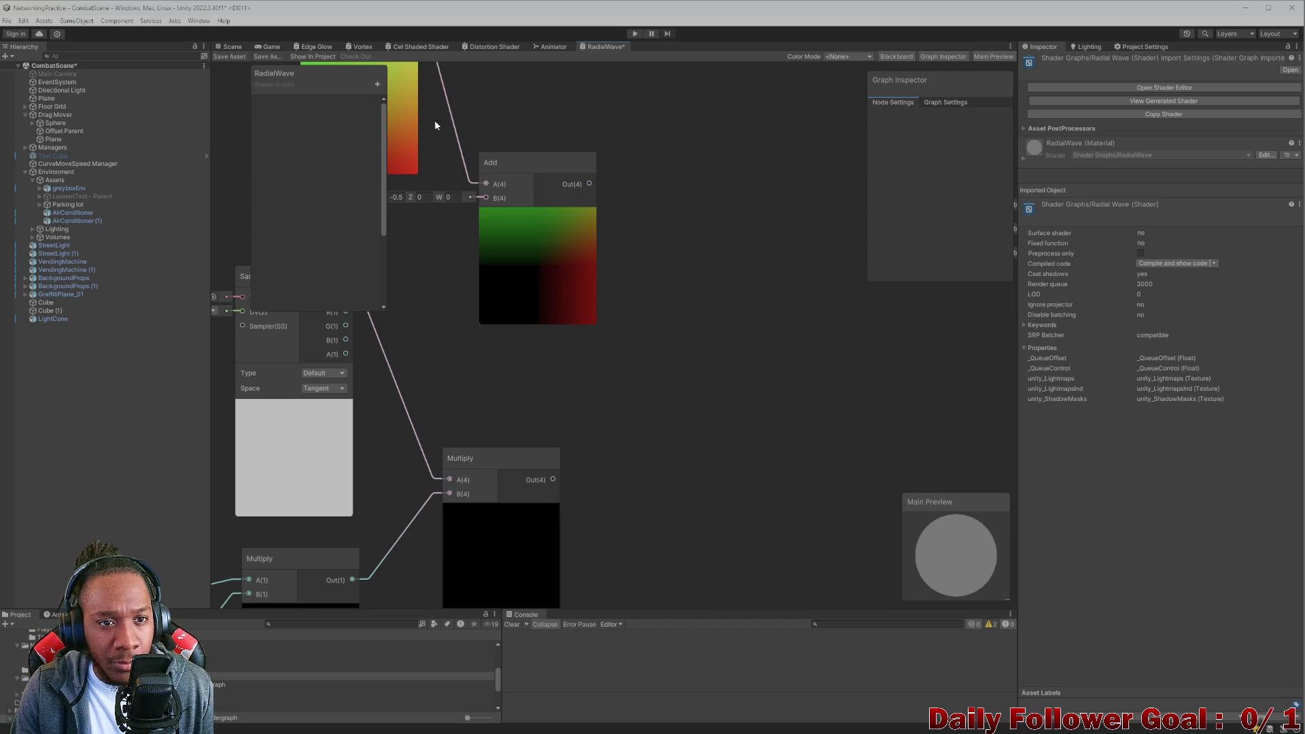
# Save the RadialWave changes and switch to the Vortex graph, toggling it maximized and back.
pyautogui.click(356, 44)
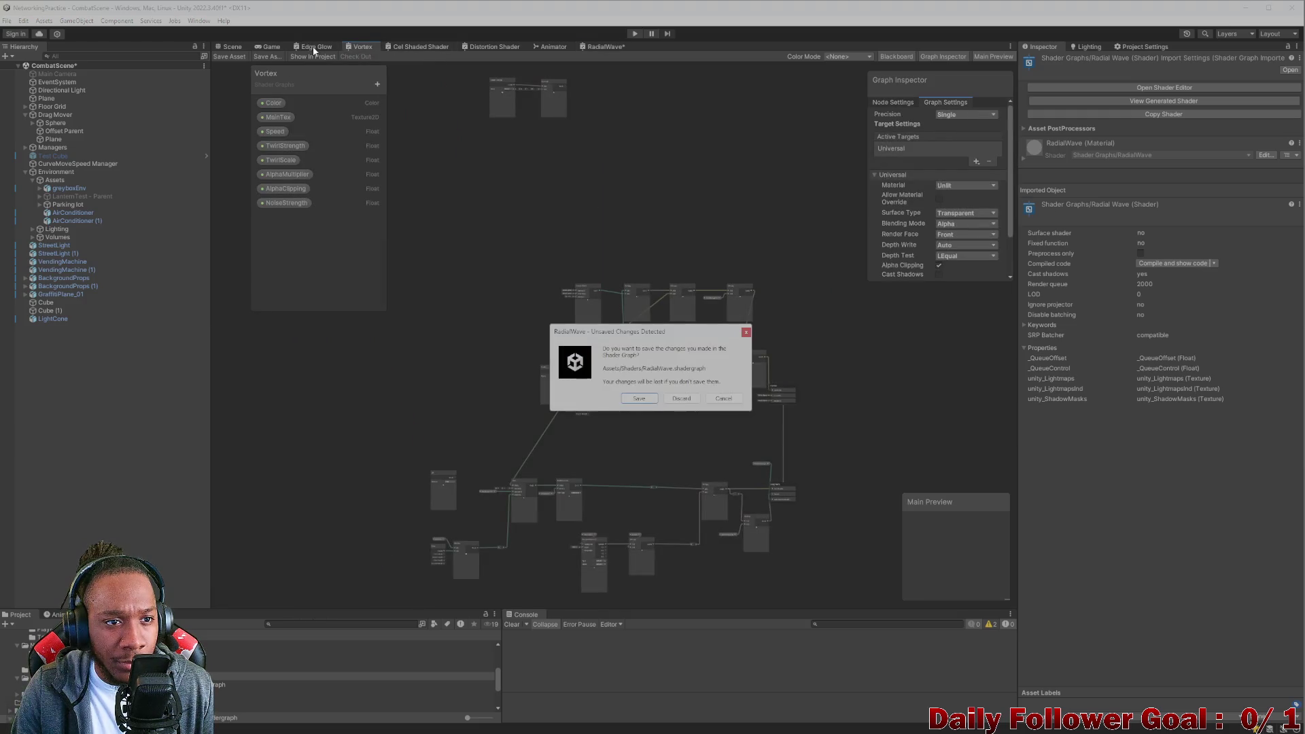
pyautogui.click(639, 399)
pyautogui.hotkey('shift', 'space')
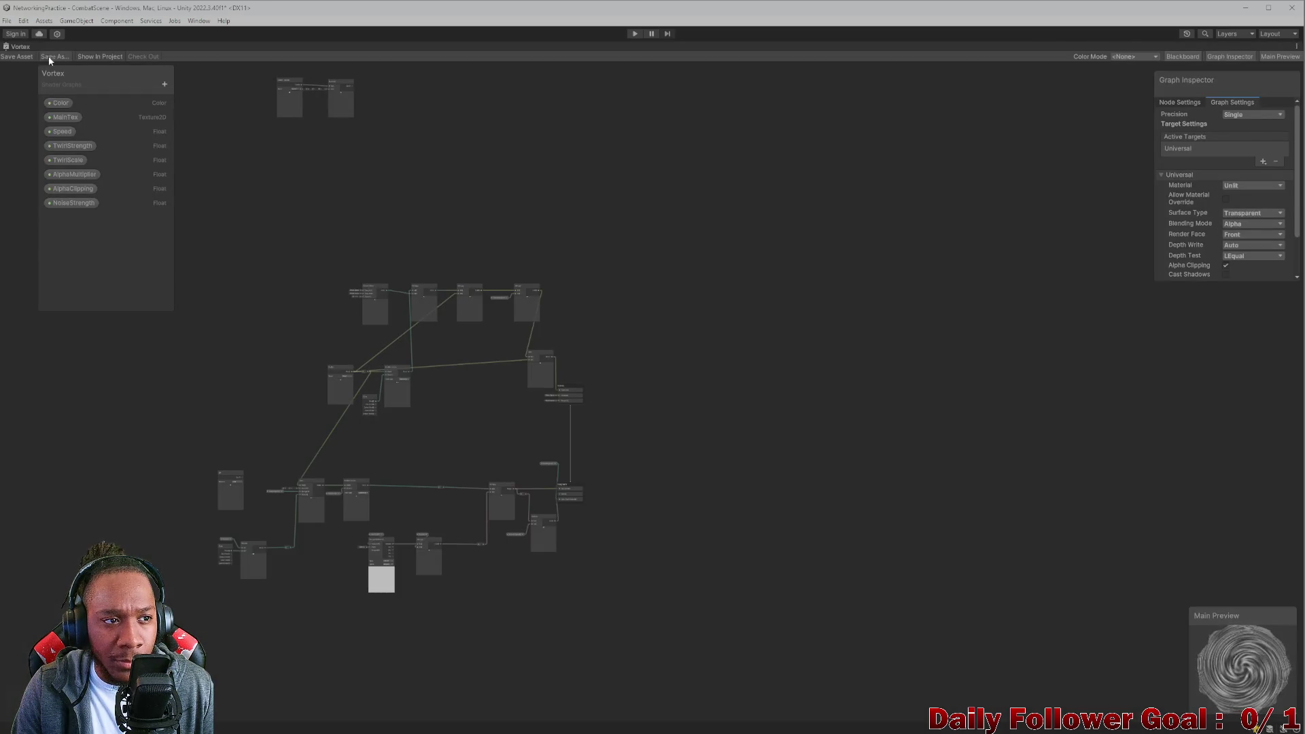
pyautogui.hotkey('shift', 'space')
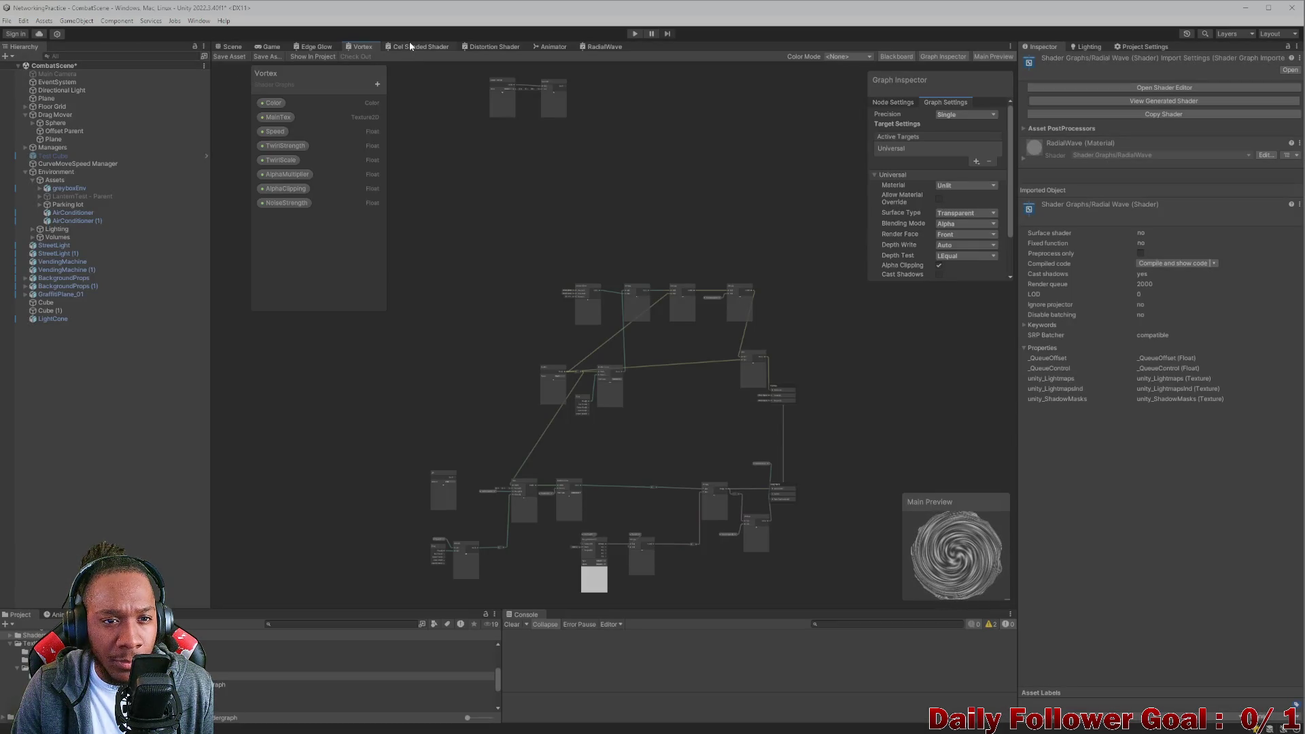
# Zoom and pan around the Cel Shaded Shader graph, then return to Vortex zoomed out.
pyautogui.click(421, 47)
pyautogui.scroll(10, 531, 254)
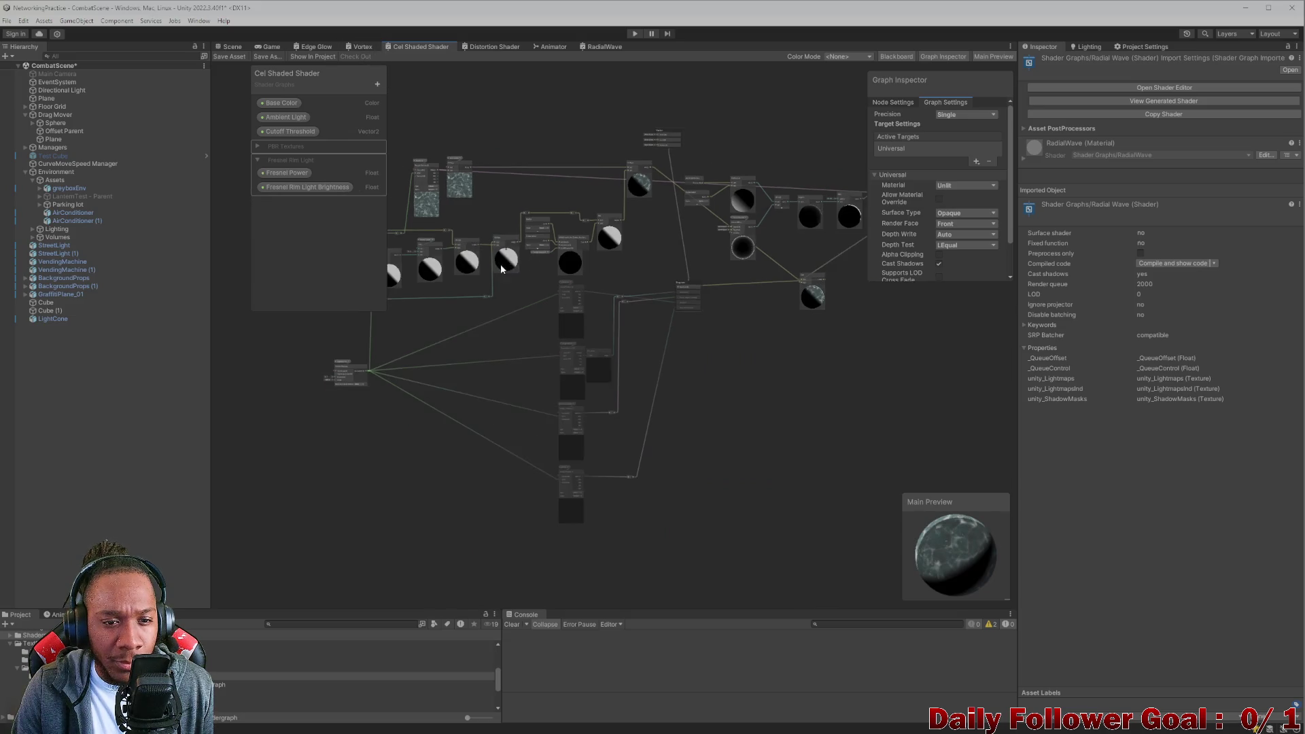
pyautogui.scroll(3, 564, 281)
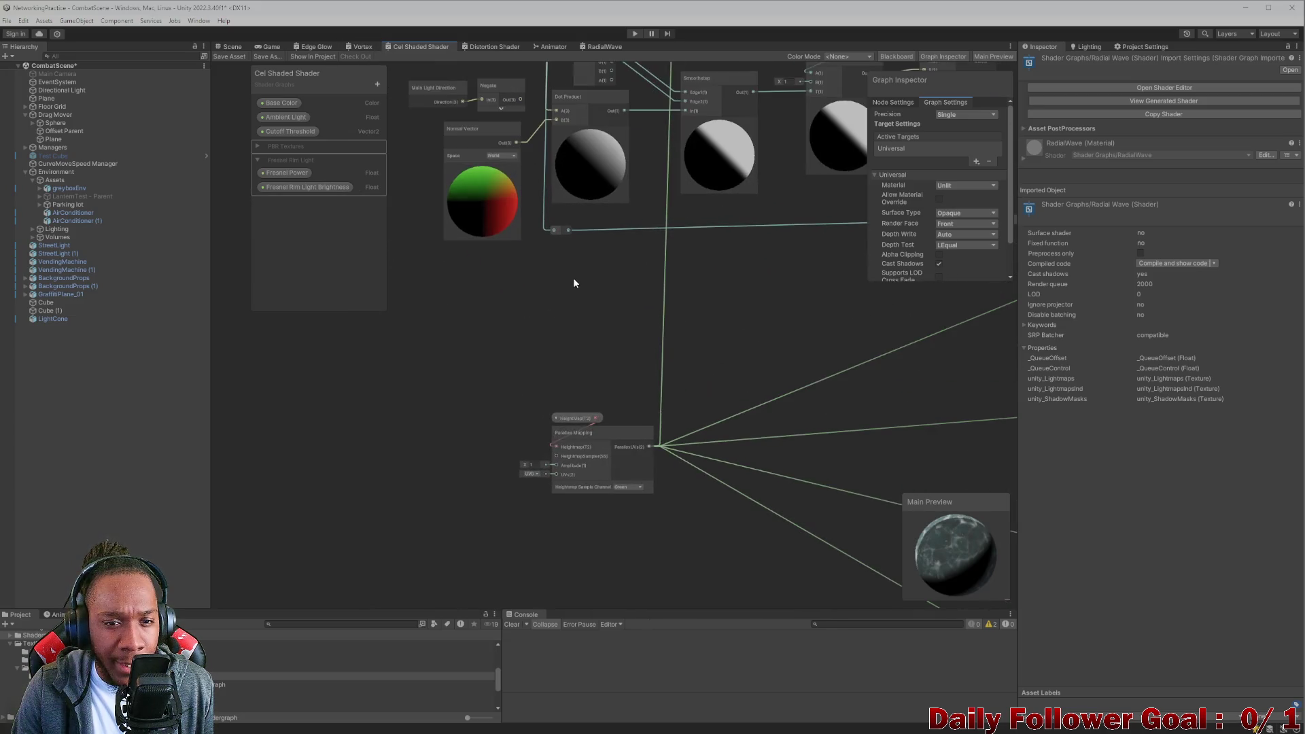
pyautogui.moveTo(601, 303)
pyautogui.mouseDown()
pyautogui.moveTo(569, 377)
pyautogui.moveTo(569, 437)
pyautogui.moveTo(595, 453)
pyautogui.mouseUp()
pyautogui.scroll(2, 569, 437)
pyautogui.scroll(-4, 597, 408)
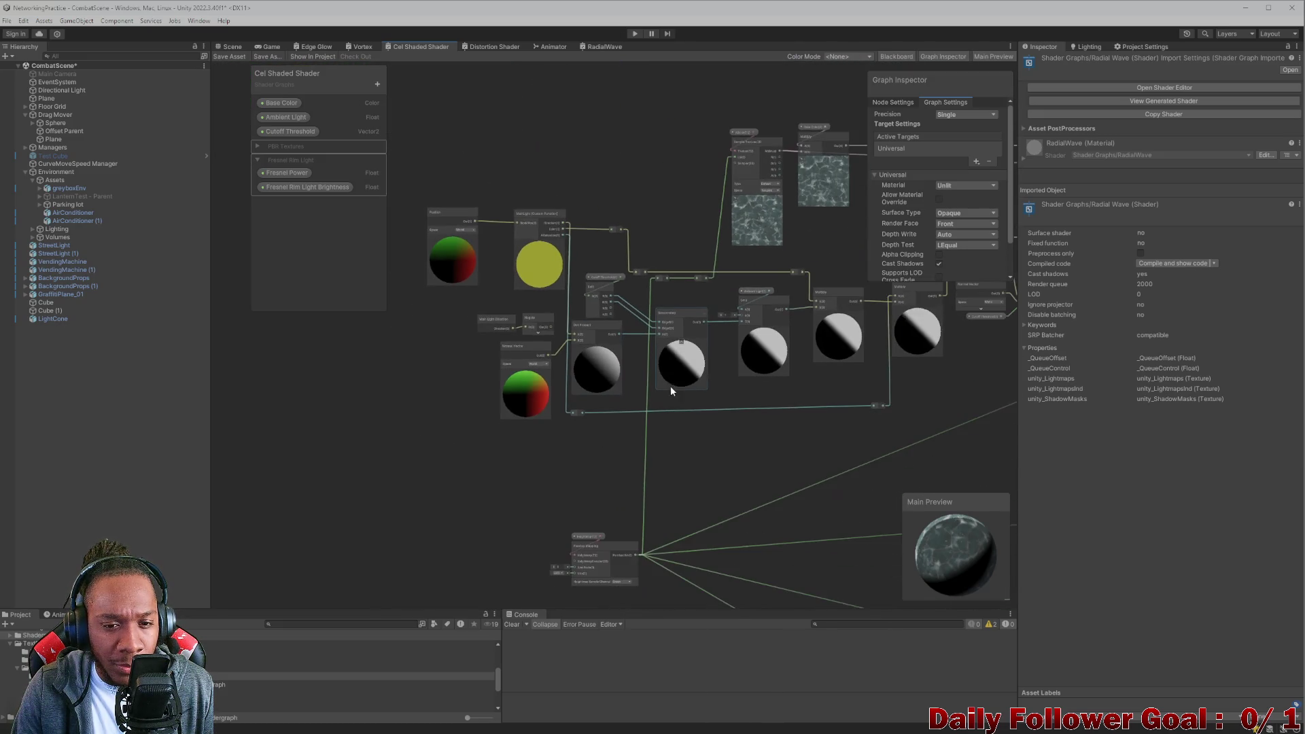
pyautogui.scroll(2, 490, 327)
pyautogui.scroll(3, 517, 359)
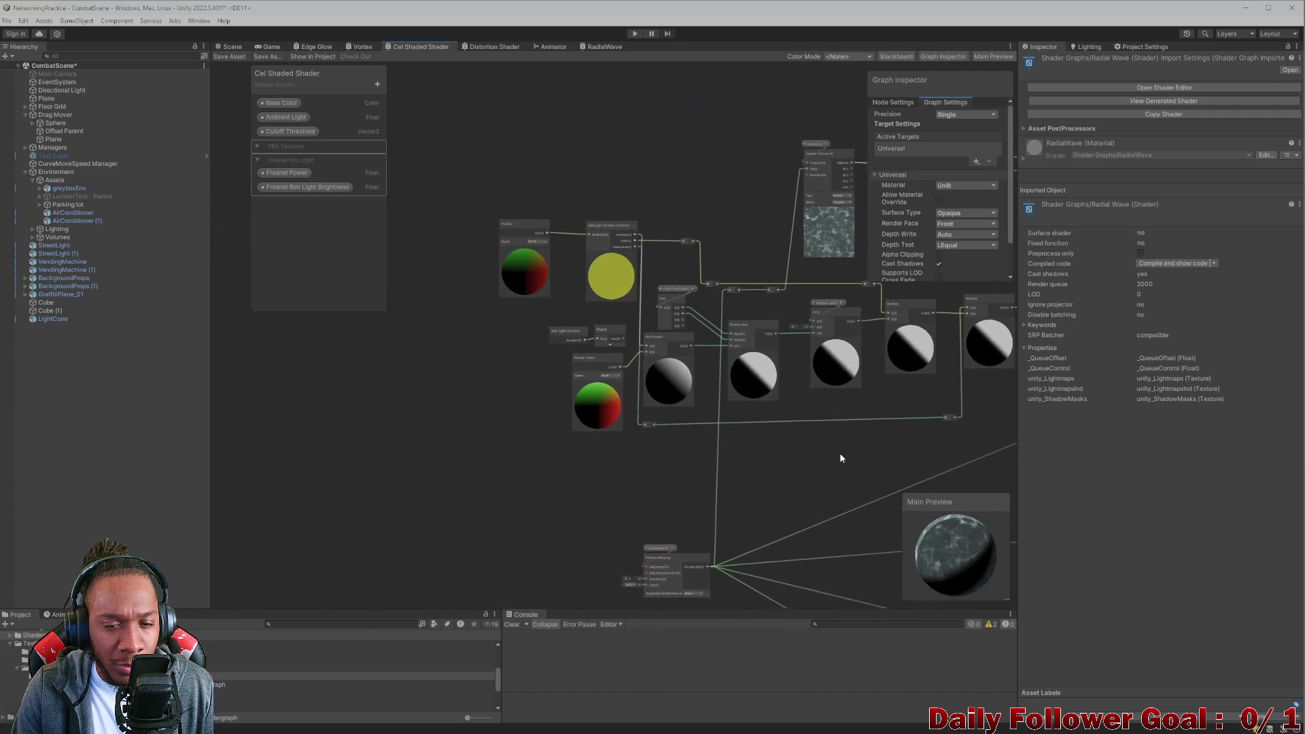
pyautogui.scroll(4, 612, 356)
pyautogui.scroll(-2, 618, 253)
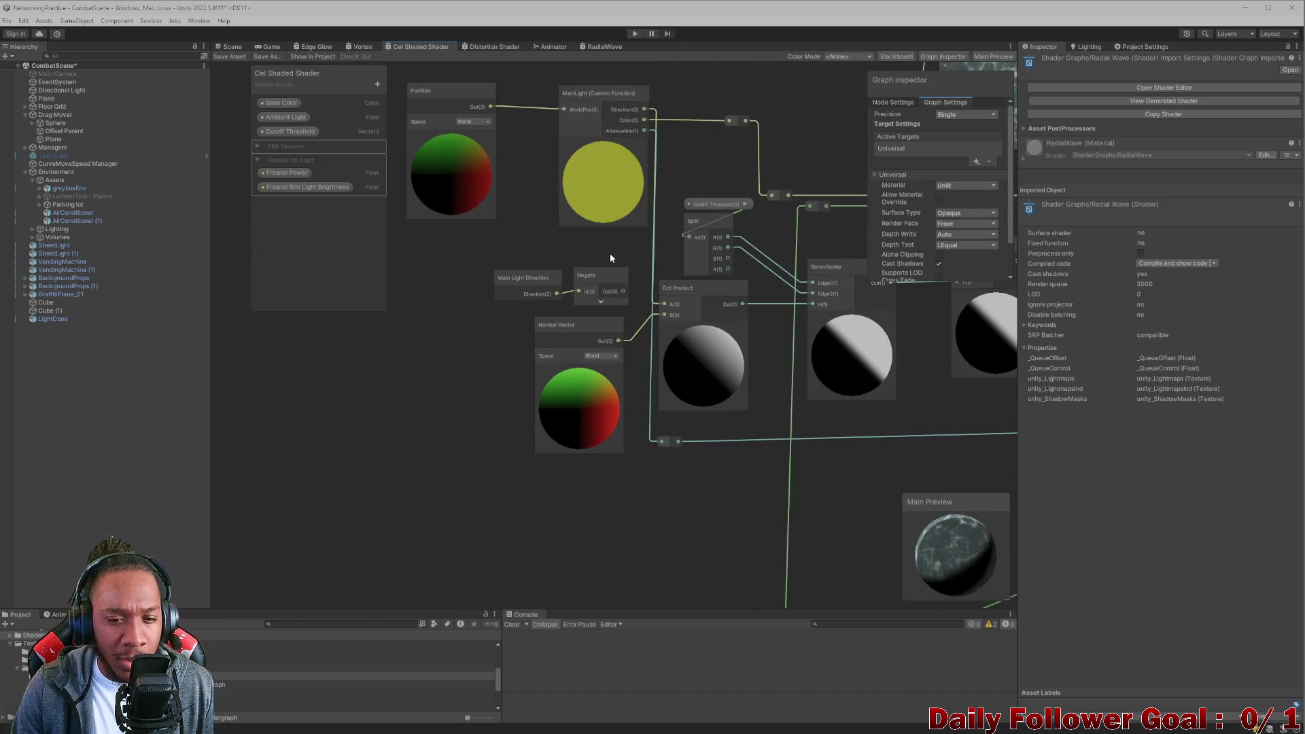
pyautogui.moveTo(534, 298); pyautogui.dragTo(606, 345)
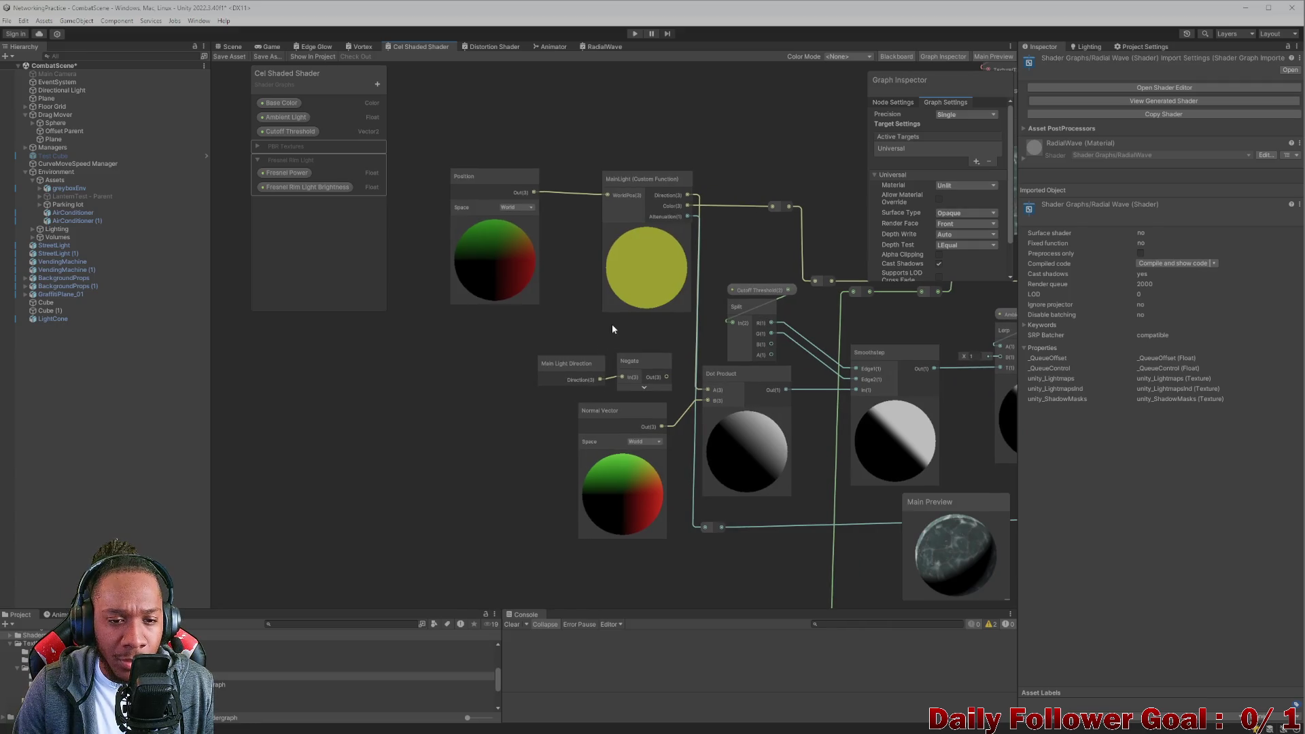
pyautogui.click(354, 51)
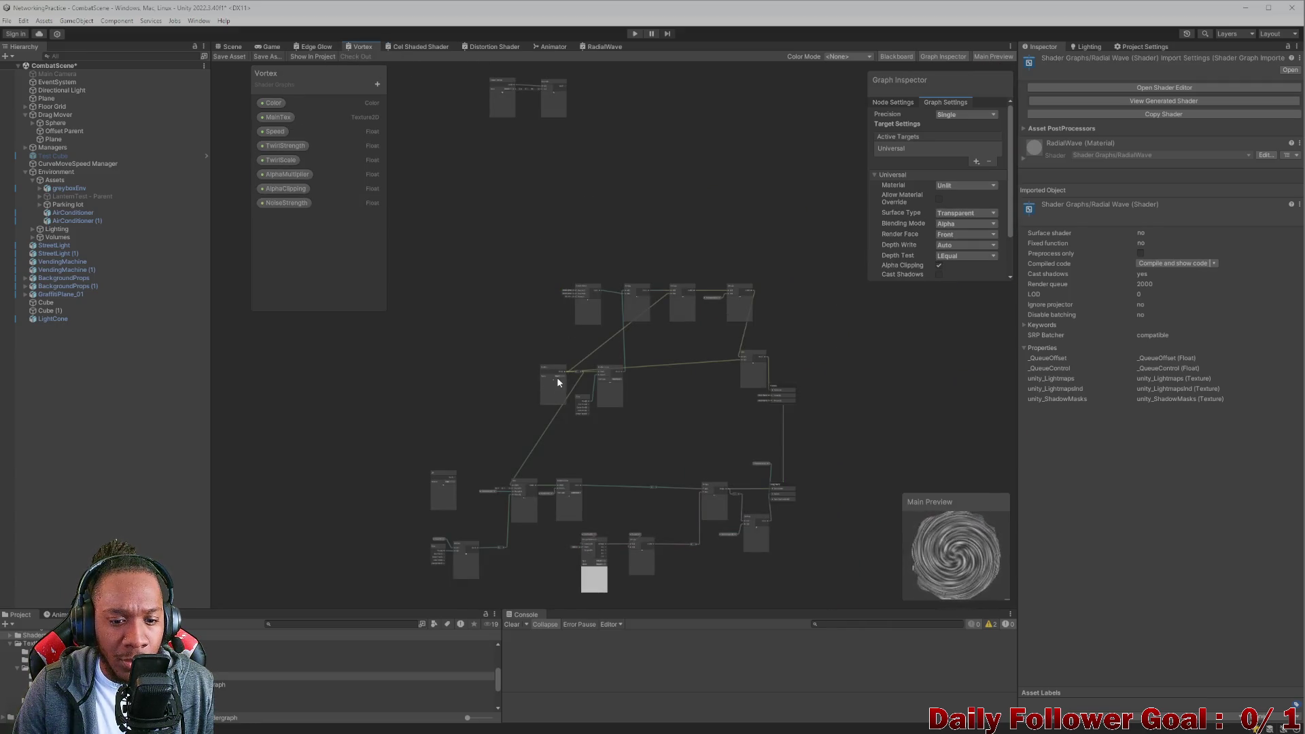
pyautogui.scroll(-2, 557, 377)
# Pan through the Edge Glow graph's One Minus, Split, Add, Saturate and Multiply nodes.
pyautogui.click(313, 49)
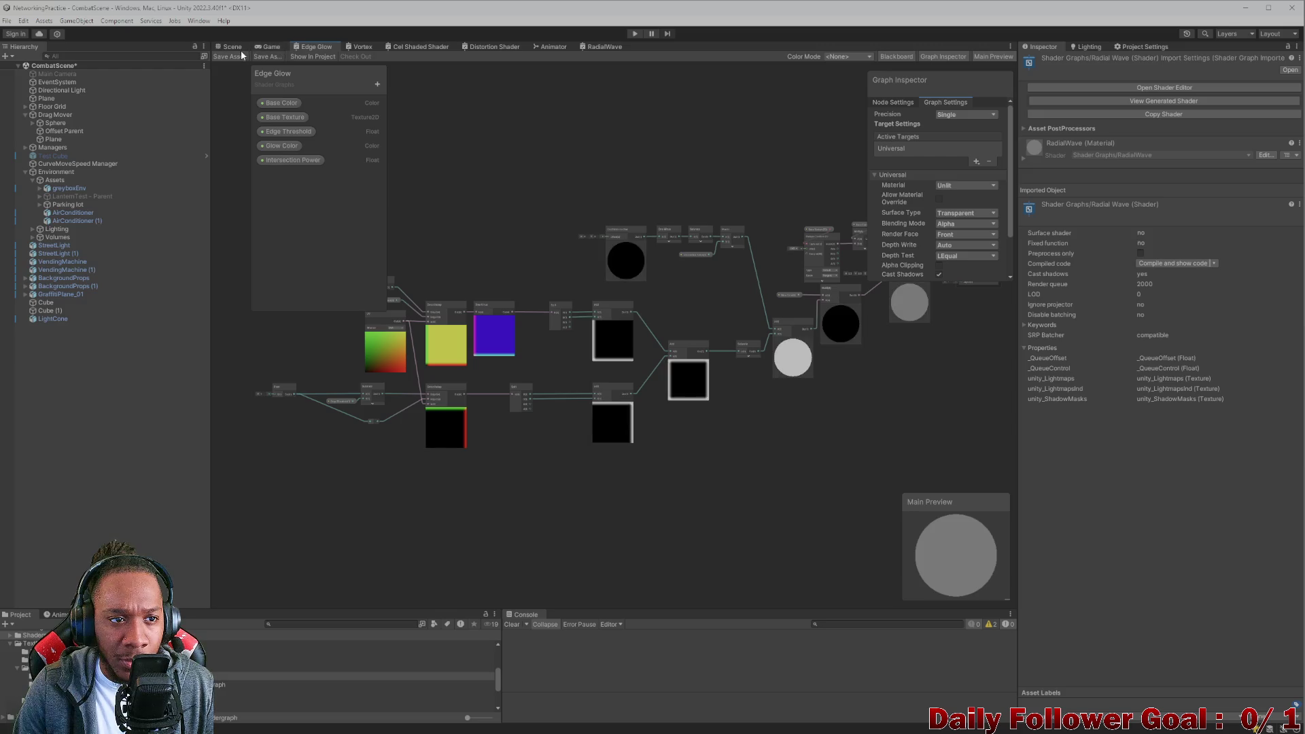
pyautogui.scroll(5, 557, 367)
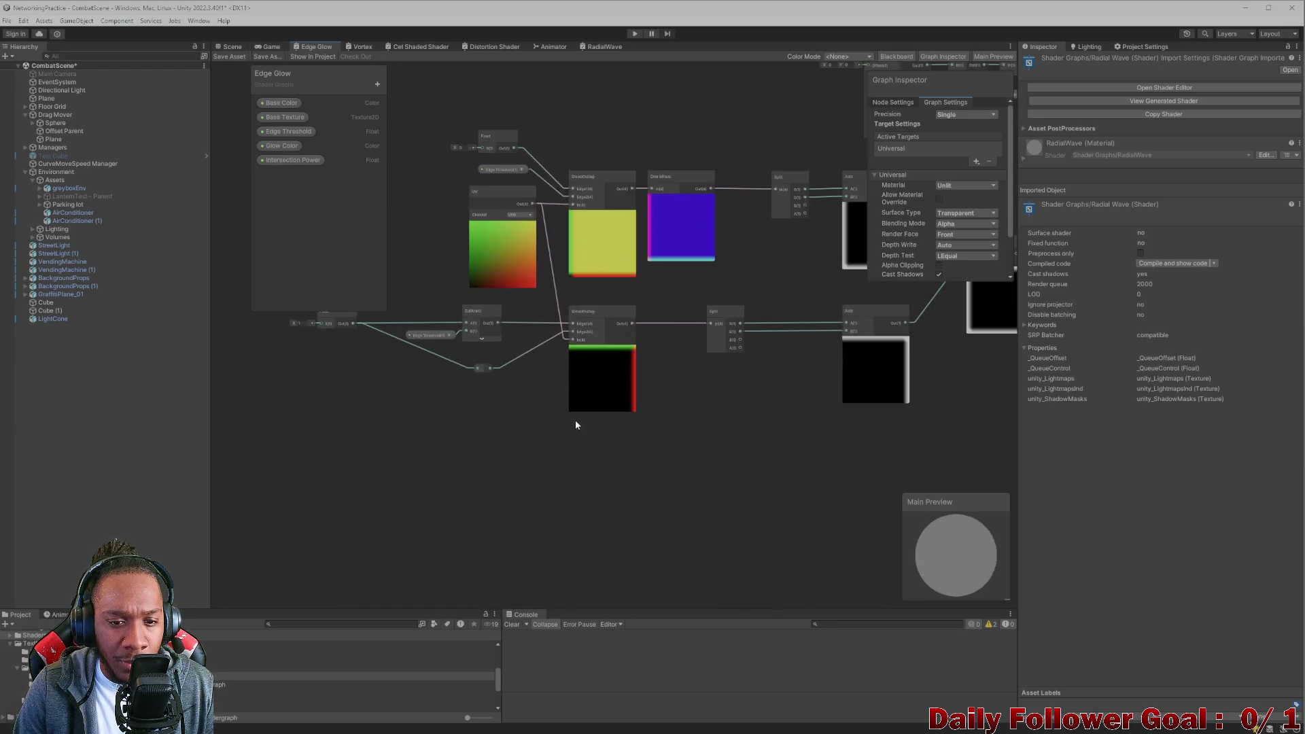
pyautogui.moveTo(702, 299); pyautogui.dragTo(606, 347)
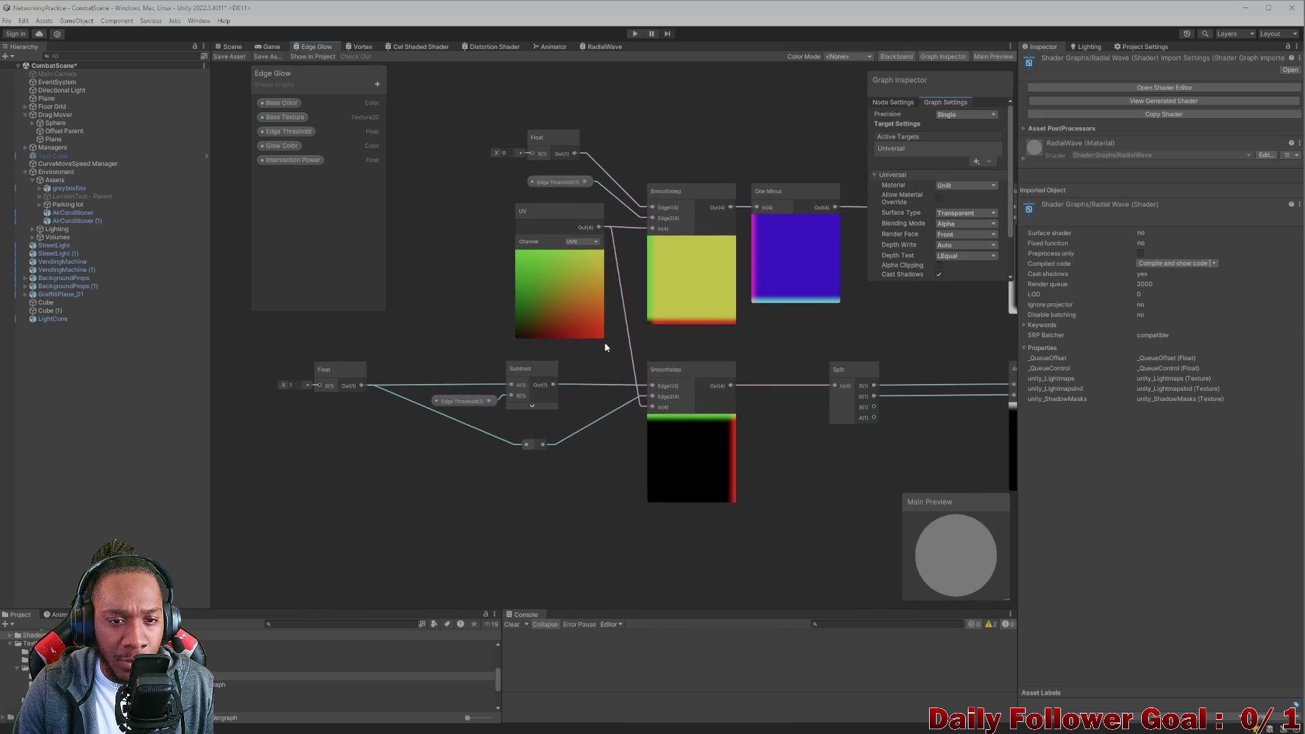
pyautogui.moveTo(766, 360)
pyautogui.mouseDown()
pyautogui.moveTo(691, 364)
pyautogui.moveTo(446, 431)
pyautogui.mouseUp()
pyautogui.moveTo(659, 277)
pyautogui.mouseDown()
pyautogui.moveTo(600, 315)
pyautogui.moveTo(372, 181)
pyautogui.mouseUp()
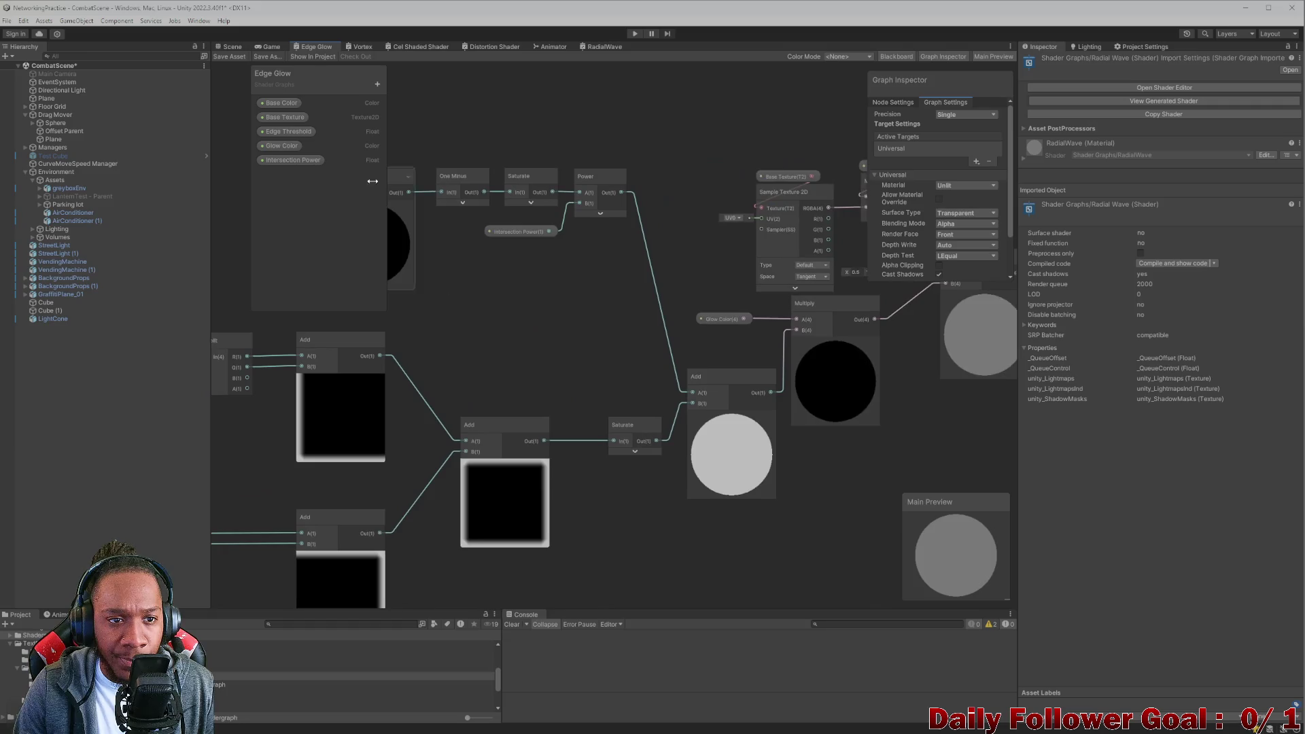
pyautogui.moveTo(541, 376)
pyautogui.mouseDown()
pyautogui.moveTo(659, 227)
pyautogui.moveTo(537, 335)
pyautogui.mouseUp()
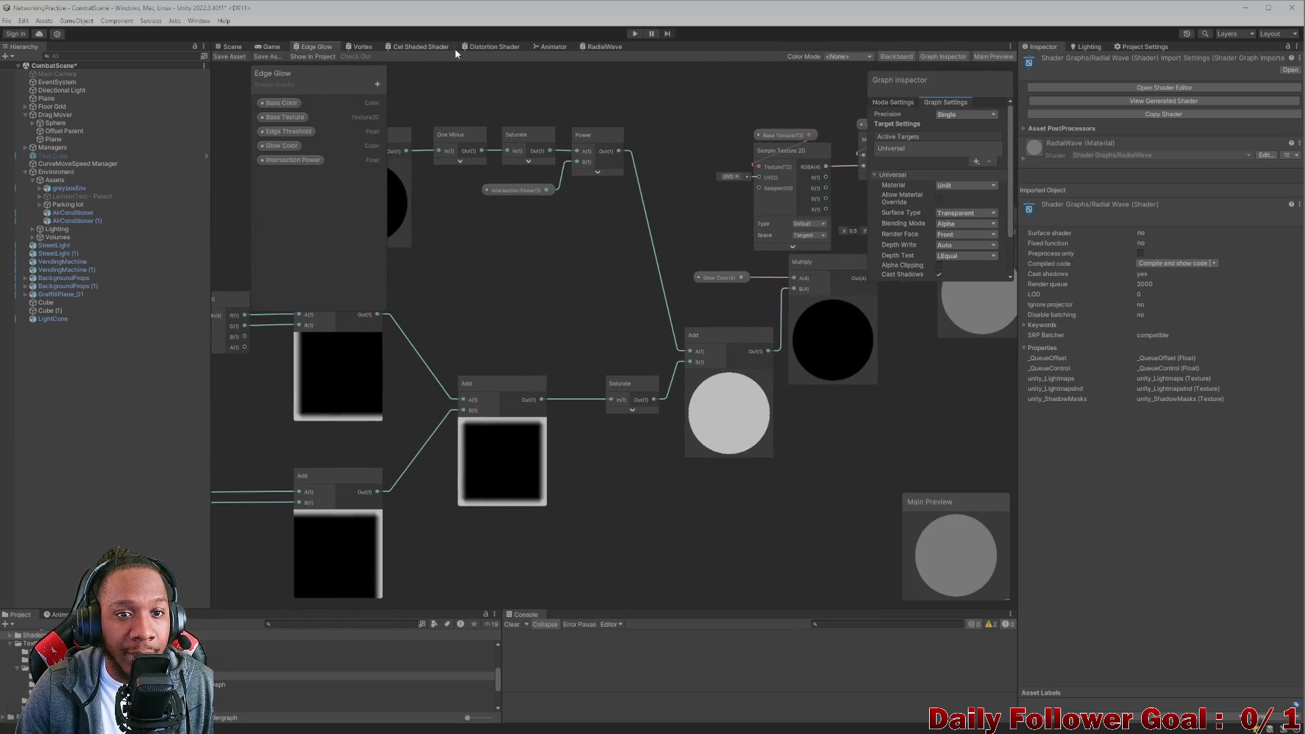
# Inspect the Distortion Shader's Multiply nodes, then check the Animator and return to RadialWave.
pyautogui.click(493, 48)
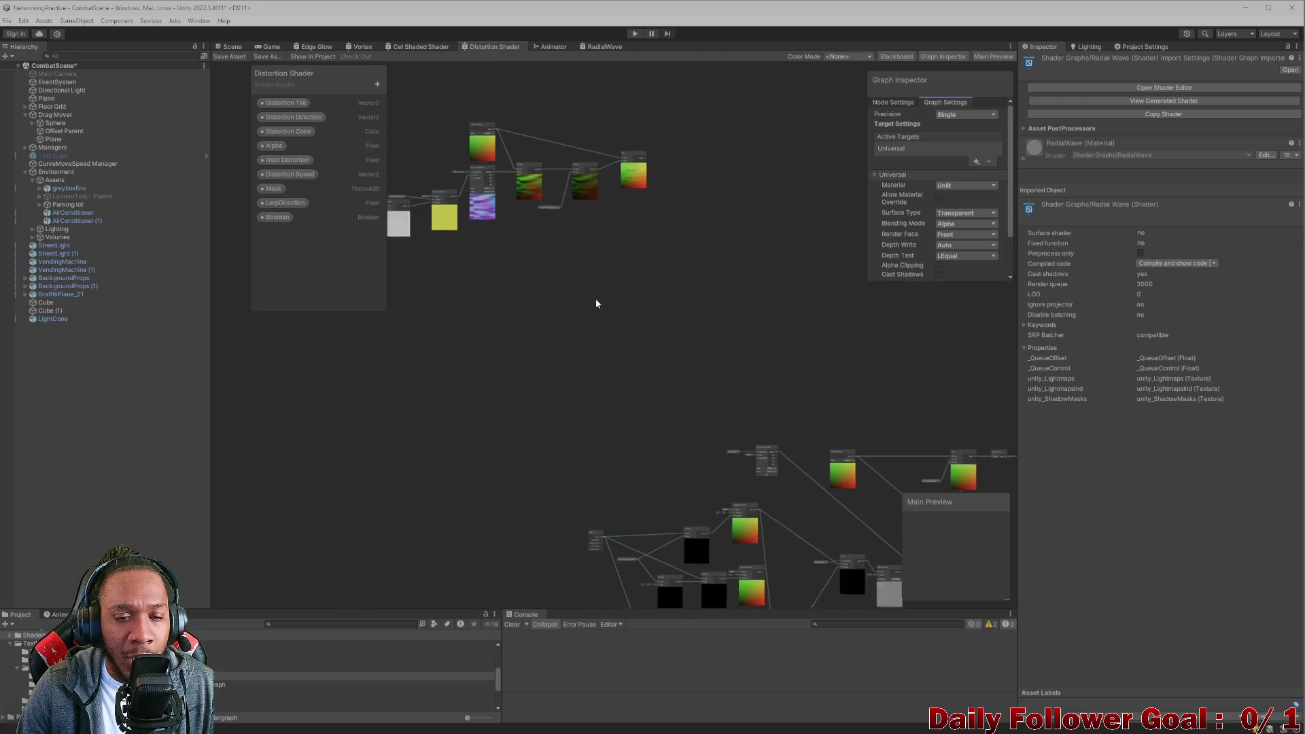
pyautogui.scroll(5, 598, 306)
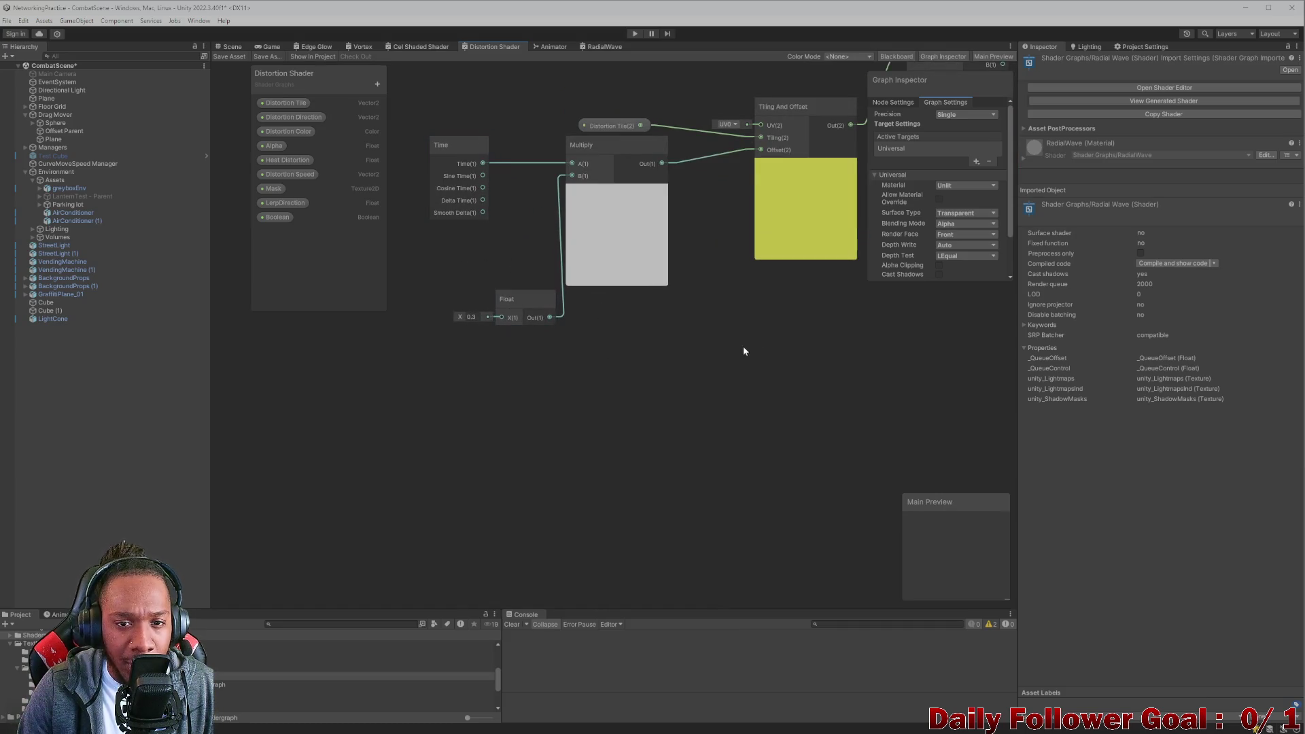
pyautogui.scroll(-4, 646, 394)
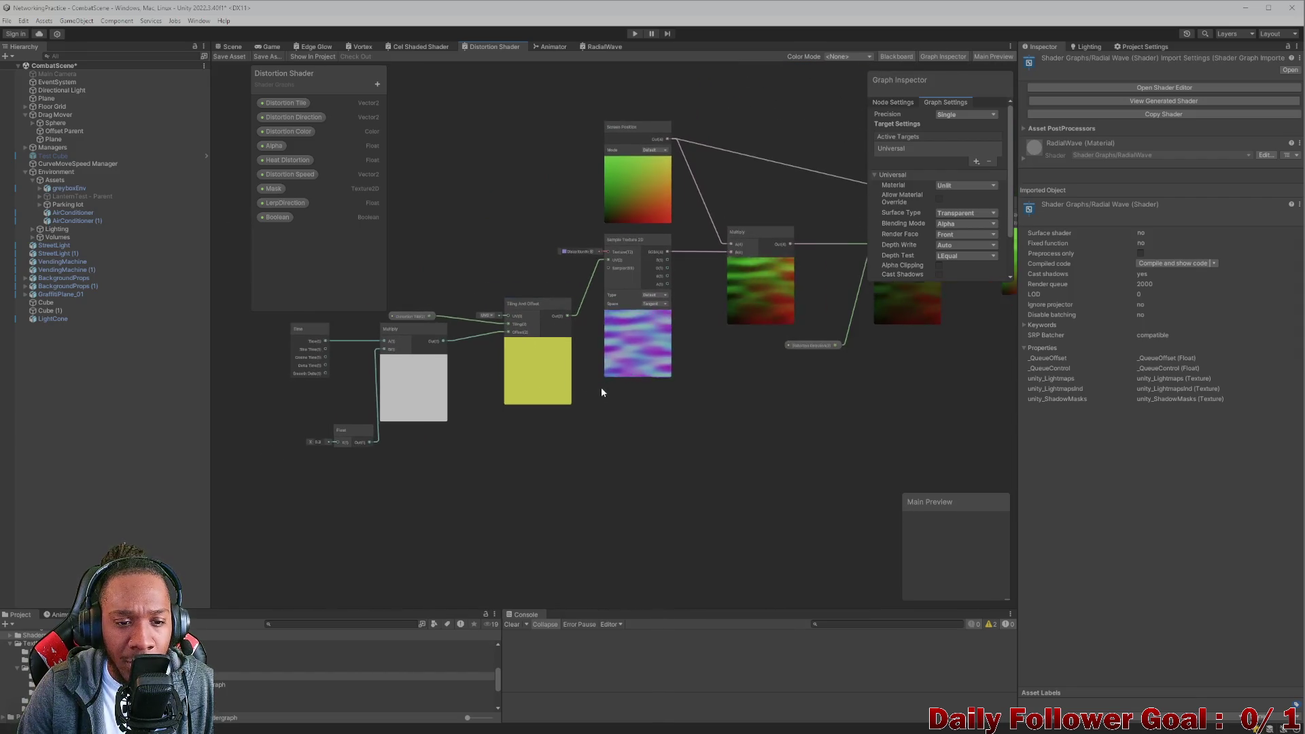
pyautogui.scroll(3, 456, 379)
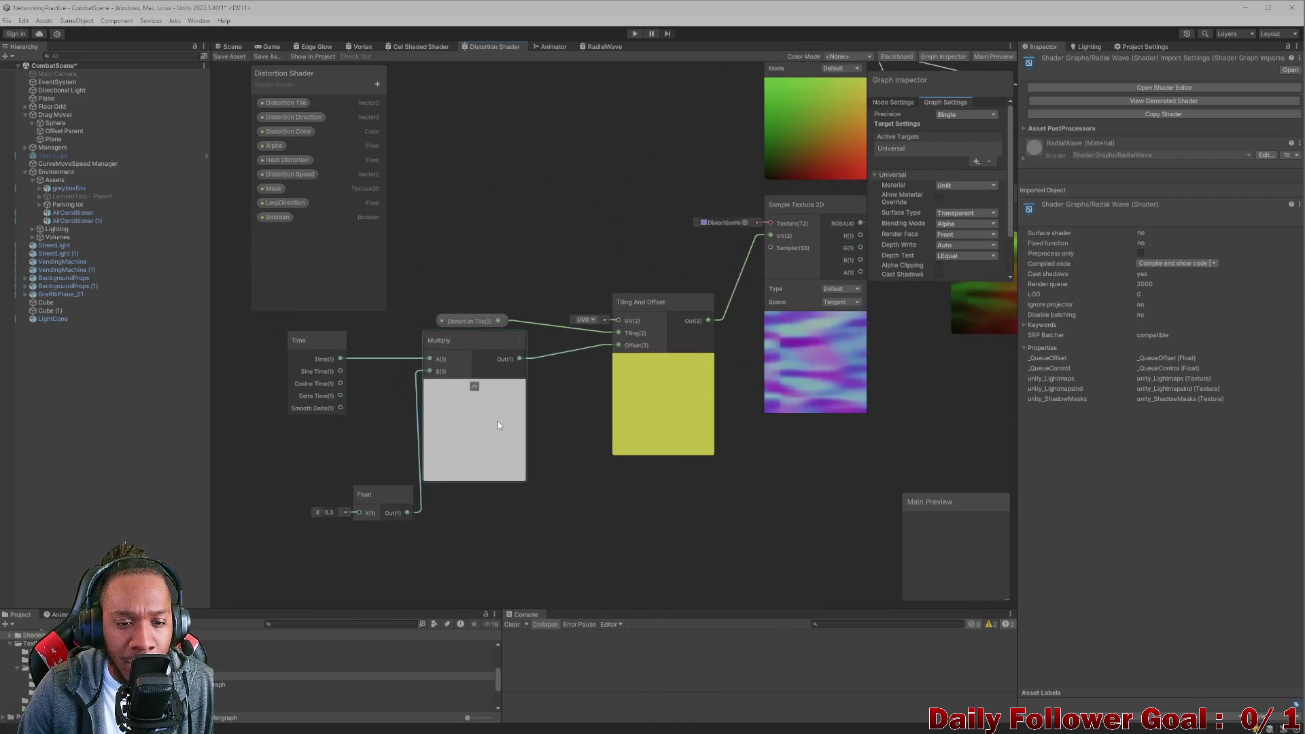
pyautogui.scroll(-3, 643, 474)
pyautogui.moveTo(644, 479)
pyautogui.mouseDown()
pyautogui.moveTo(524, 408)
pyautogui.moveTo(368, 431)
pyautogui.mouseUp()
pyautogui.scroll(-3, 367, 431)
pyautogui.moveTo(530, 446); pyautogui.dragTo(610, 347)
pyautogui.click(551, 47)
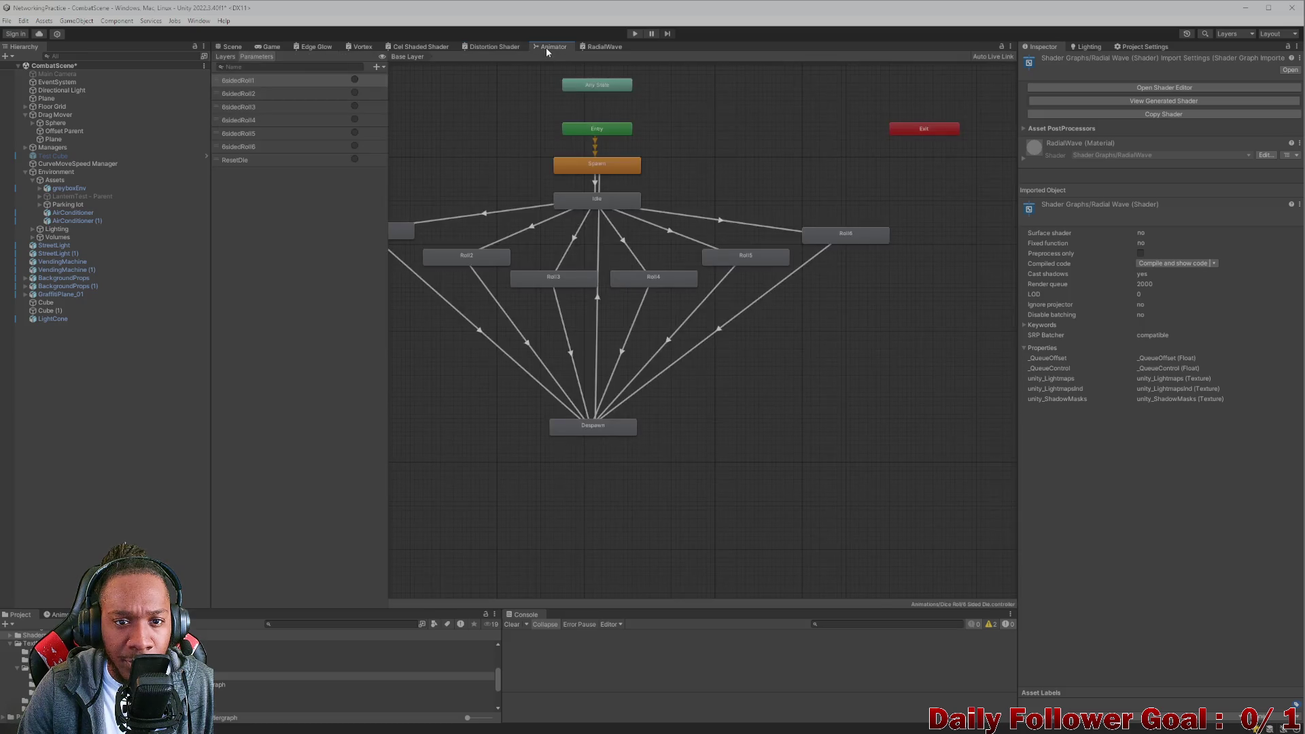
pyautogui.click(594, 46)
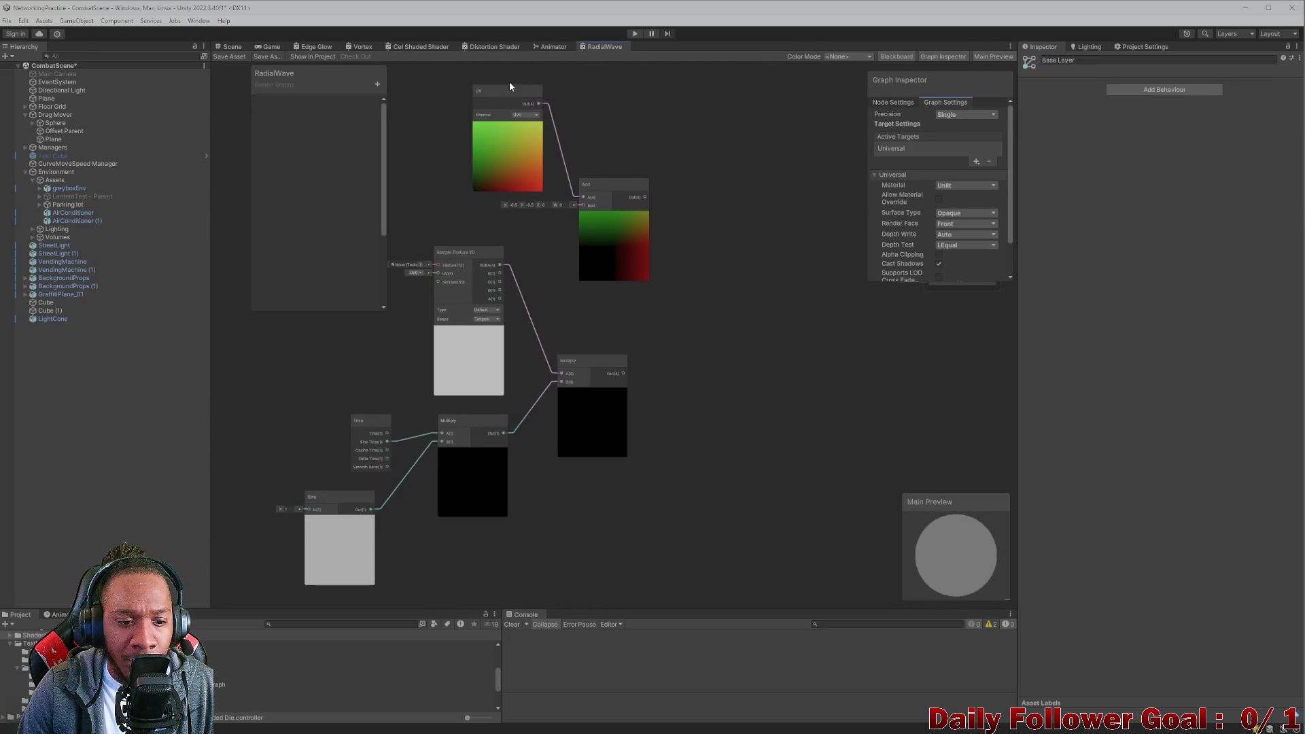
# Create a new Multiply node from the existing time-driven Multiply output.
pyautogui.scroll(-3, 469, 395)
pyautogui.scroll(3, 684, 337)
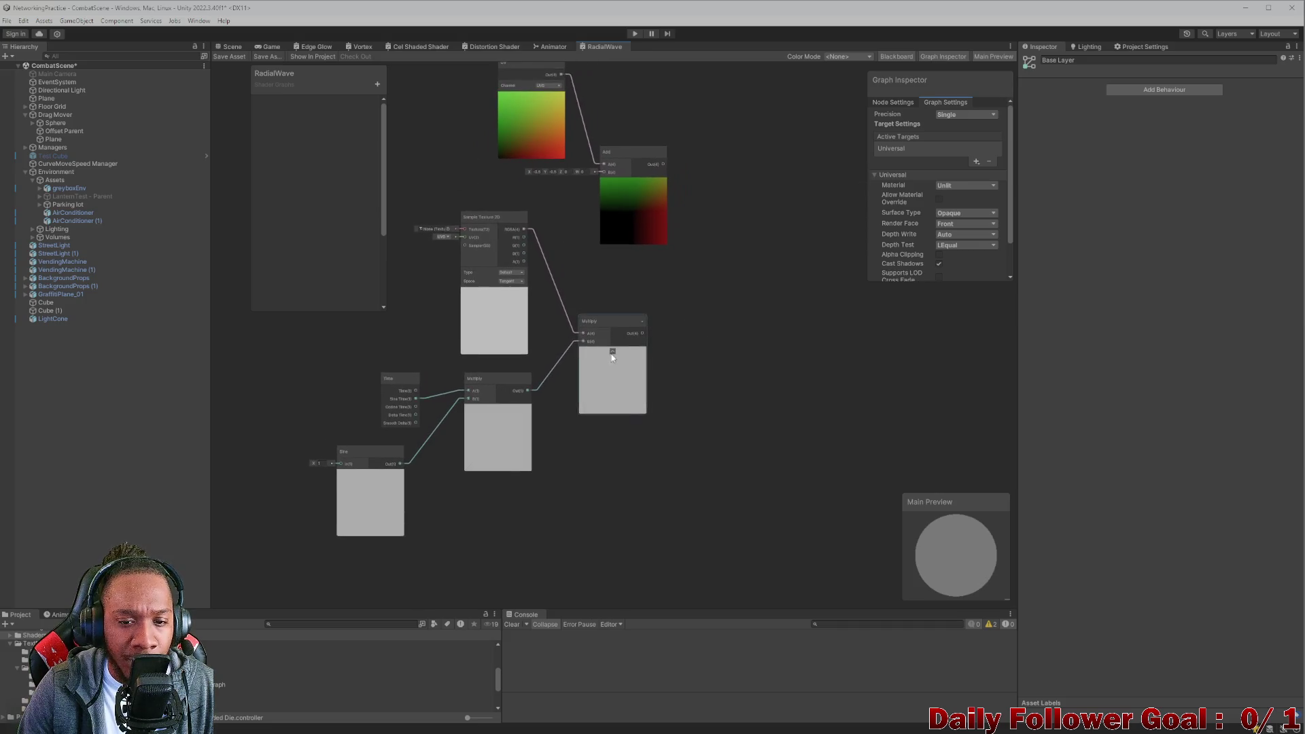
pyautogui.scroll(4, 613, 358)
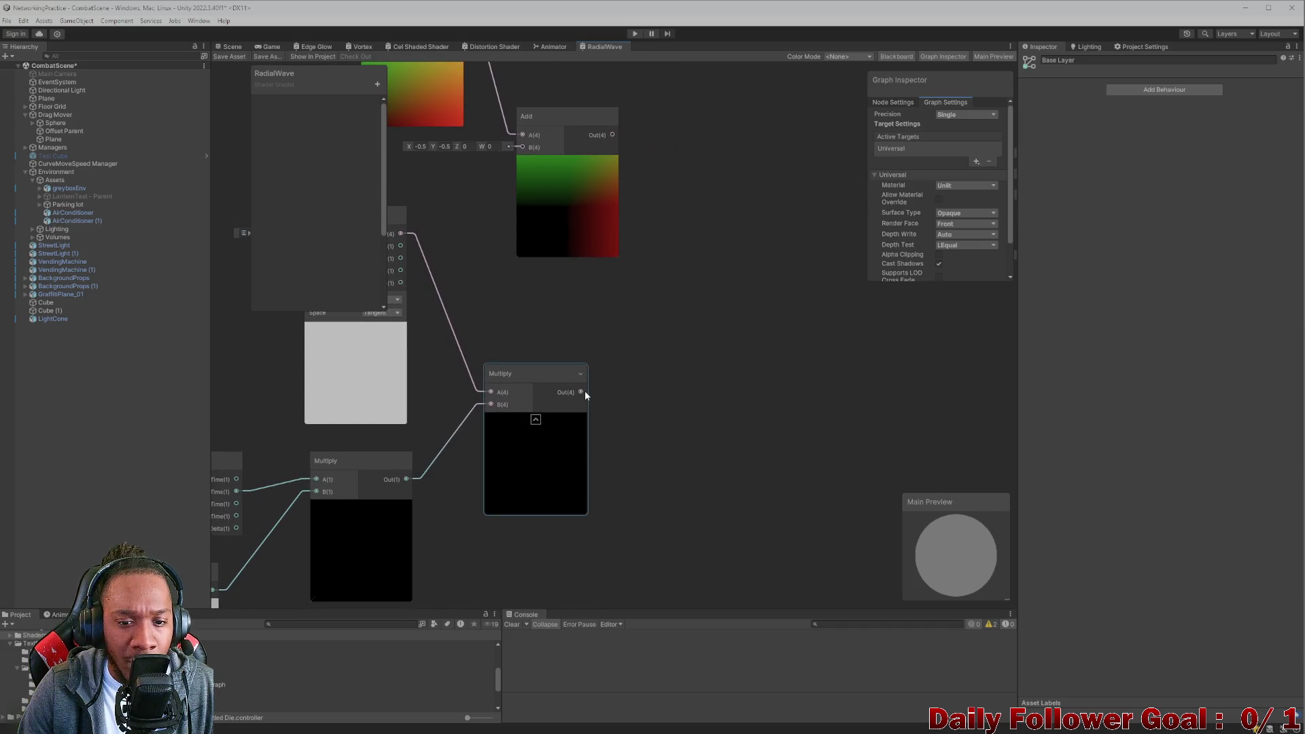
pyautogui.moveTo(581, 391); pyautogui.dragTo(671, 346)
pyautogui.write('mul')
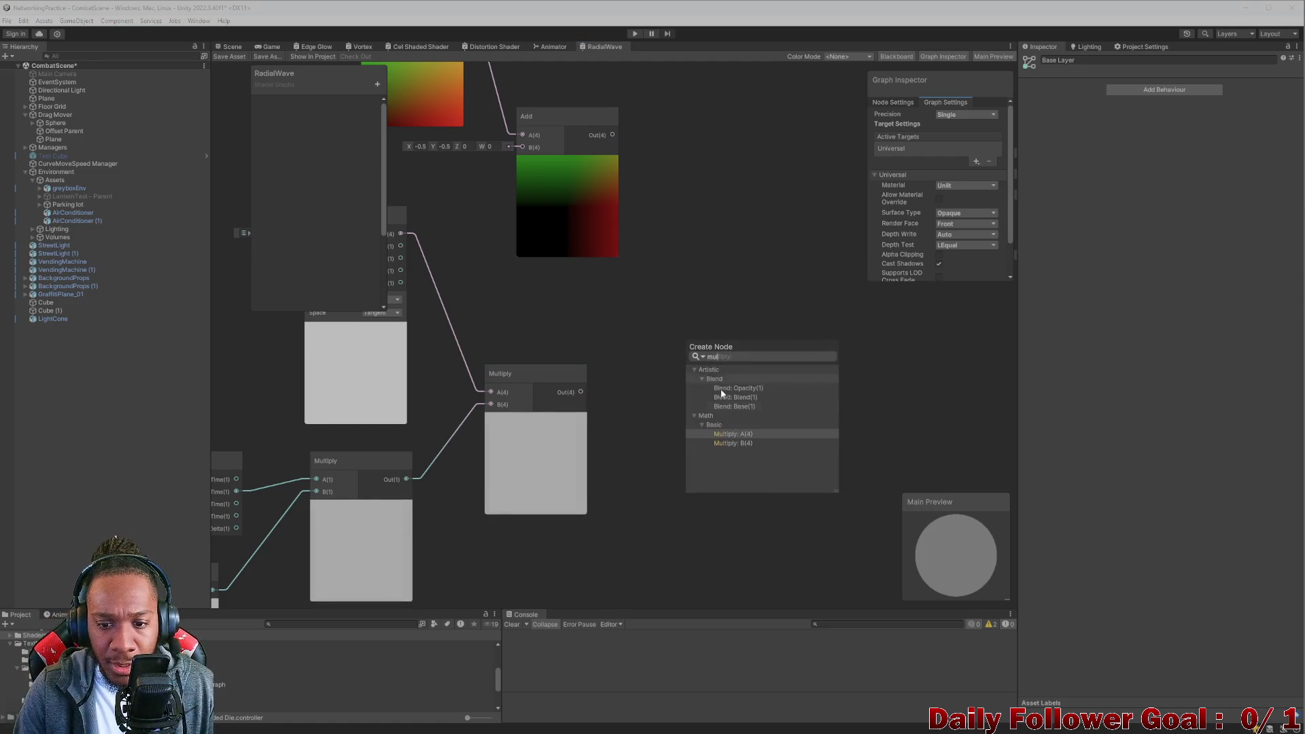
pyautogui.click(732, 433)
pyautogui.moveTo(703, 343)
pyautogui.mouseDown()
pyautogui.moveTo(712, 321)
pyautogui.moveTo(704, 351)
pyautogui.mouseUp()
# Wire the Add output into the new Multiply and route its output toward Vertex Position.
pyautogui.moveTo(614, 134)
pyautogui.mouseDown()
pyautogui.moveTo(651, 257)
pyautogui.moveTo(702, 335)
pyautogui.mouseUp()
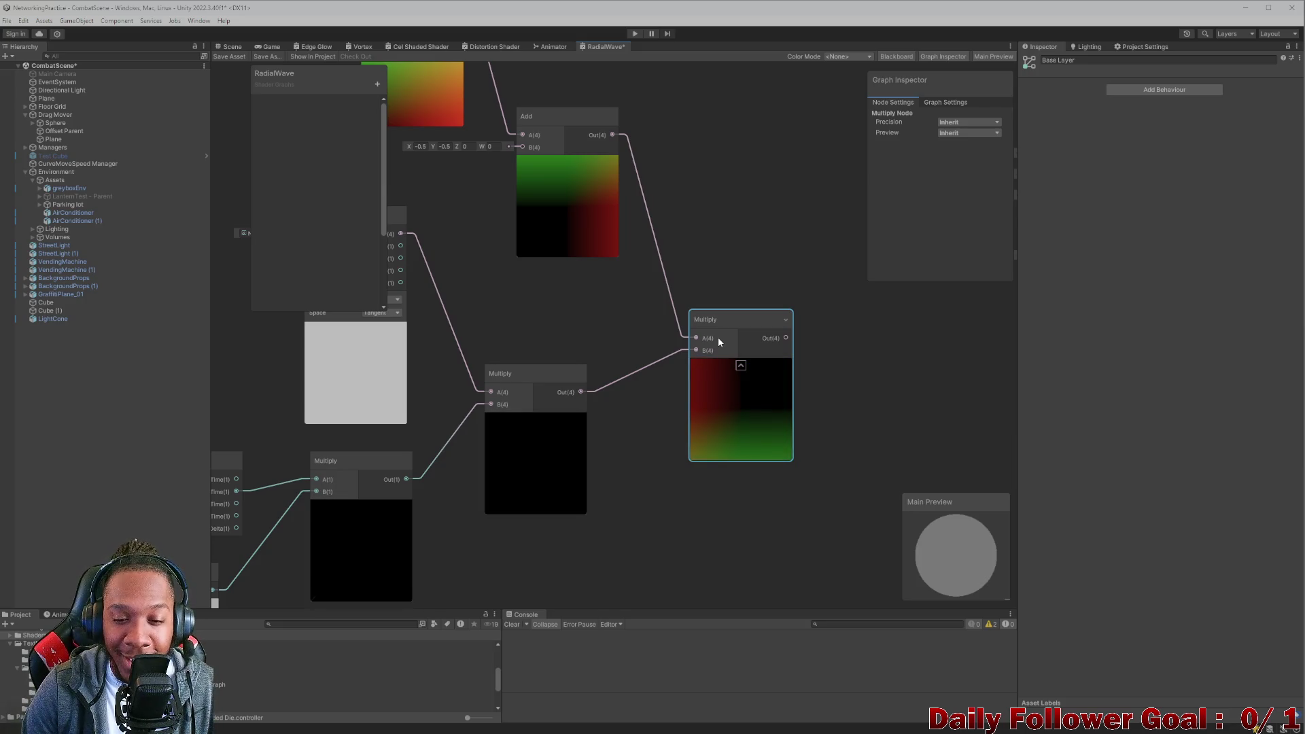
pyautogui.scroll(-5, 721, 338)
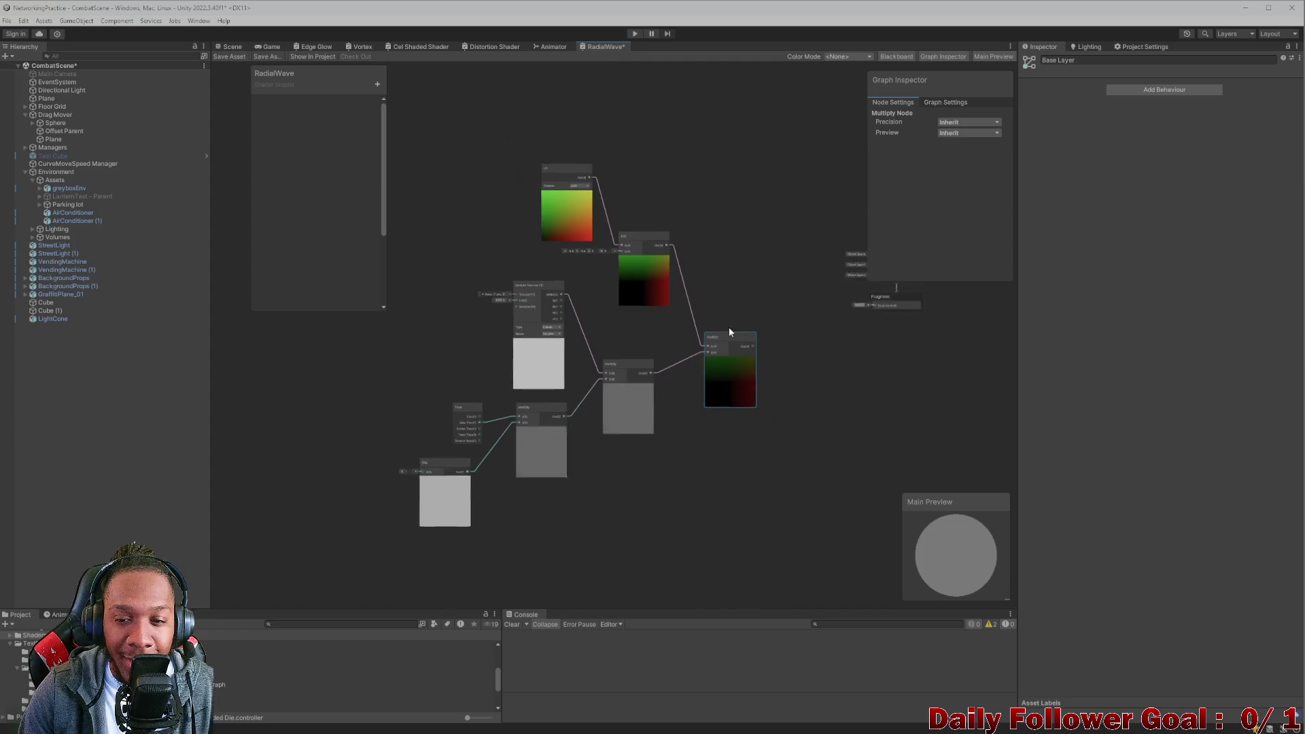
pyautogui.scroll(5, 729, 332)
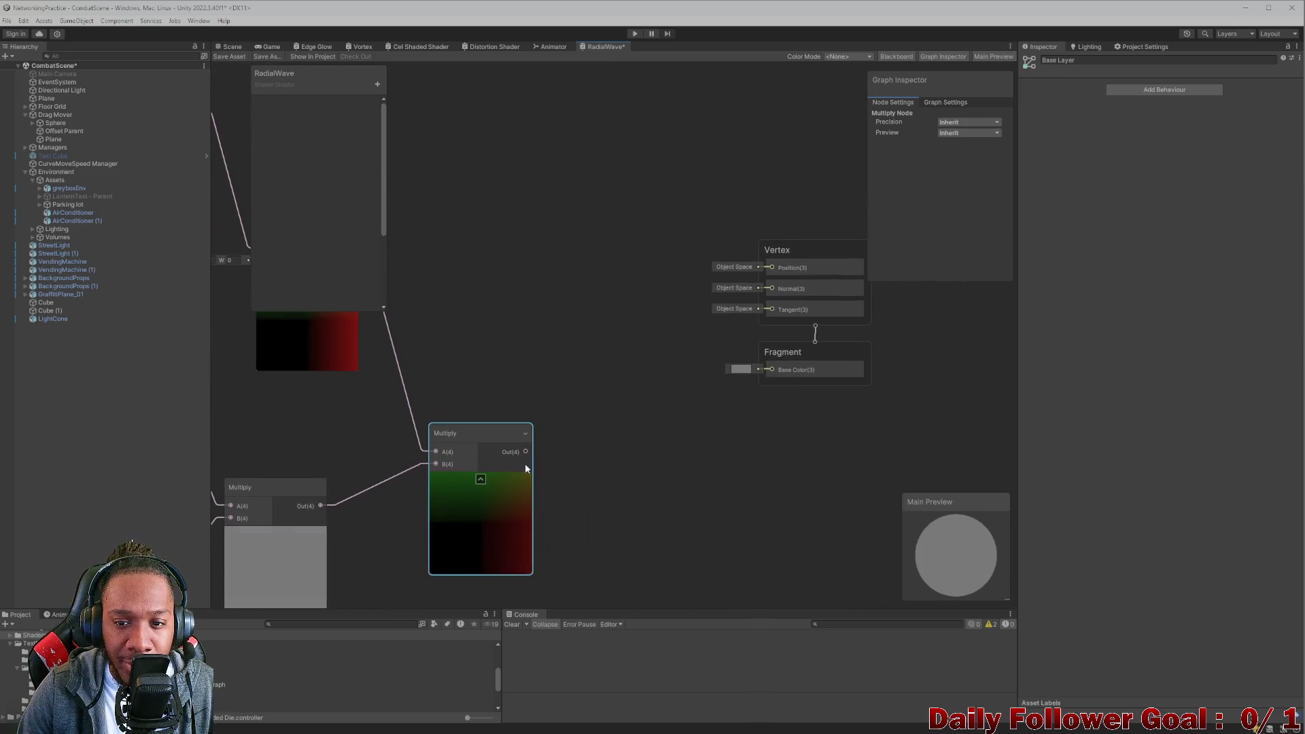
pyautogui.moveTo(779, 270)
pyautogui.mouseDown()
pyautogui.moveTo(752, 273)
pyautogui.moveTo(781, 263)
pyautogui.moveTo(740, 300)
pyautogui.moveTo(760, 268)
pyautogui.moveTo(768, 376)
pyautogui.mouseUp()
pyautogui.moveTo(583, 476); pyautogui.dragTo(585, 422)
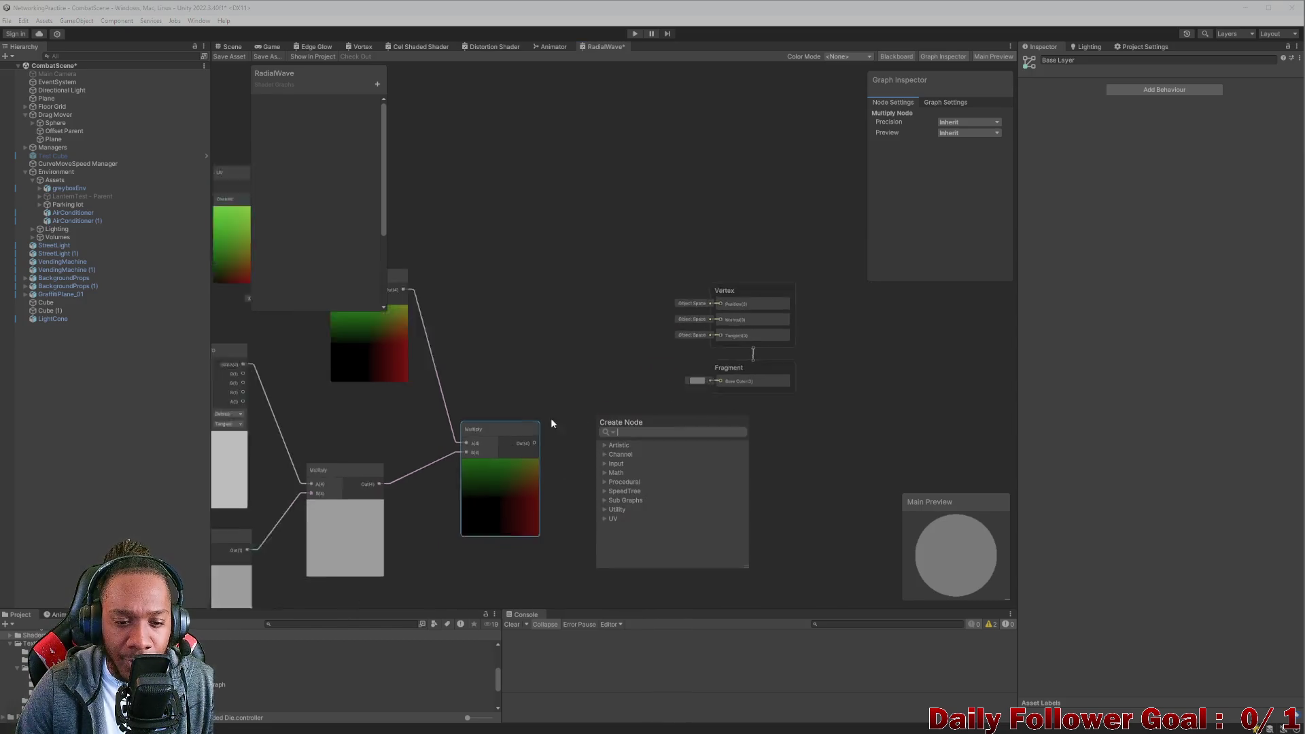
# Delete the Sample Texture-to-Multiply edge, set Multiply A's X to 1, and show the Vertex block.
pyautogui.scroll(-5, 584, 380)
pyautogui.scroll(2, 580, 393)
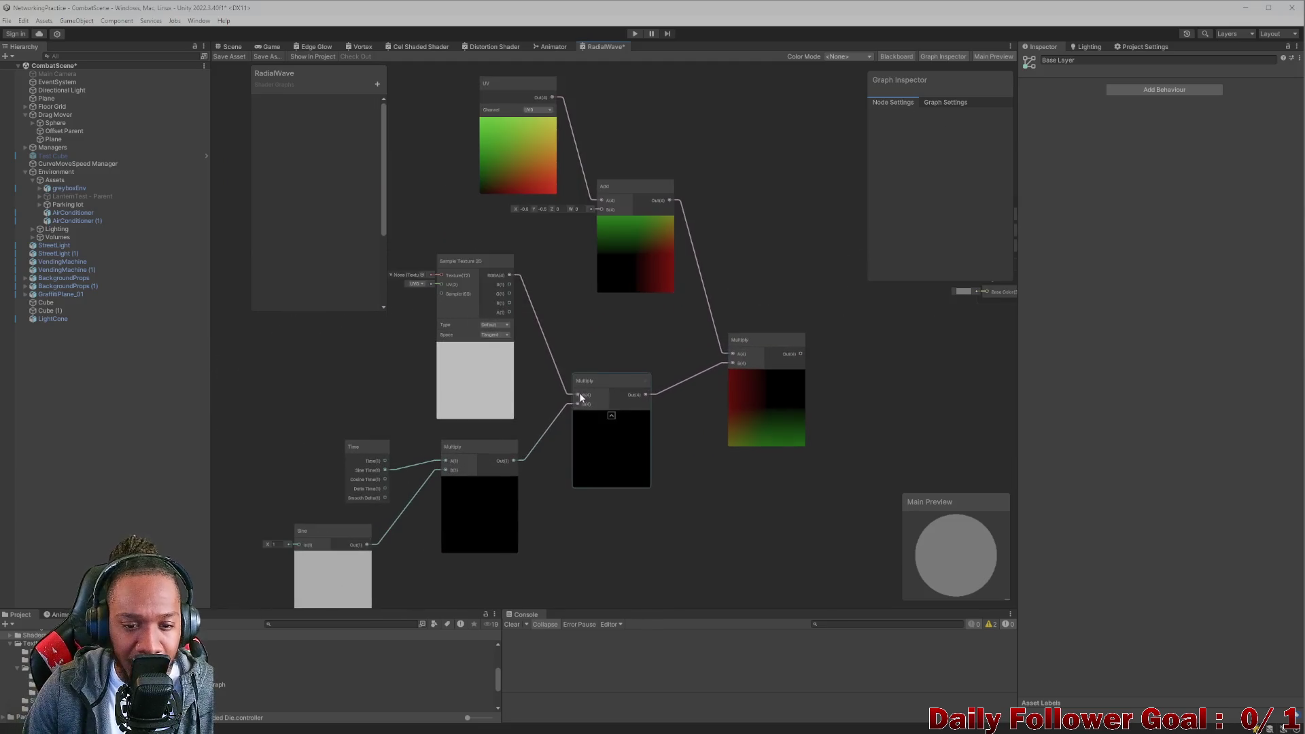
pyautogui.click(557, 370)
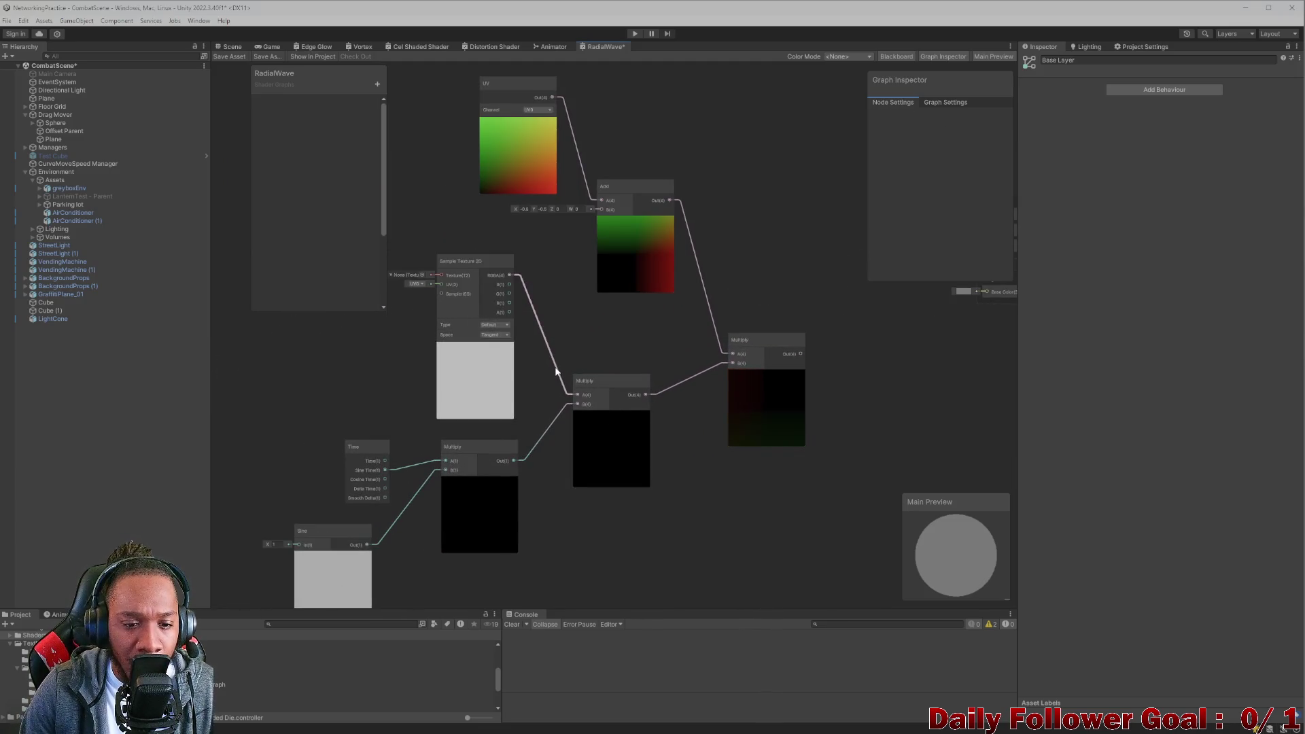
pyautogui.press('Delete')
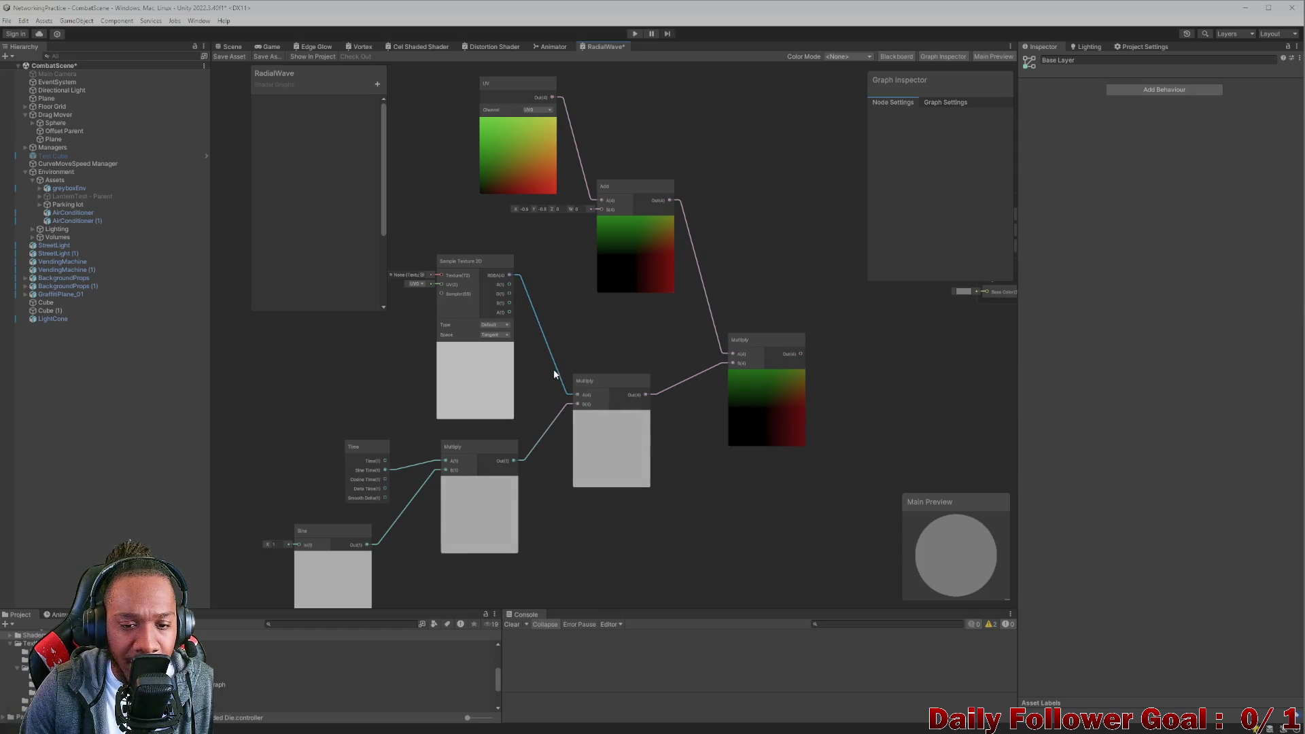
pyautogui.click(556, 395)
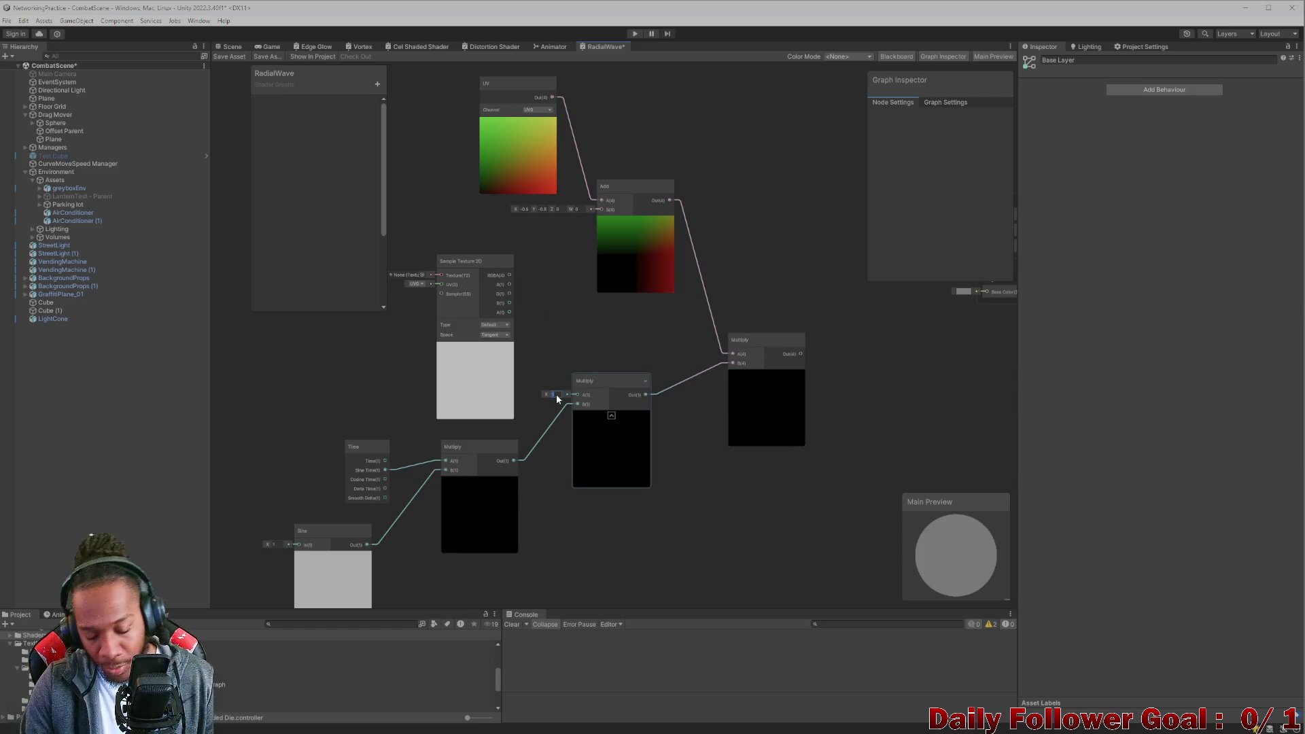
pyautogui.write('1')
pyautogui.moveTo(697, 324)
pyautogui.mouseDown()
pyautogui.moveTo(588, 427)
pyautogui.moveTo(812, 310)
pyautogui.mouseUp()
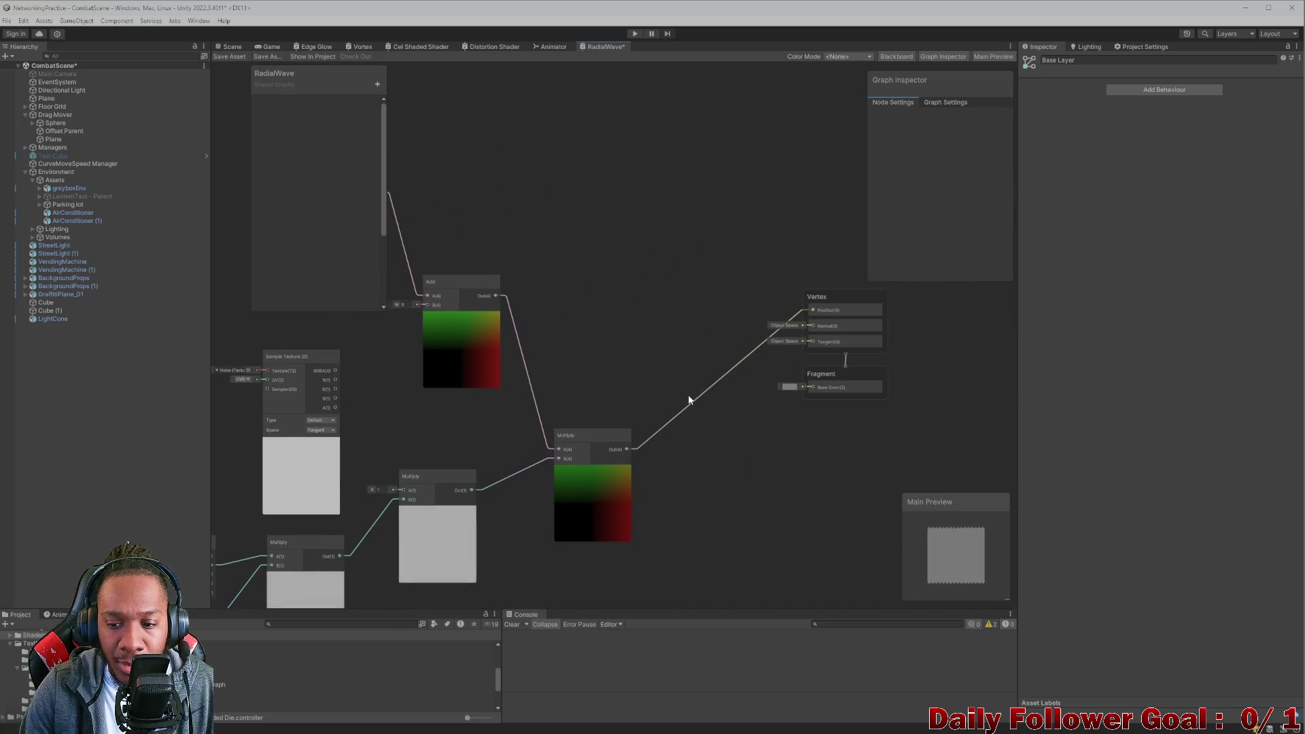
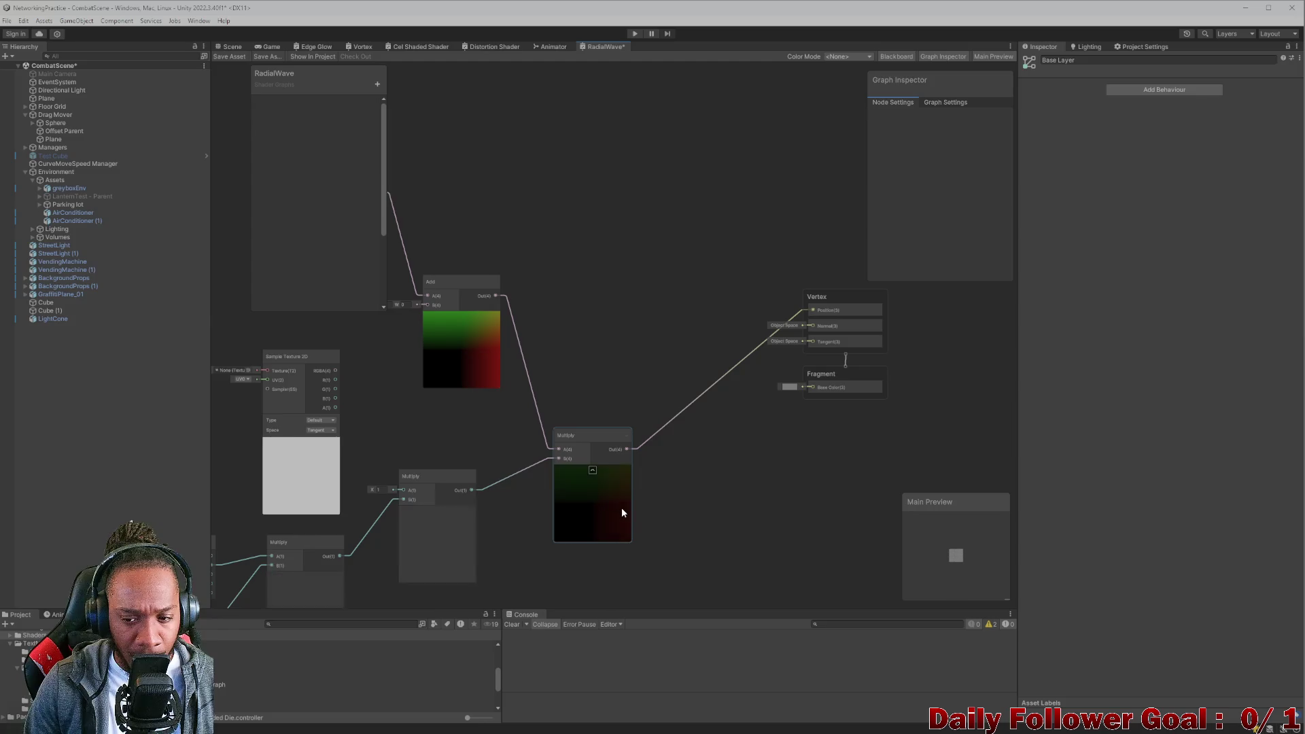
# Wire a new Smoothstep node to the Add node's output in RadialWave.
pyautogui.scroll(3, 472, 434)
pyautogui.moveTo(456, 424)
pyautogui.mouseDown()
pyautogui.moveTo(626, 484)
pyautogui.moveTo(500, 478)
pyautogui.mouseUp()
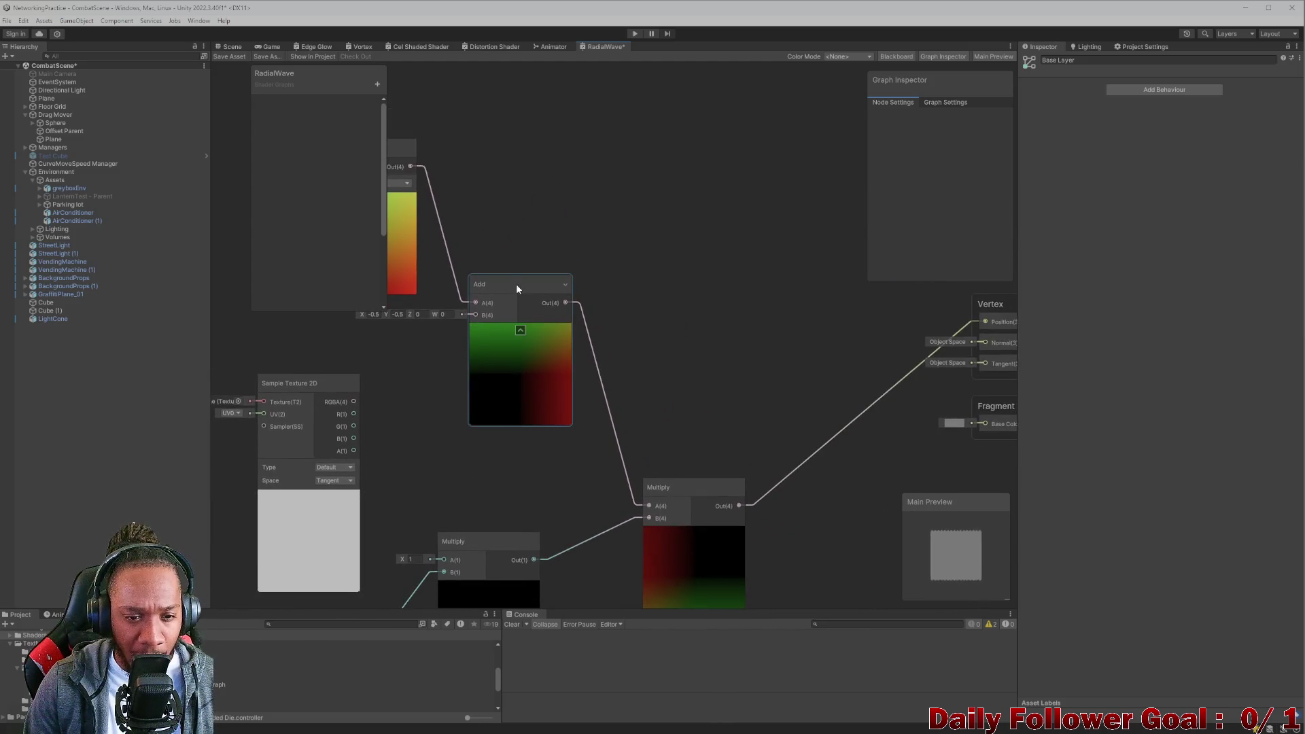
pyautogui.moveTo(517, 285); pyautogui.dragTo(493, 255)
pyautogui.moveTo(589, 257); pyautogui.dragTo(590, 257)
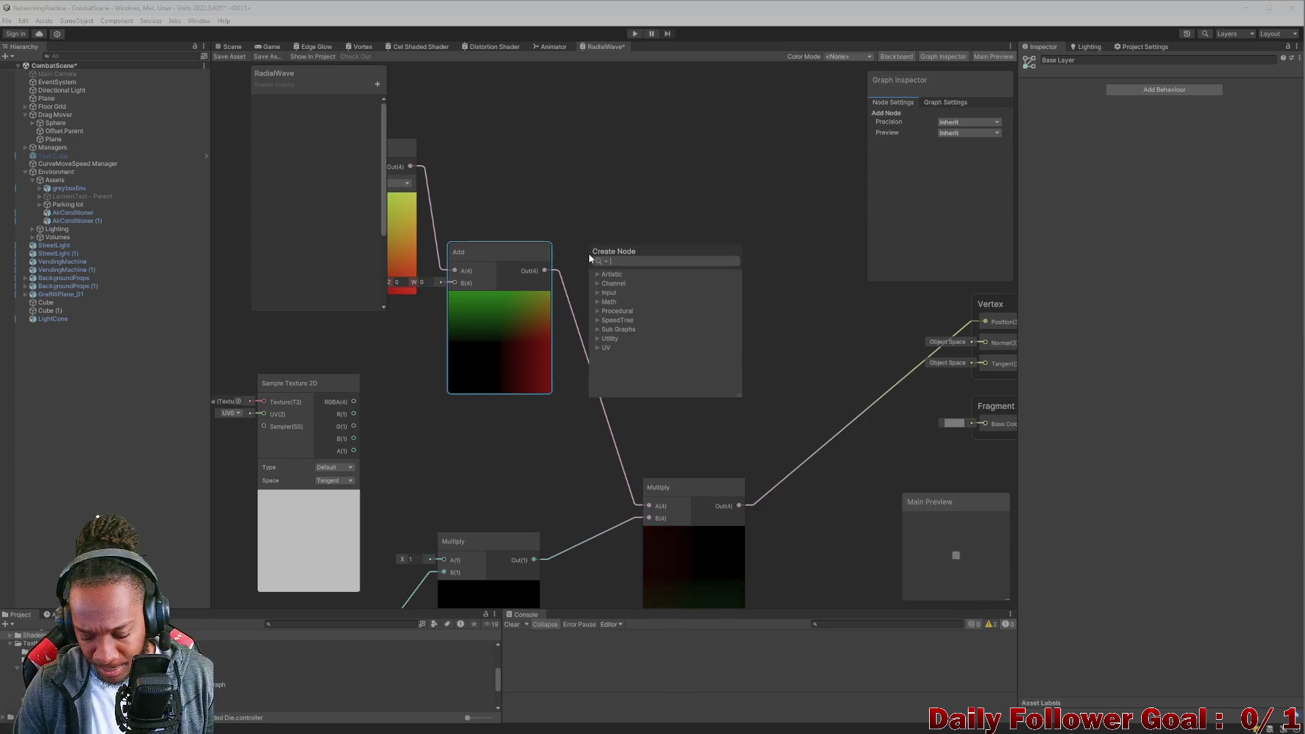
pyautogui.write('smo')
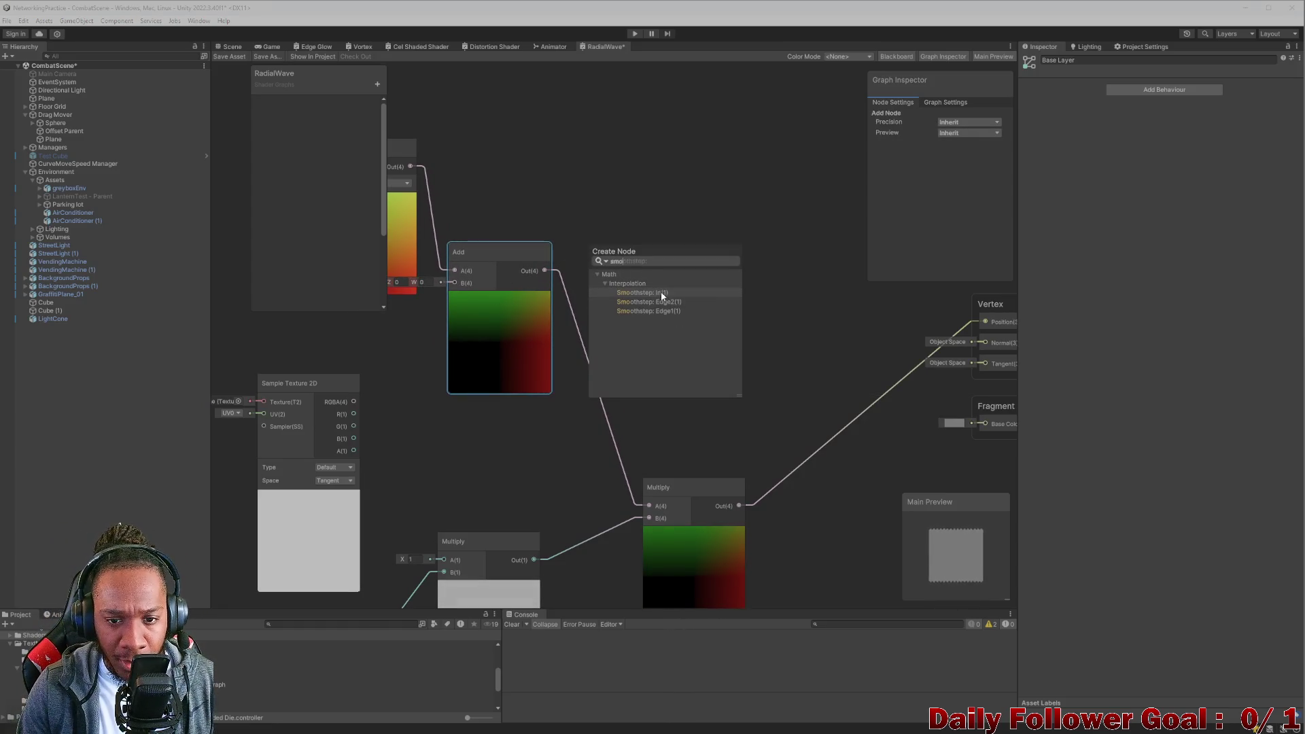
pyautogui.click(660, 294)
pyautogui.moveTo(634, 226)
pyautogui.mouseDown()
pyautogui.moveTo(766, 224)
pyautogui.moveTo(716, 223)
pyautogui.mouseUp()
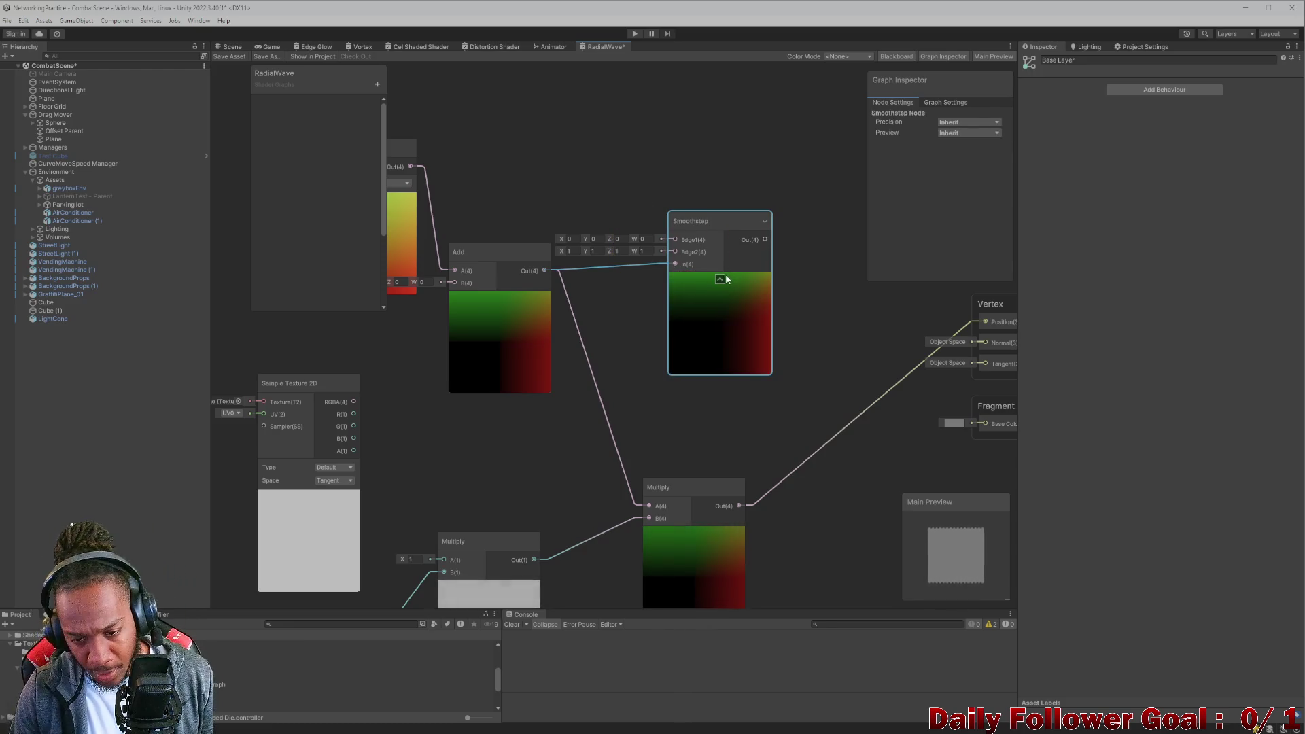
# Delete the Smoothstep node, save RadialWave, and open the Wave shader graph.
pyautogui.press('Delete')
pyautogui.scroll(-3, 610, 369)
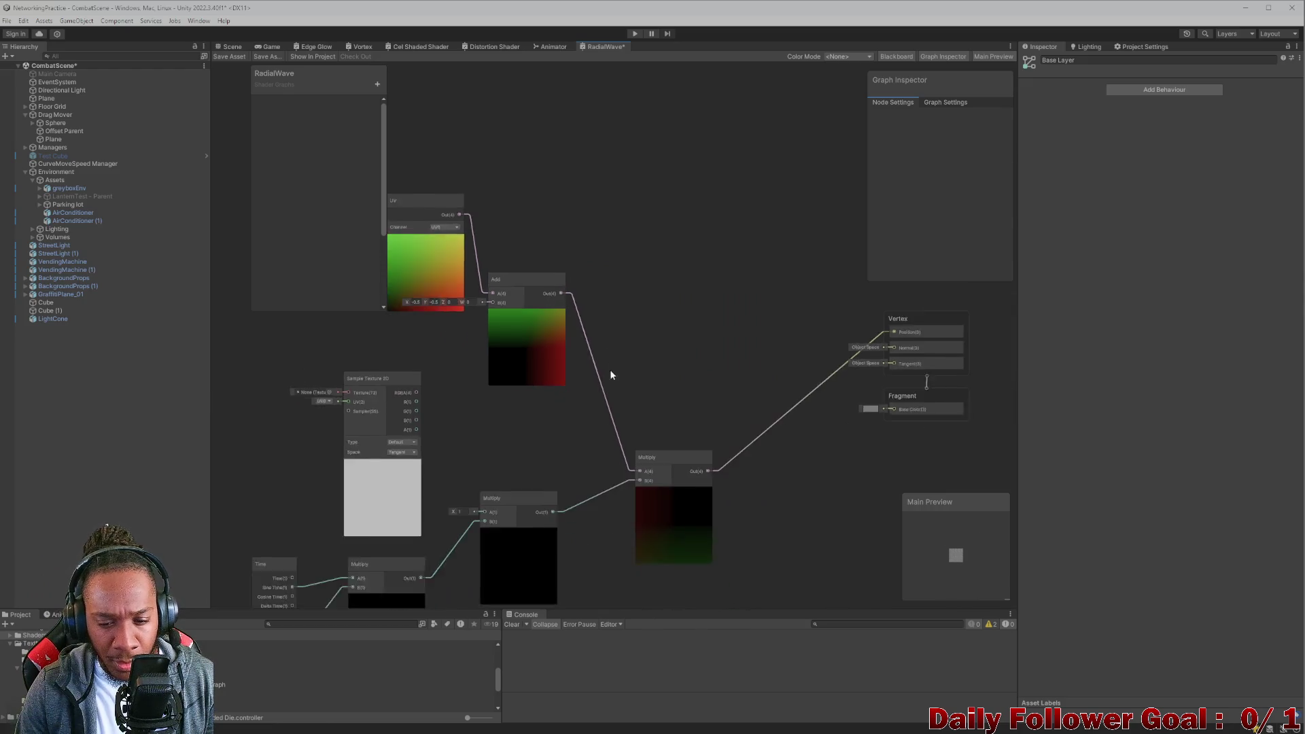
pyautogui.scroll(-3, 610, 374)
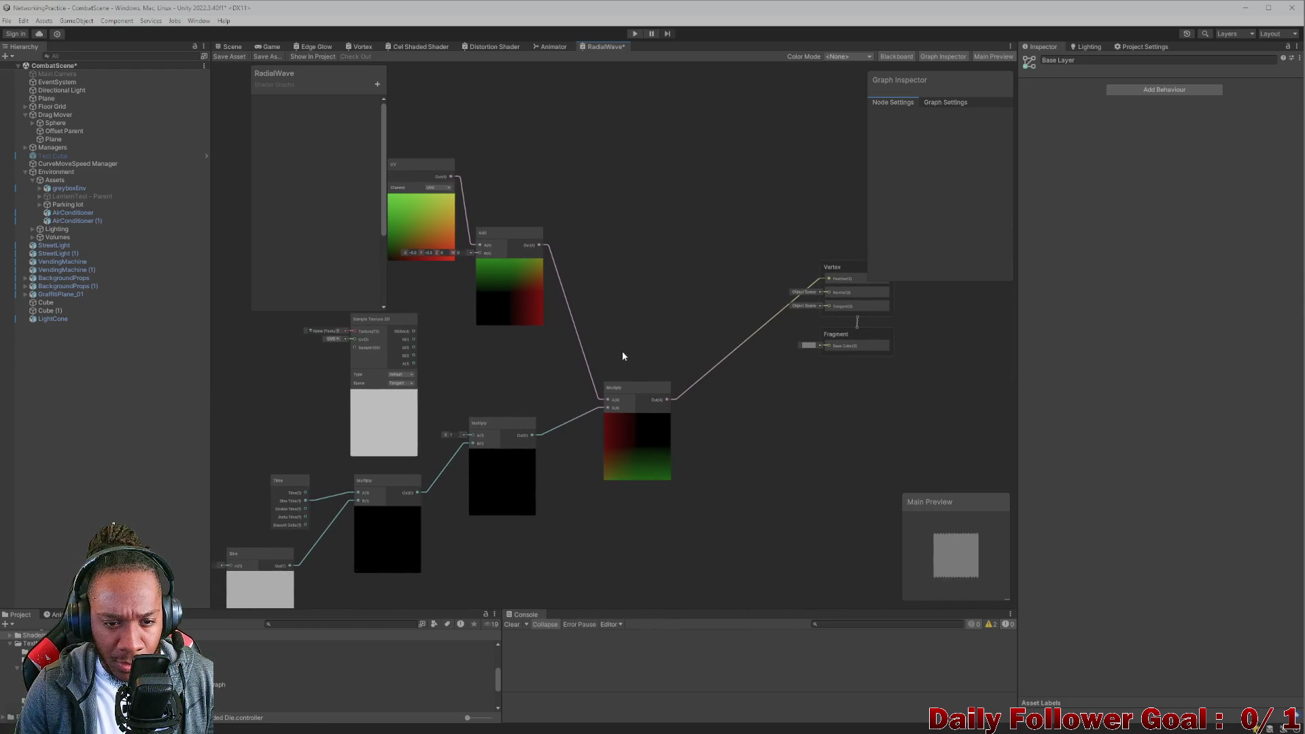
pyautogui.moveTo(607, 352); pyautogui.dragTo(631, 345)
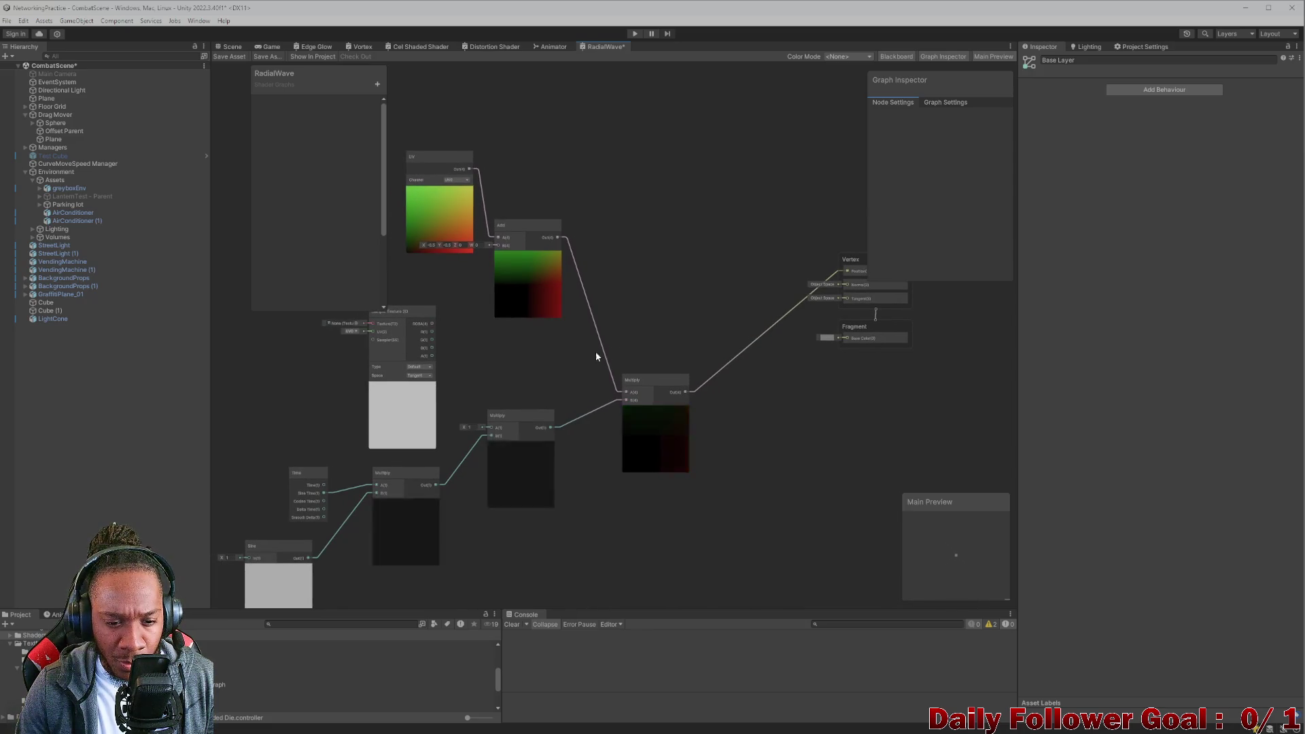
pyautogui.scroll(-3, 595, 352)
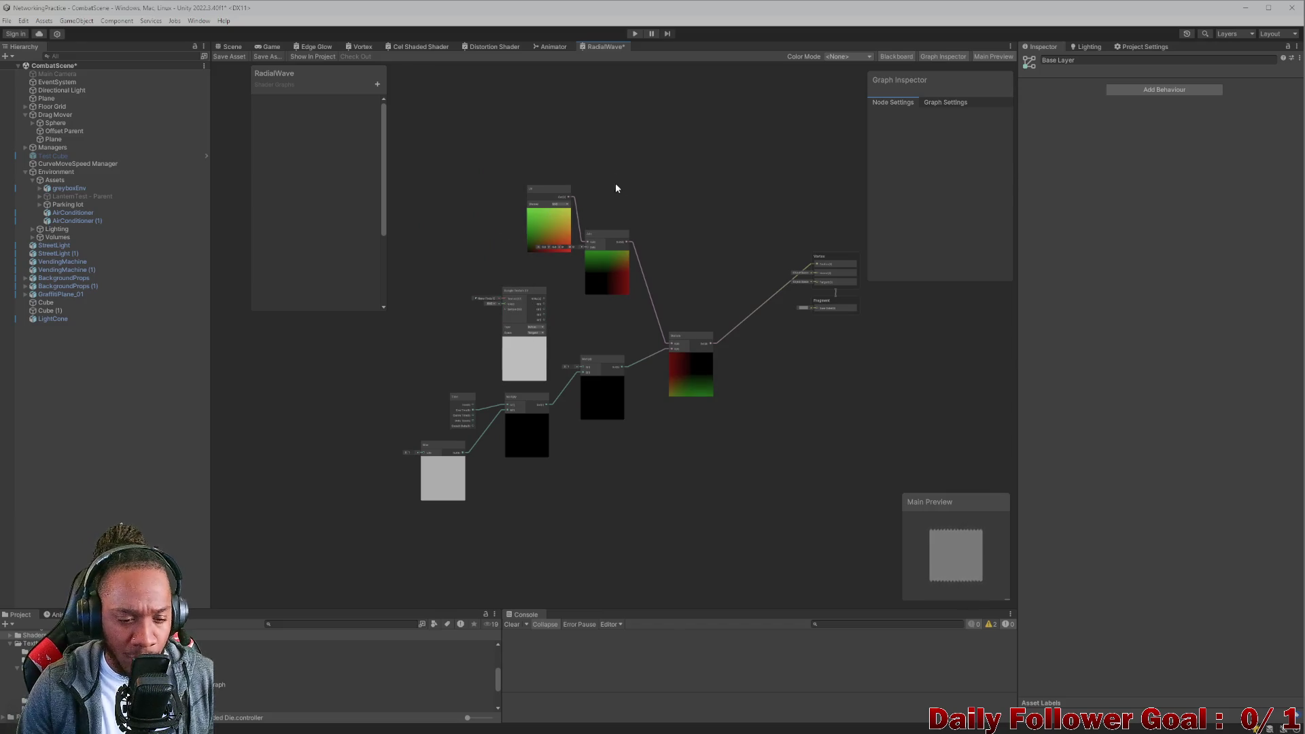
pyautogui.hotkey('ctrl', 's')
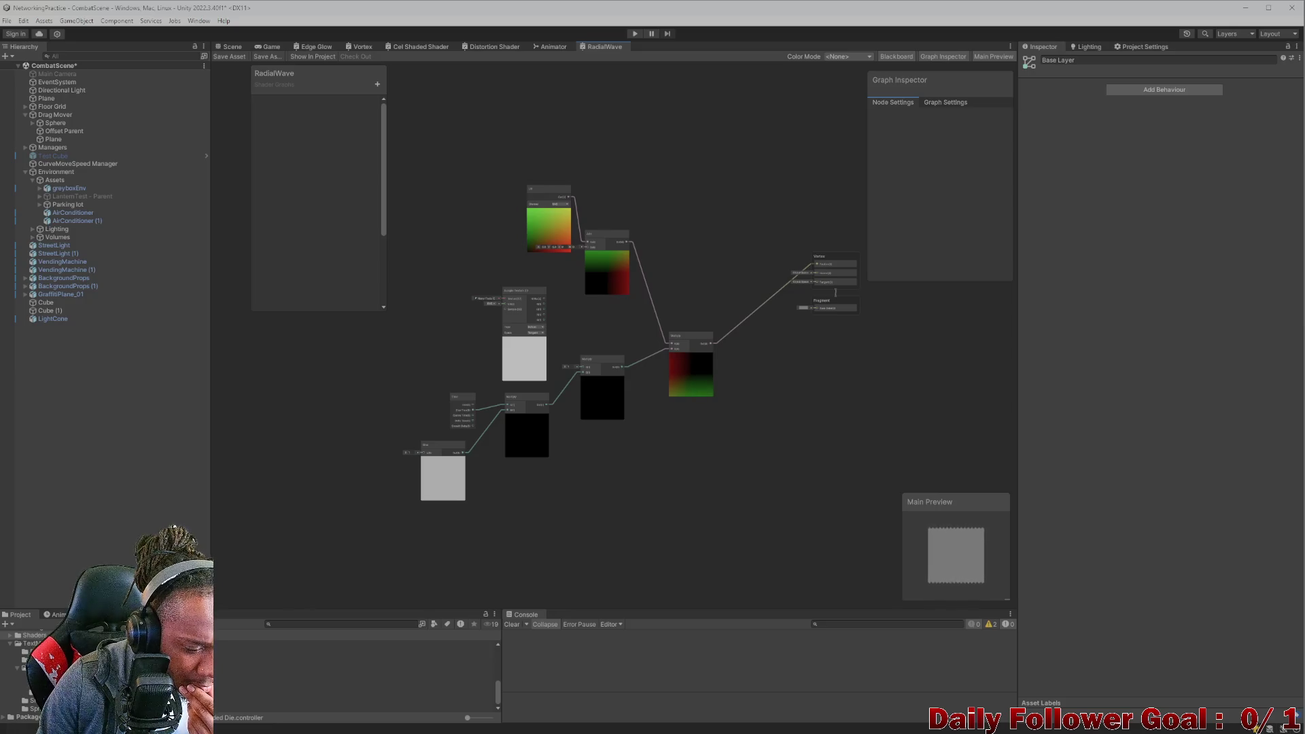
pyautogui.doubleClick(271, 707)
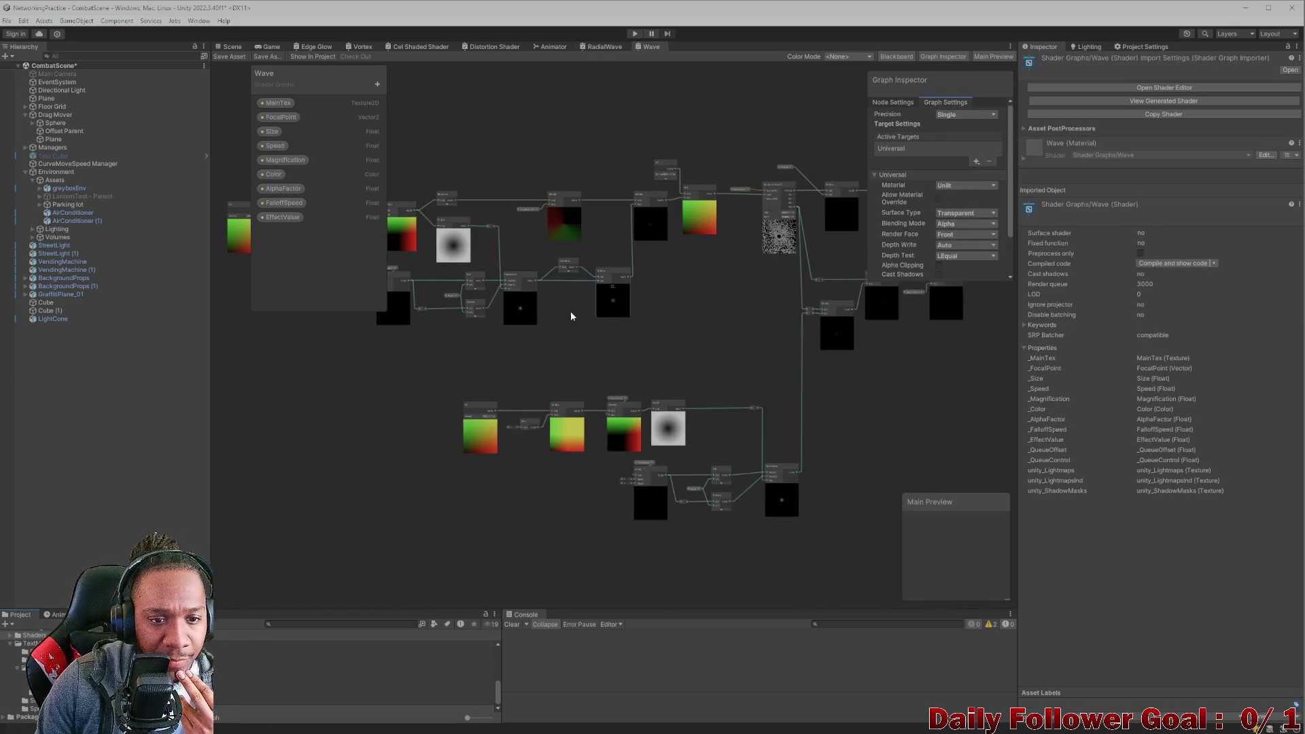
# Pan and zoom around the Wave graph's Add, UV, Sample Texture 2D and Multiply nodes.
pyautogui.scroll(5, 530, 303)
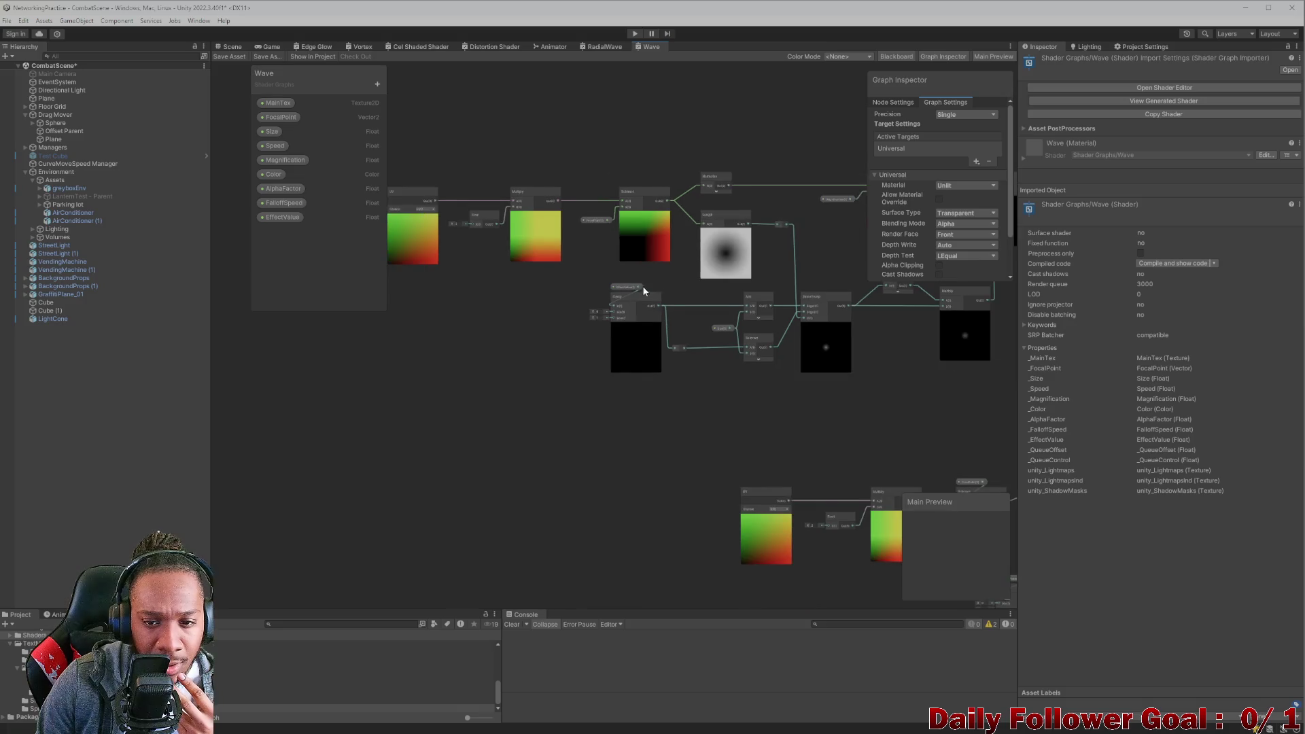
pyautogui.scroll(5, 610, 313)
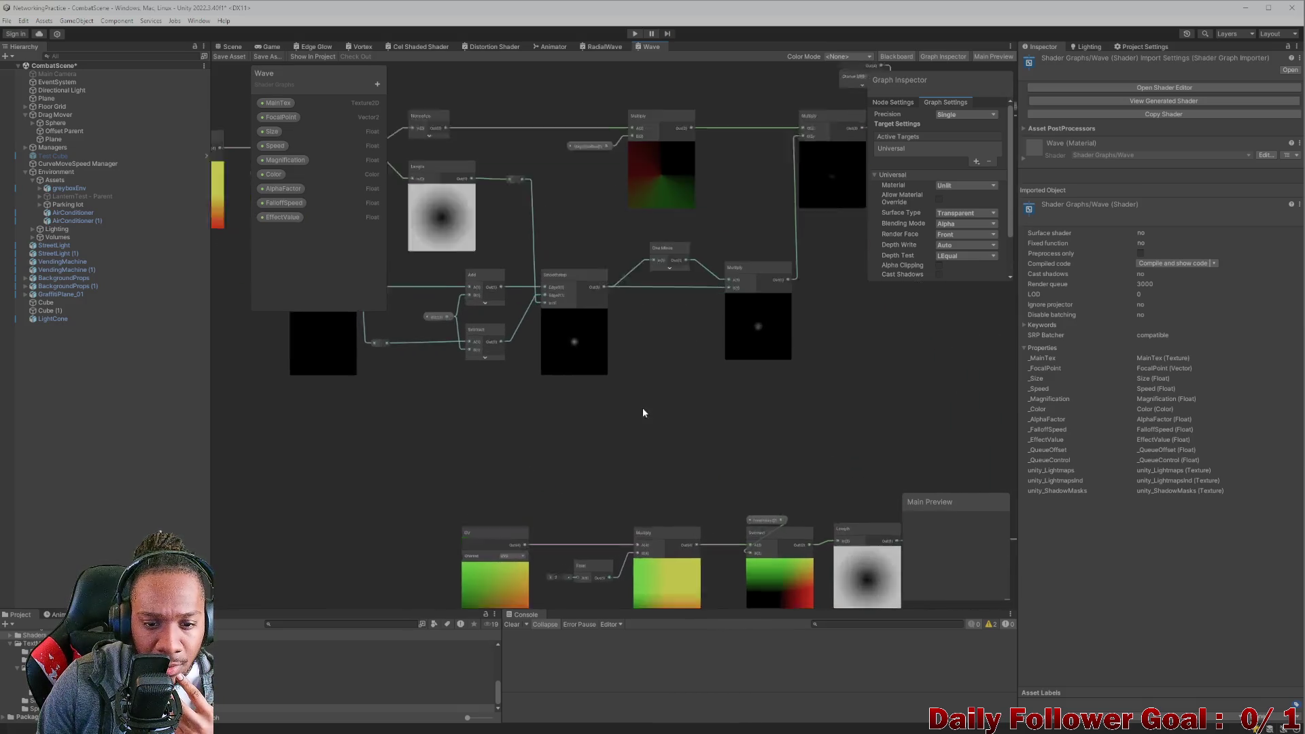
pyautogui.scroll(-3, 643, 349)
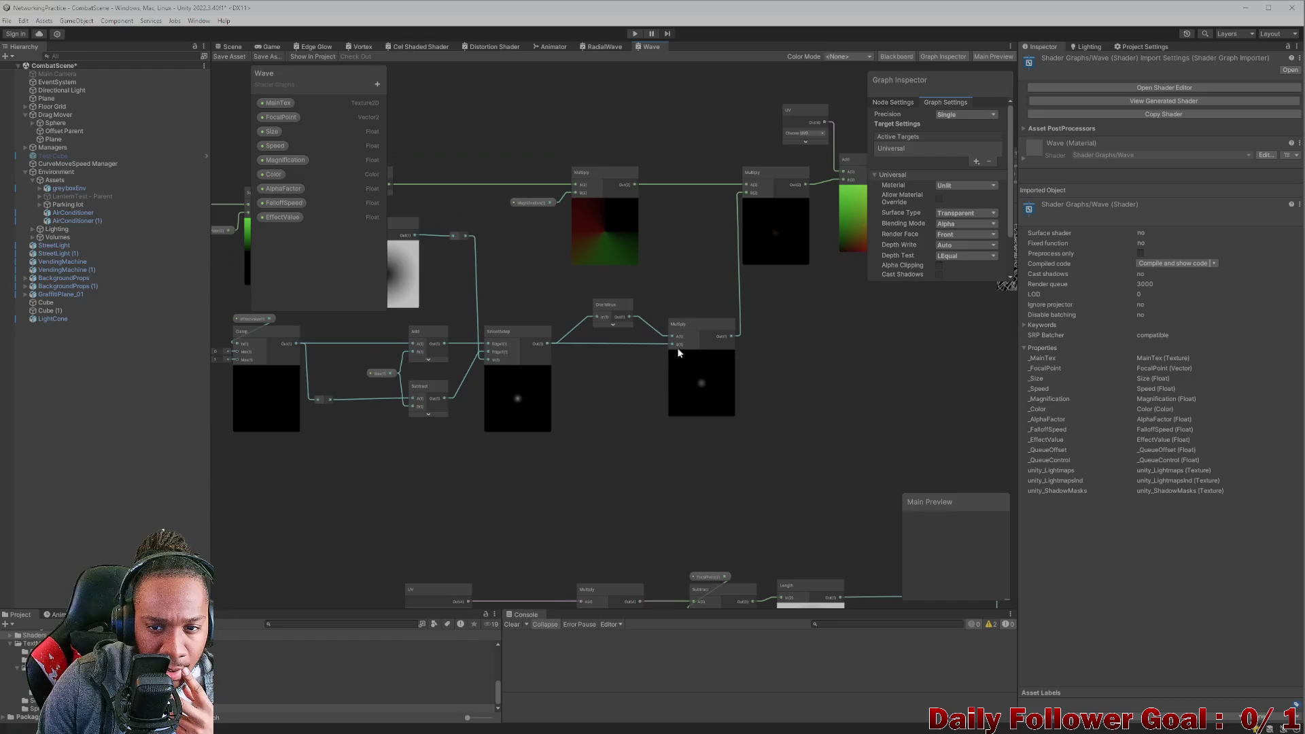
pyautogui.moveTo(619, 284)
pyautogui.mouseDown()
pyautogui.moveTo(487, 337)
pyautogui.moveTo(371, 353)
pyautogui.mouseUp()
pyautogui.scroll(5, 603, 374)
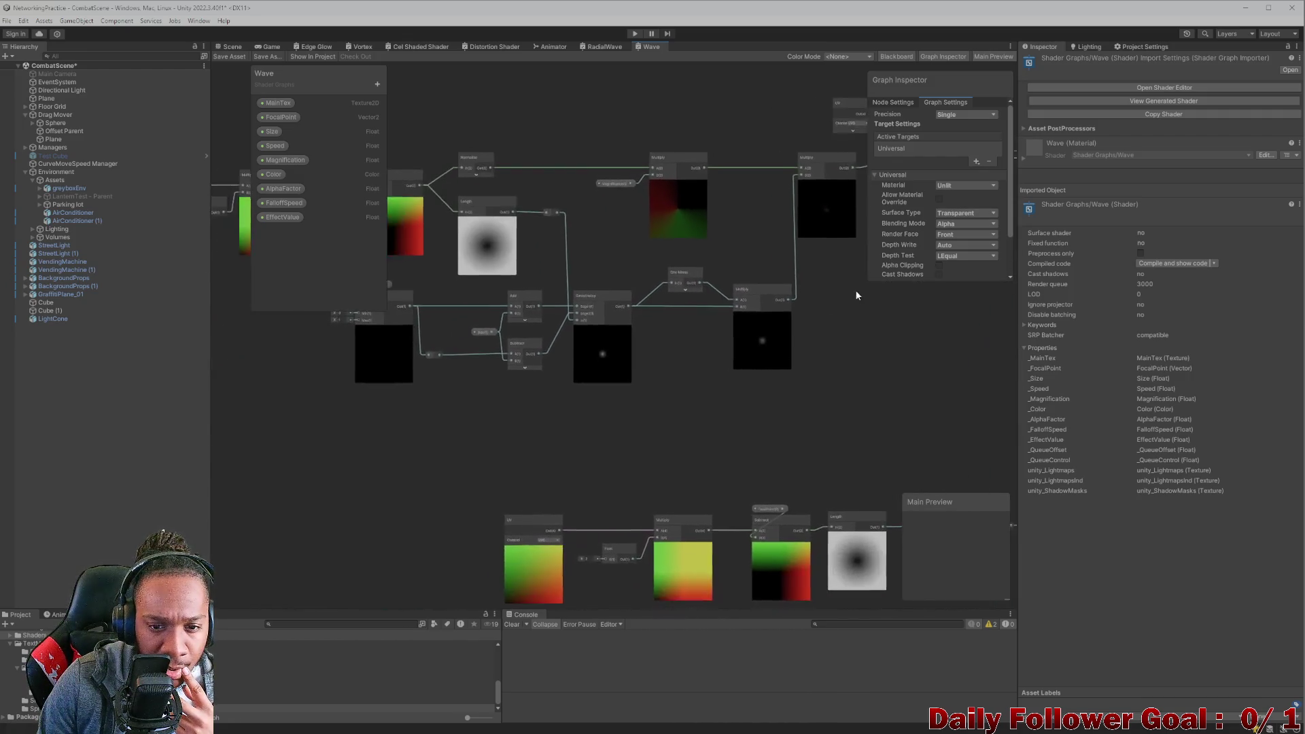
pyautogui.moveTo(681, 347)
pyautogui.mouseDown()
pyautogui.moveTo(952, 393)
pyautogui.moveTo(705, 417)
pyautogui.moveTo(568, 382)
pyautogui.mouseUp()
pyautogui.scroll(-1, 680, 393)
pyautogui.scroll(-1, 711, 367)
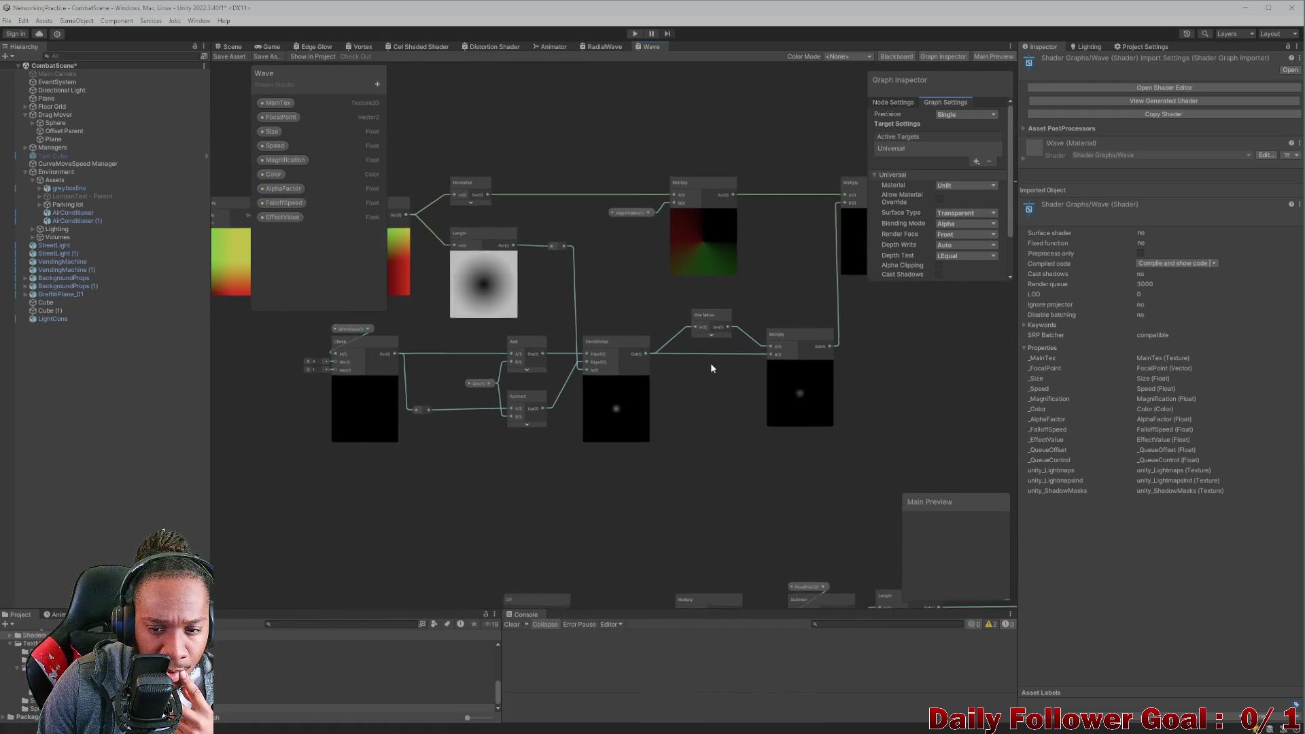
pyautogui.moveTo(711, 367); pyautogui.dragTo(607, 371)
pyautogui.moveTo(717, 362)
pyautogui.mouseDown()
pyautogui.moveTo(577, 382)
pyautogui.moveTo(649, 366)
pyautogui.mouseUp()
pyautogui.scroll(-1, 649, 366)
pyautogui.moveTo(660, 352); pyautogui.dragTo(463, 351)
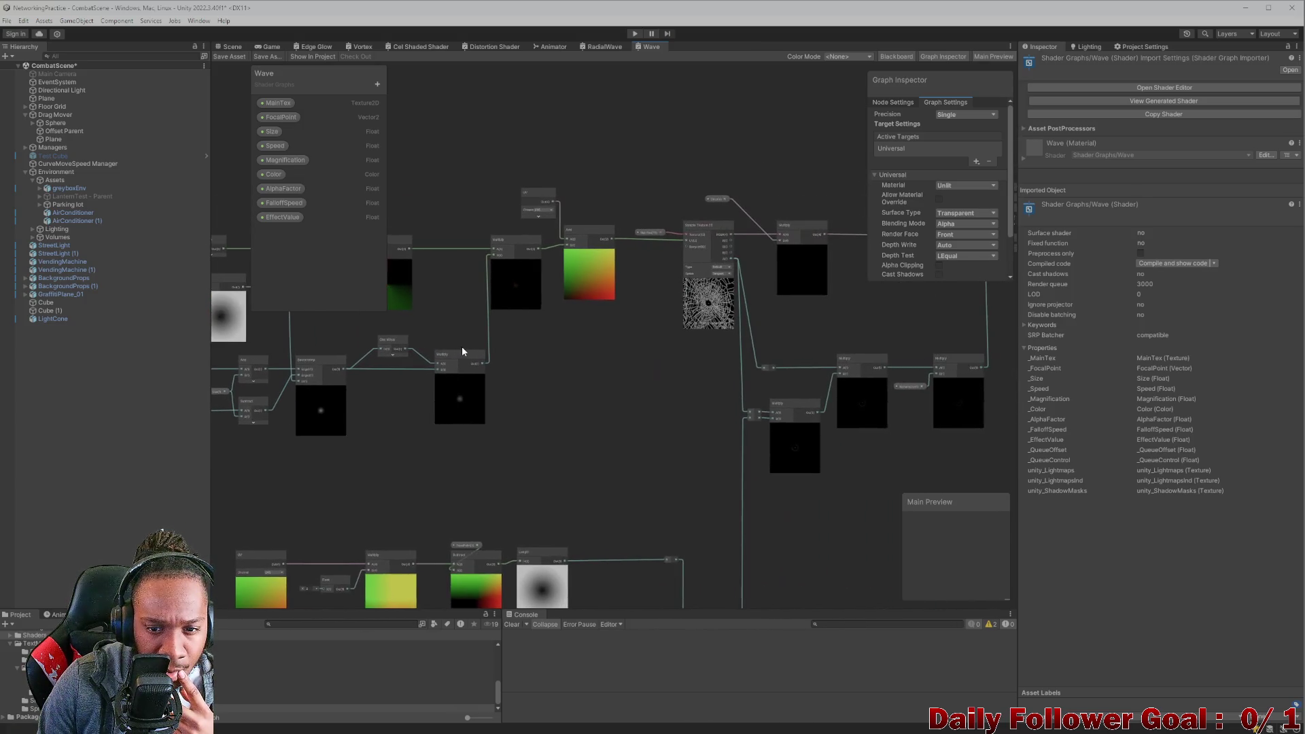
# Inspect the Wave graph's lower and upper-left node rows, then return to RadialWave.
pyautogui.scroll(5, 517, 304)
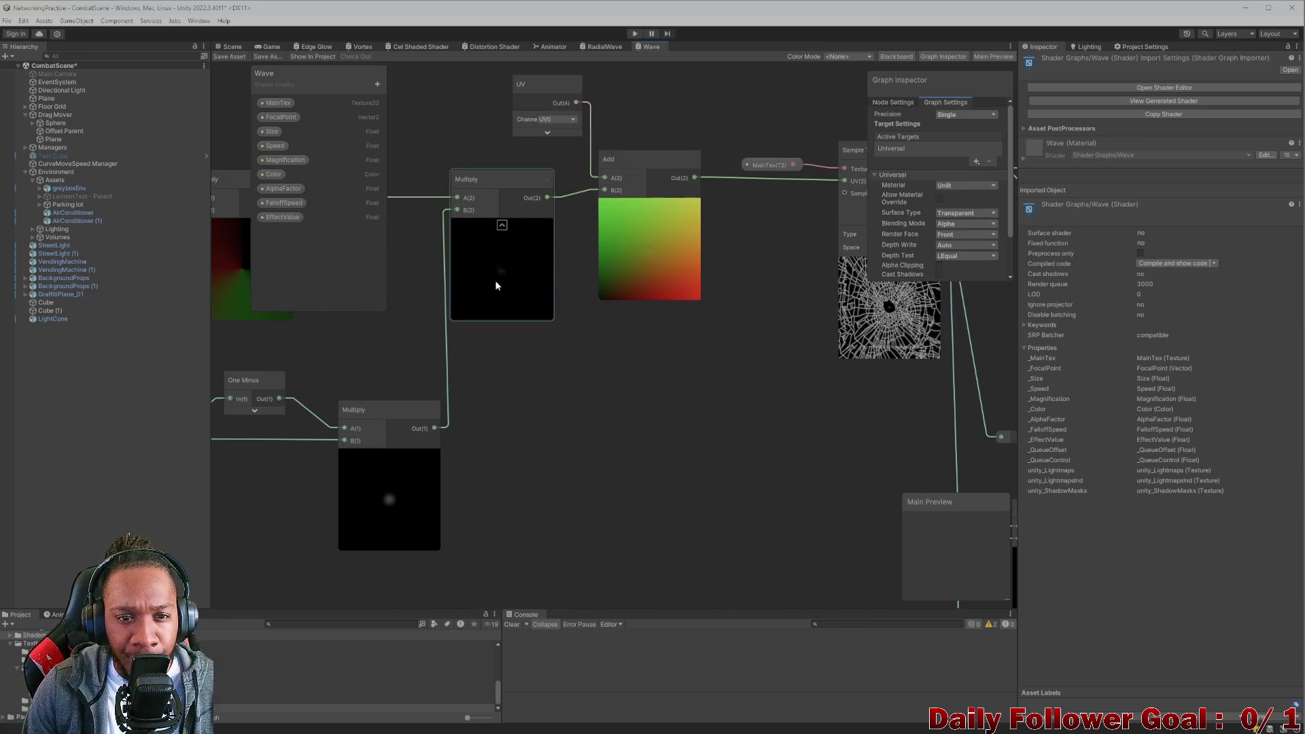
pyautogui.scroll(-5, 516, 243)
pyautogui.moveTo(484, 278); pyautogui.dragTo(606, 217)
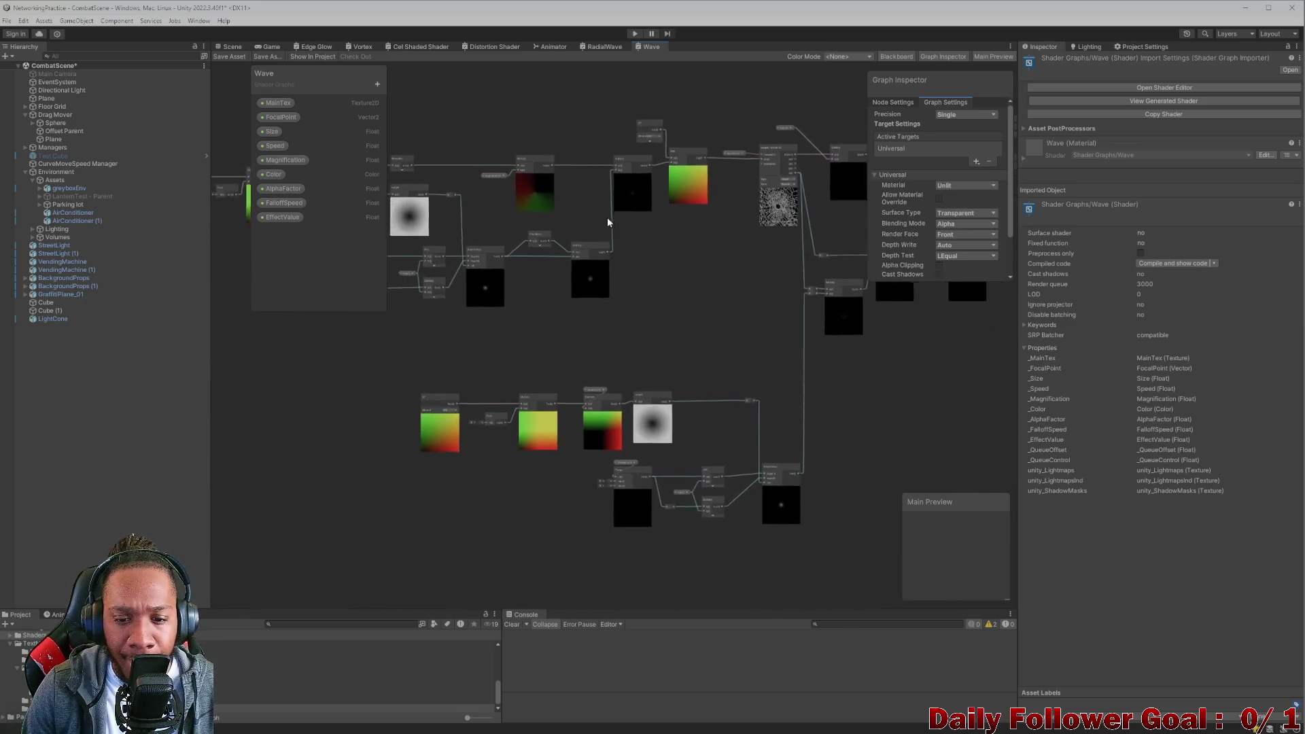
pyautogui.scroll(2, 642, 435)
pyautogui.scroll(2, 560, 410)
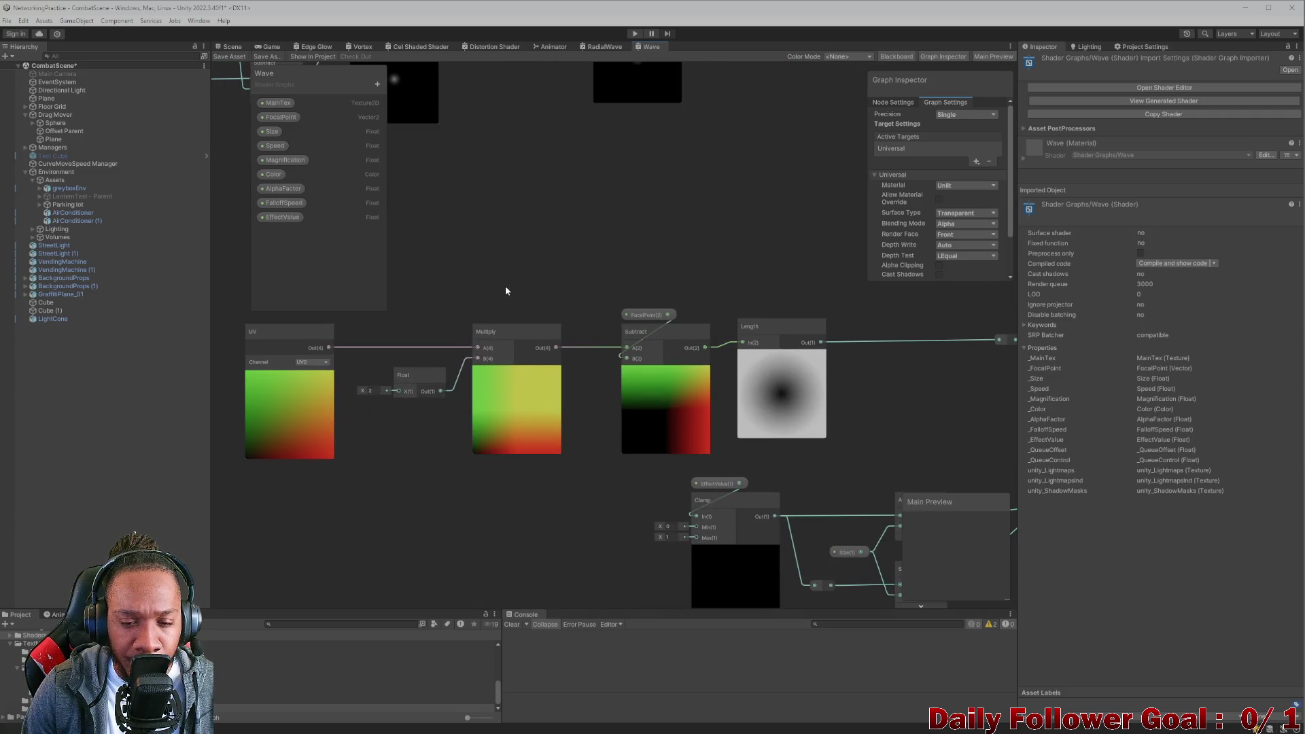
pyautogui.scroll(-1, 506, 291)
pyautogui.scroll(-1, 498, 288)
pyautogui.moveTo(447, 266)
pyautogui.mouseDown()
pyautogui.moveTo(520, 276)
pyautogui.moveTo(766, 428)
pyautogui.mouseUp()
pyautogui.scroll(1, 582, 299)
pyautogui.scroll(-1, 508, 263)
pyautogui.scroll(-1, 766, 428)
pyautogui.moveTo(592, 227); pyautogui.dragTo(655, 291)
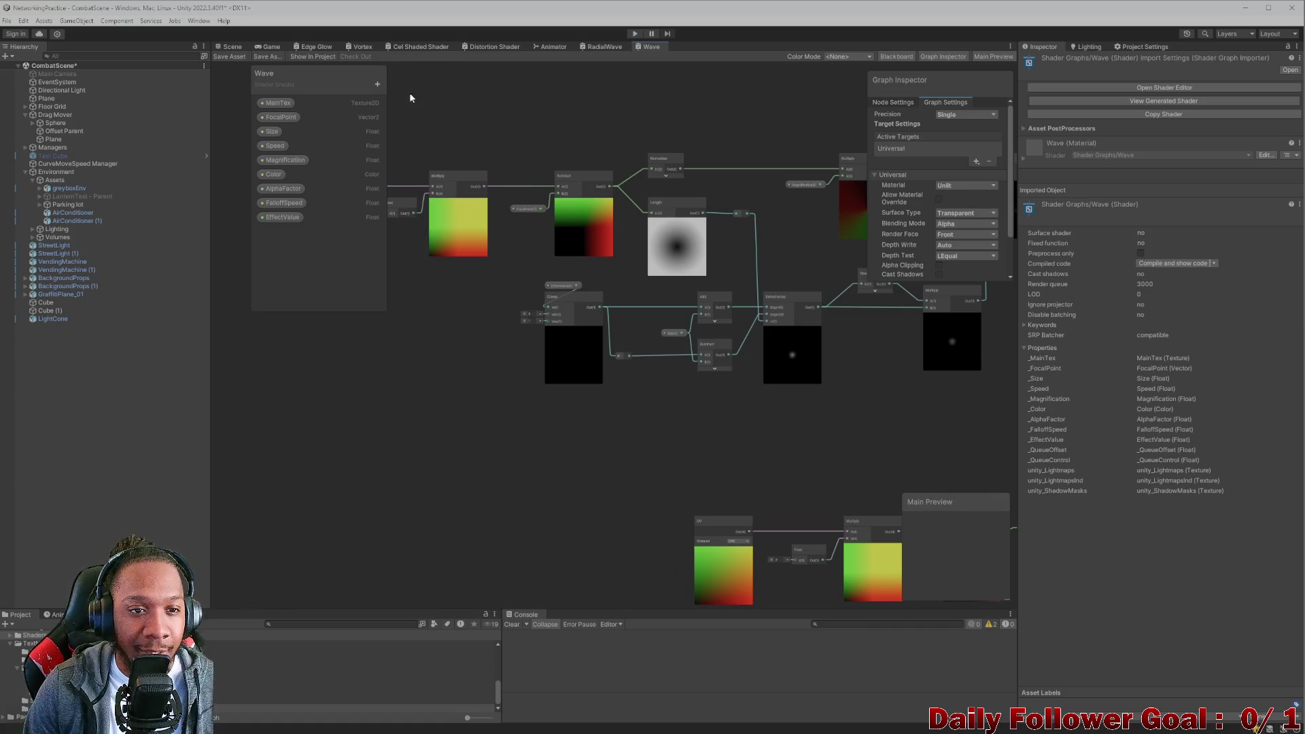
pyautogui.click(591, 46)
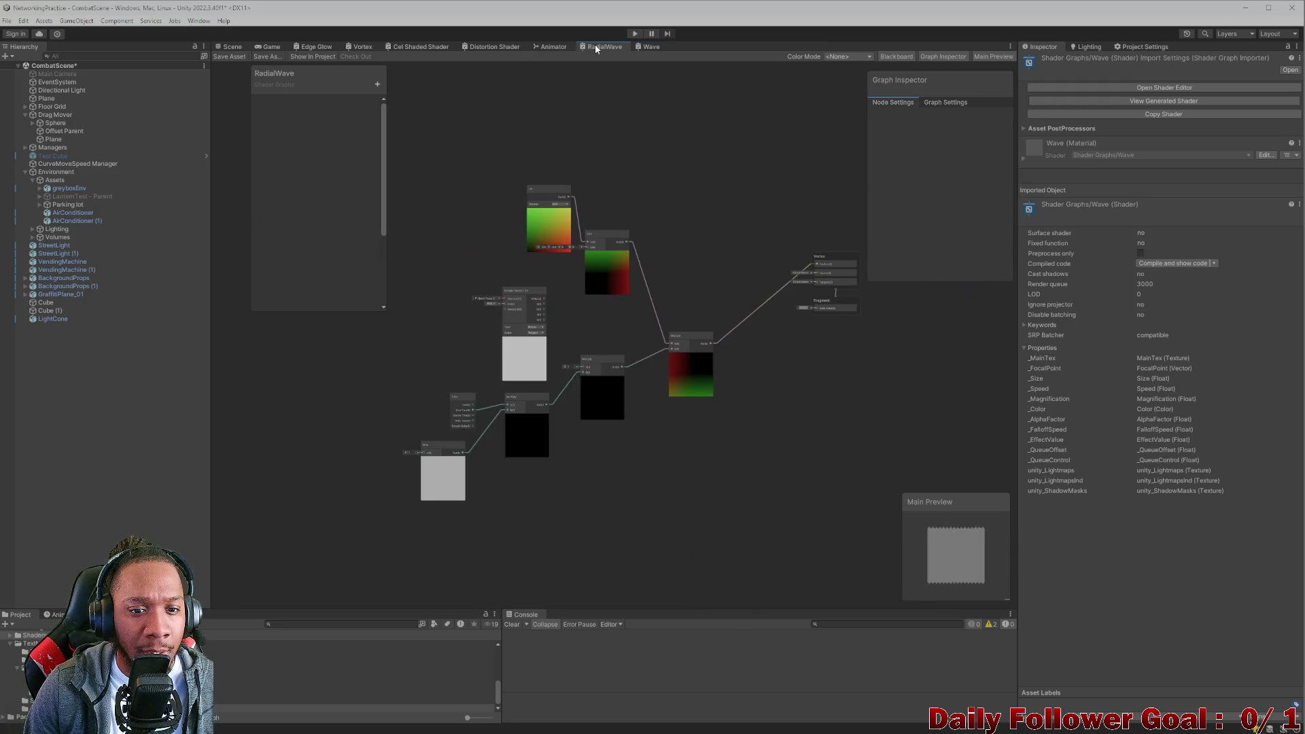
# Attach a Length node to the Add output in RadialWave, then switch to Wave, dismissing the unsaved-changes prompt.
pyautogui.scroll(2, 608, 443)
pyautogui.moveTo(554, 294)
pyautogui.mouseDown()
pyautogui.moveTo(431, 313)
pyautogui.moveTo(507, 280)
pyautogui.moveTo(496, 233)
pyautogui.moveTo(484, 249)
pyautogui.moveTo(480, 233)
pyautogui.moveTo(516, 217)
pyautogui.mouseUp()
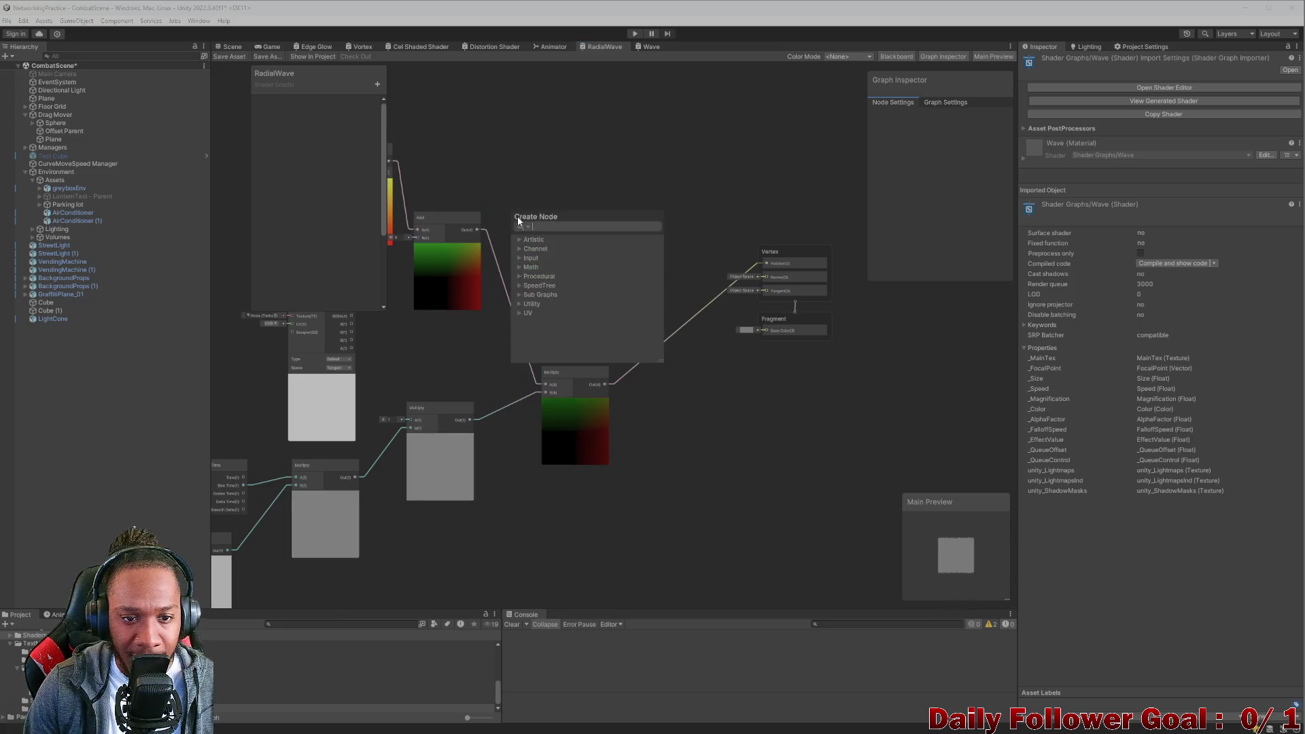
pyautogui.write('length')
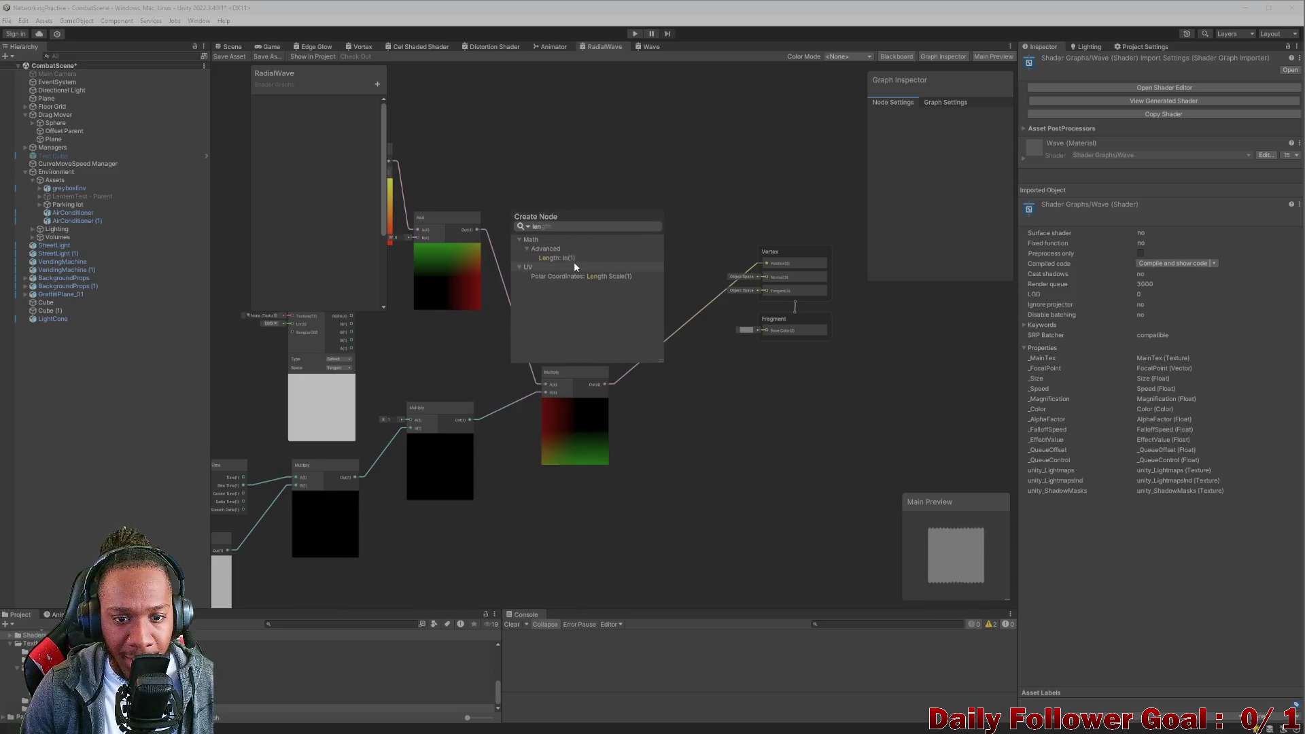
pyautogui.click(567, 257)
pyautogui.moveTo(552, 222); pyautogui.dragTo(622, 231)
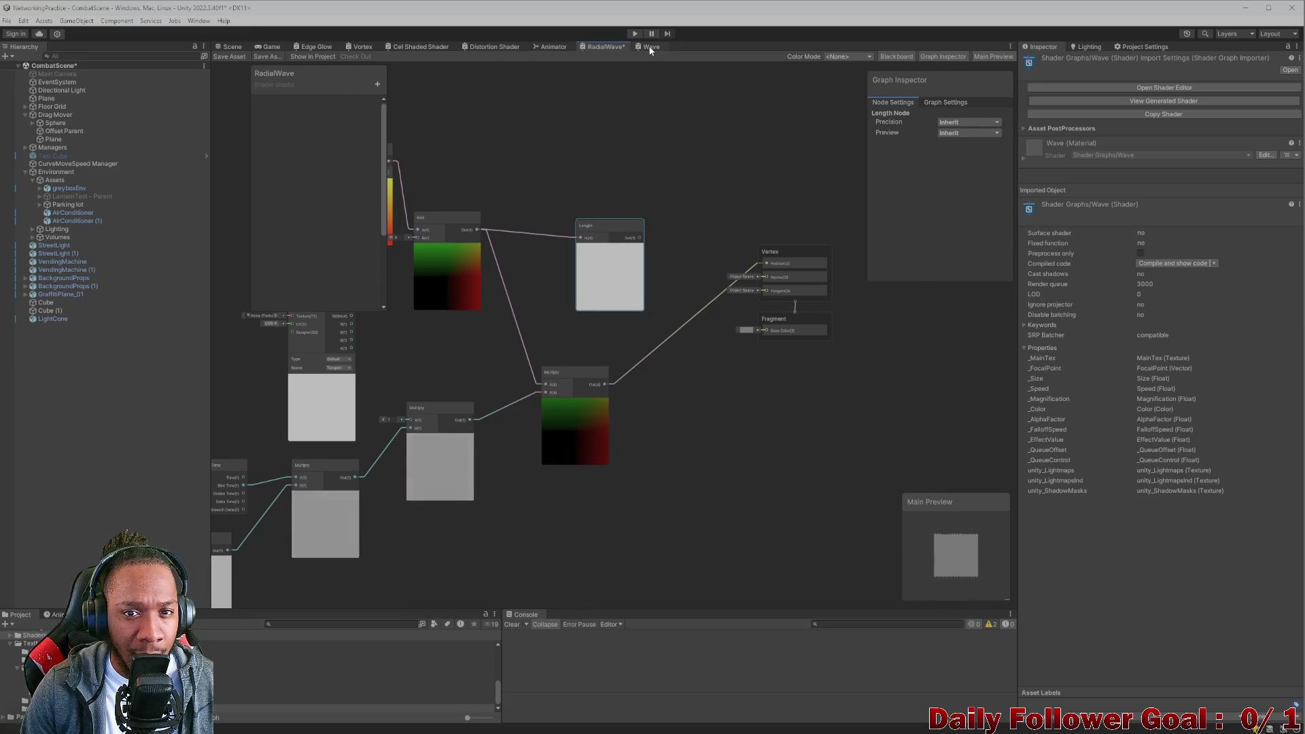
pyautogui.click(646, 47)
pyautogui.click(681, 399)
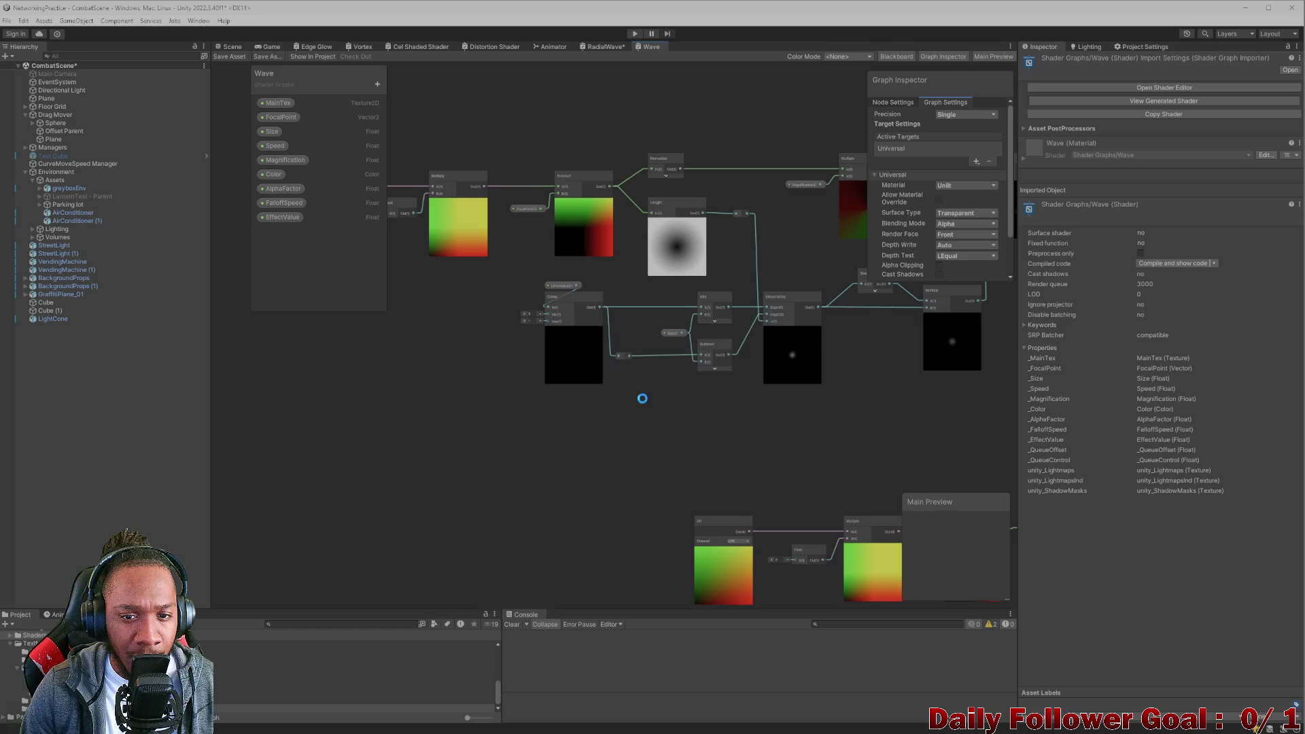
# Pan around the Wave graph to locate and nudge the ring group's Multiply node.
pyautogui.hotkey('shift', 'space')
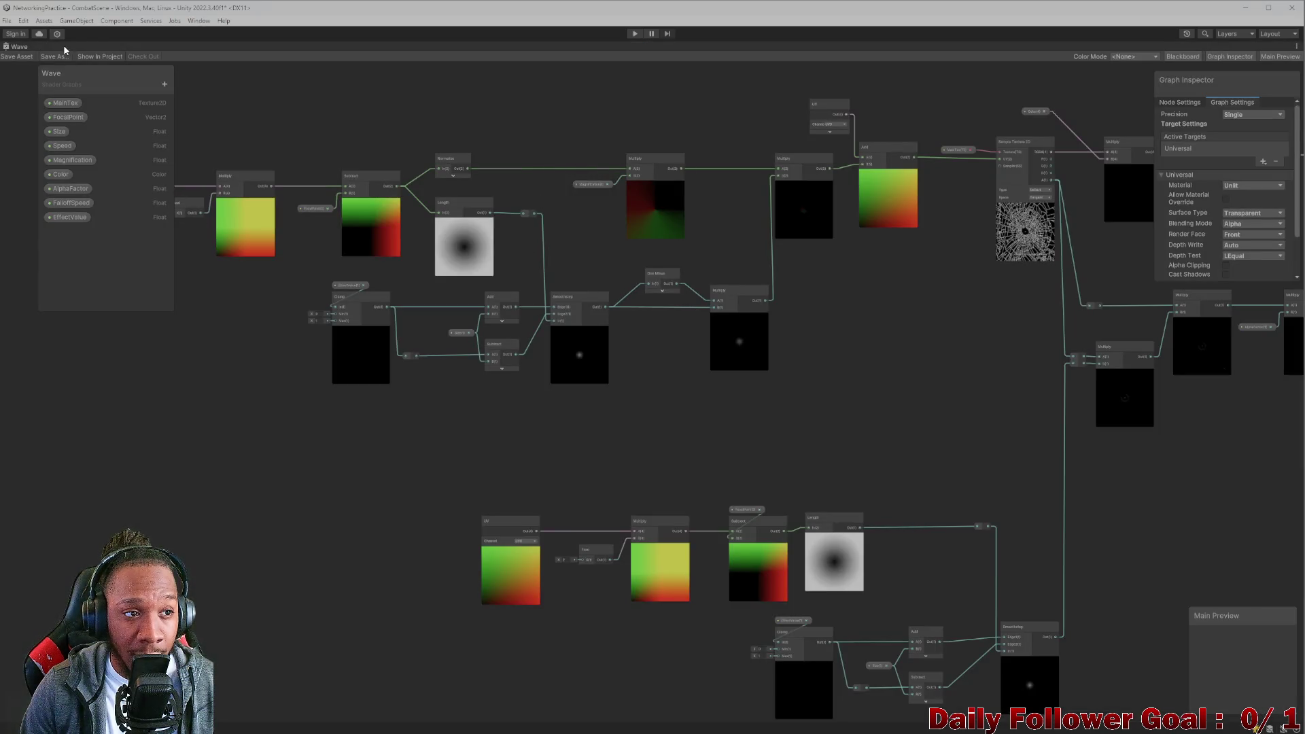
pyautogui.doubleClick(27, 51)
pyautogui.moveTo(491, 258)
pyautogui.mouseDown()
pyautogui.moveTo(557, 282)
pyautogui.moveTo(571, 307)
pyautogui.moveTo(591, 294)
pyautogui.moveTo(593, 312)
pyautogui.mouseUp()
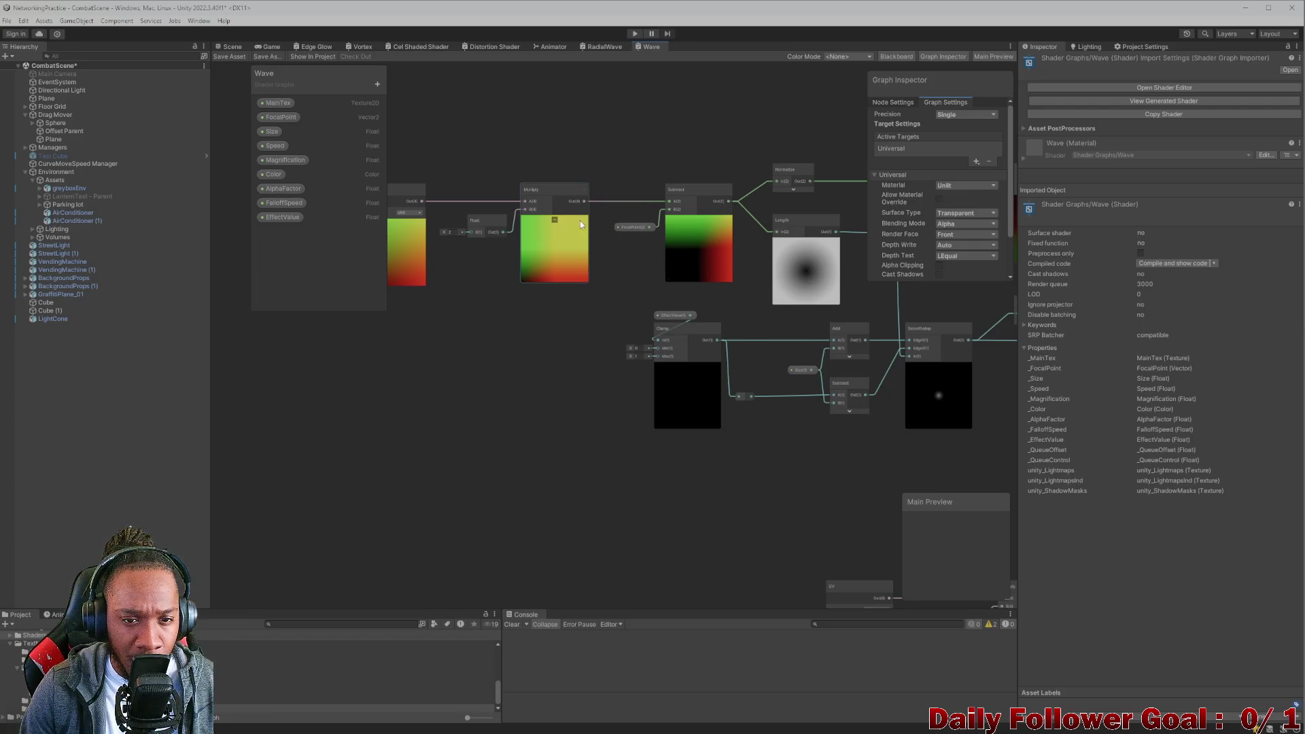
pyautogui.moveTo(486, 246)
pyautogui.mouseDown()
pyautogui.moveTo(598, 223)
pyautogui.moveTo(537, 251)
pyautogui.moveTo(493, 295)
pyautogui.mouseUp()
pyautogui.scroll(-2, 494, 293)
pyautogui.scroll(-1, 524, 278)
pyautogui.moveTo(633, 249)
pyautogui.mouseDown()
pyautogui.moveTo(665, 234)
pyautogui.moveTo(574, 251)
pyautogui.moveTo(571, 284)
pyautogui.moveTo(618, 276)
pyautogui.moveTo(606, 307)
pyautogui.moveTo(509, 389)
pyautogui.mouseUp()
pyautogui.scroll(-3, 567, 280)
pyautogui.scroll(1, 508, 389)
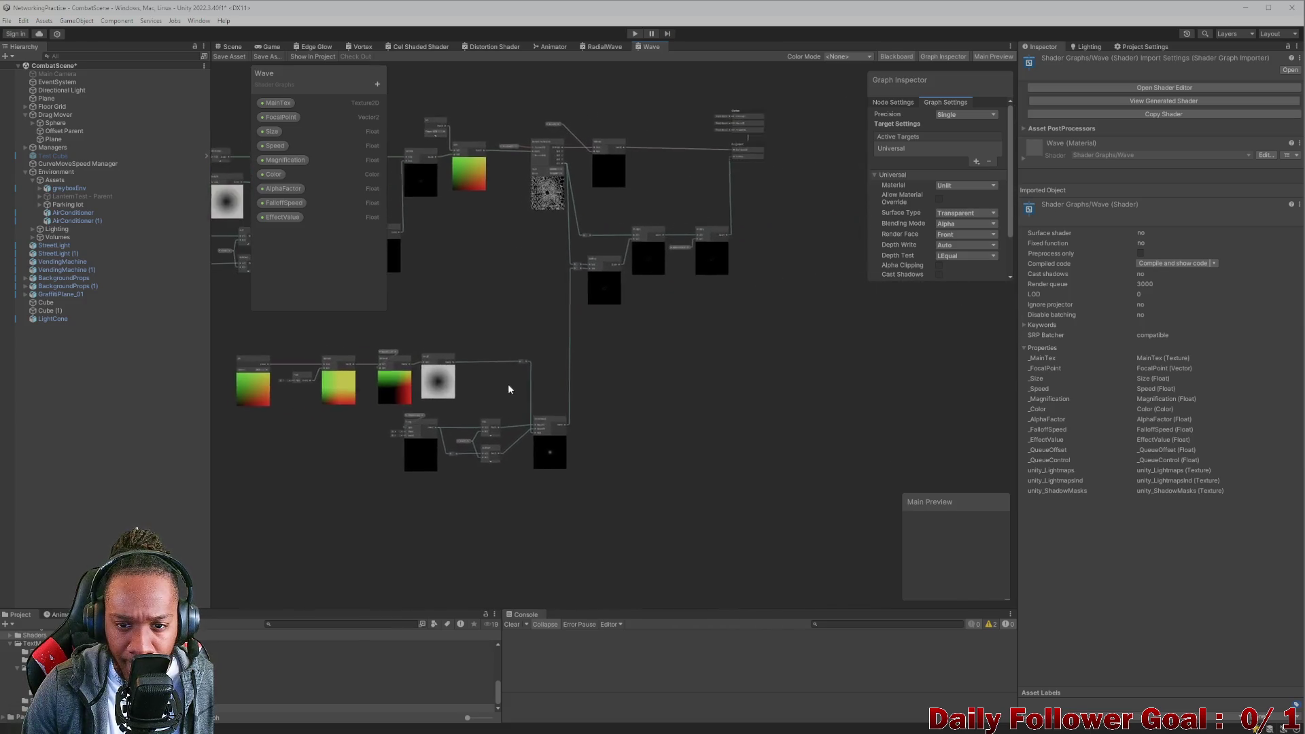
pyautogui.scroll(4, 508, 389)
pyautogui.click(620, 317)
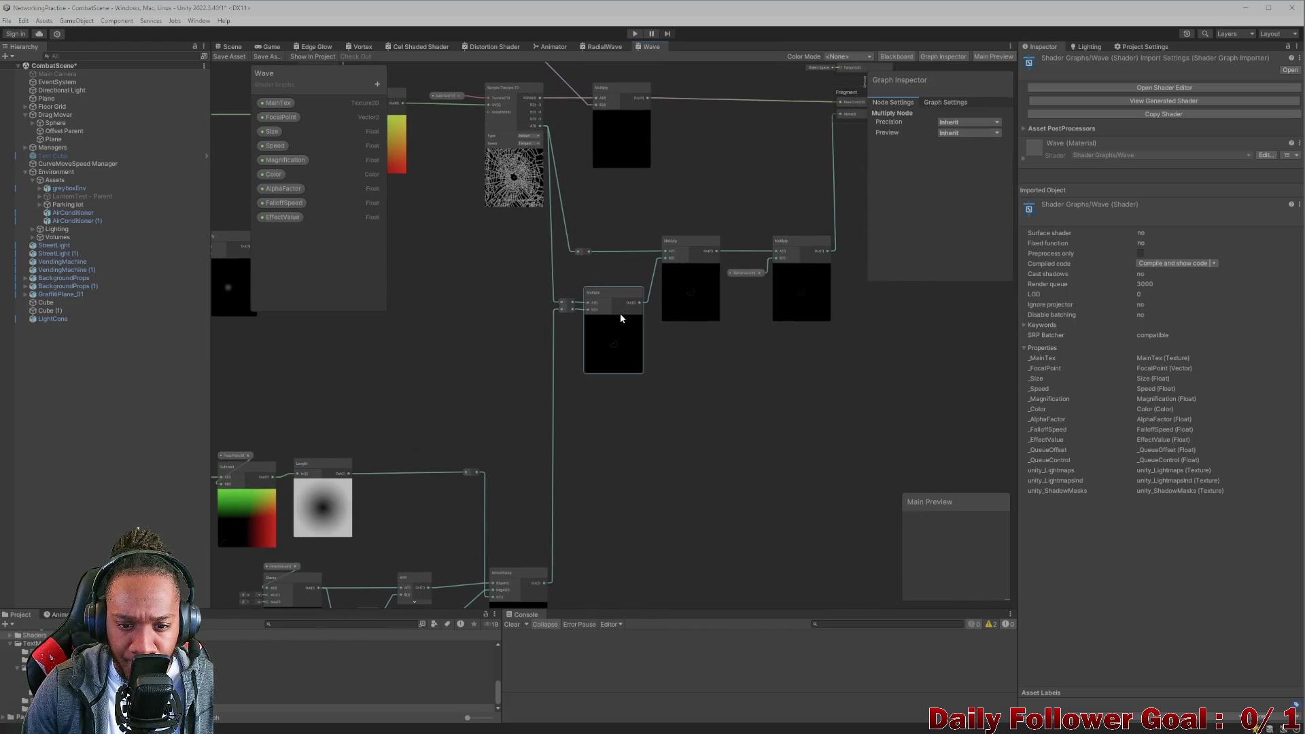
pyautogui.moveTo(618, 346)
pyautogui.mouseDown()
pyautogui.moveTo(603, 254)
pyautogui.moveTo(645, 338)
pyautogui.mouseUp()
# Select Wave's lower UV-to-Smoothstep ring node group and go back to RadialWave.
pyautogui.scroll(-1, 574, 316)
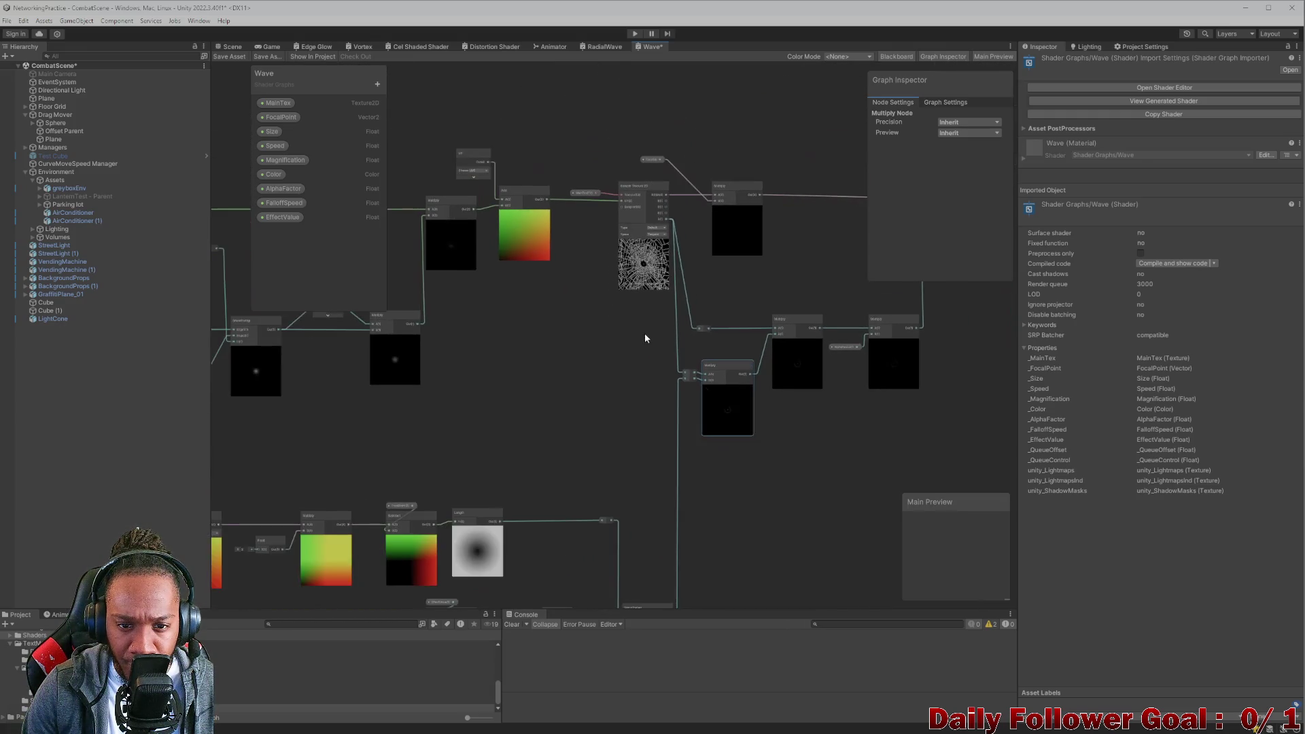
pyautogui.scroll(-2, 747, 317)
pyautogui.scroll(3, 707, 420)
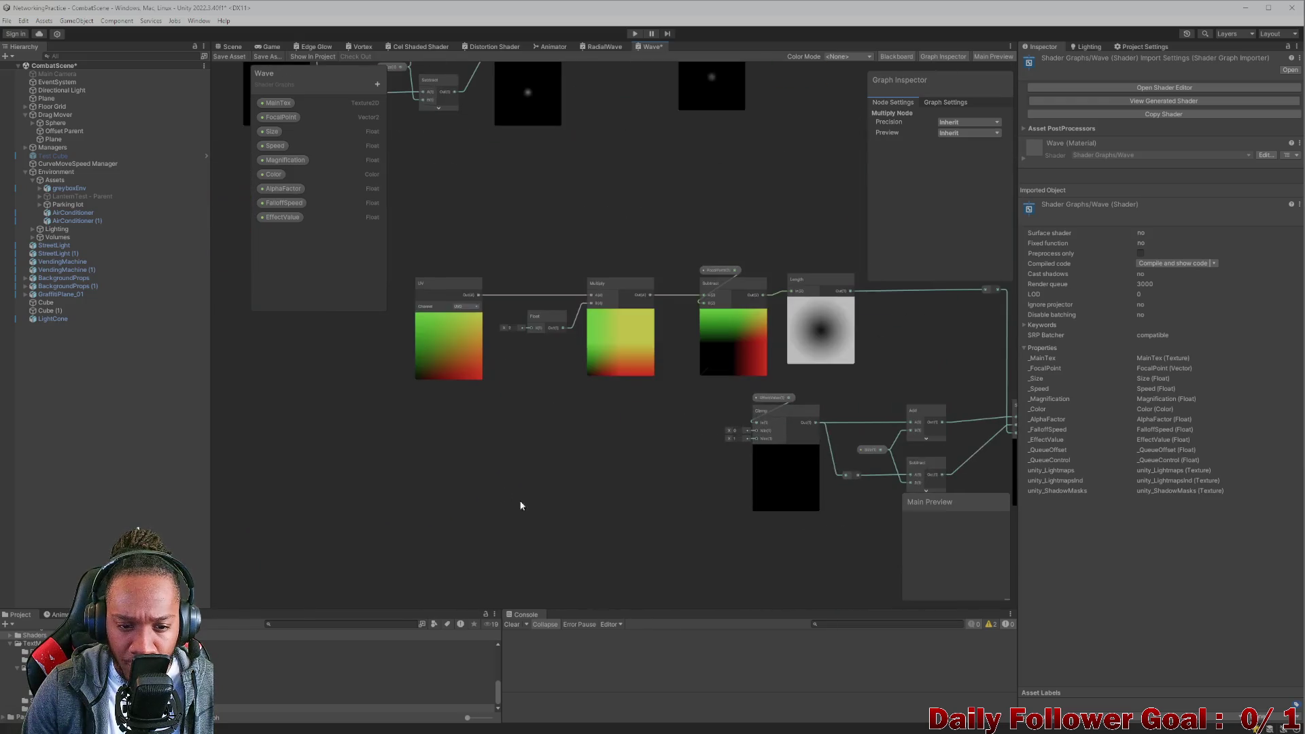
pyautogui.scroll(-1, 505, 382)
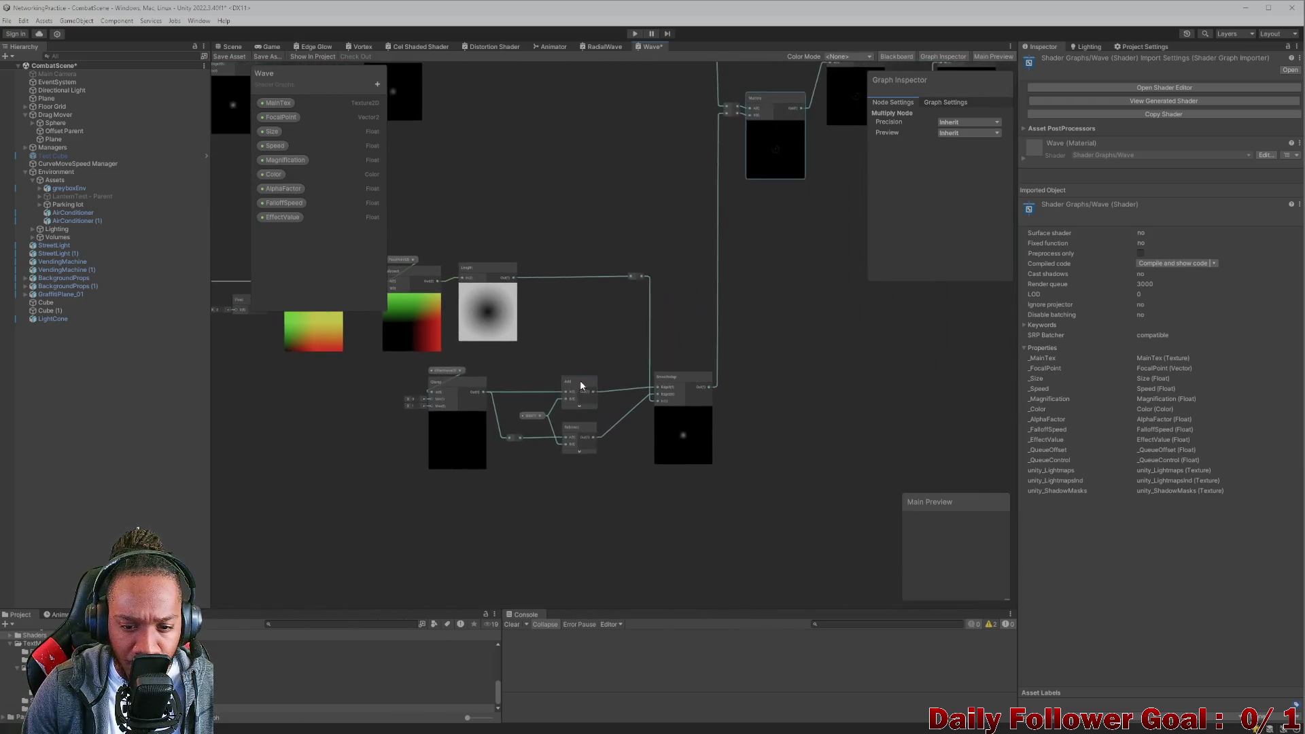
pyautogui.scroll(1, 581, 380)
pyautogui.scroll(1, 590, 419)
pyautogui.scroll(-1, 728, 393)
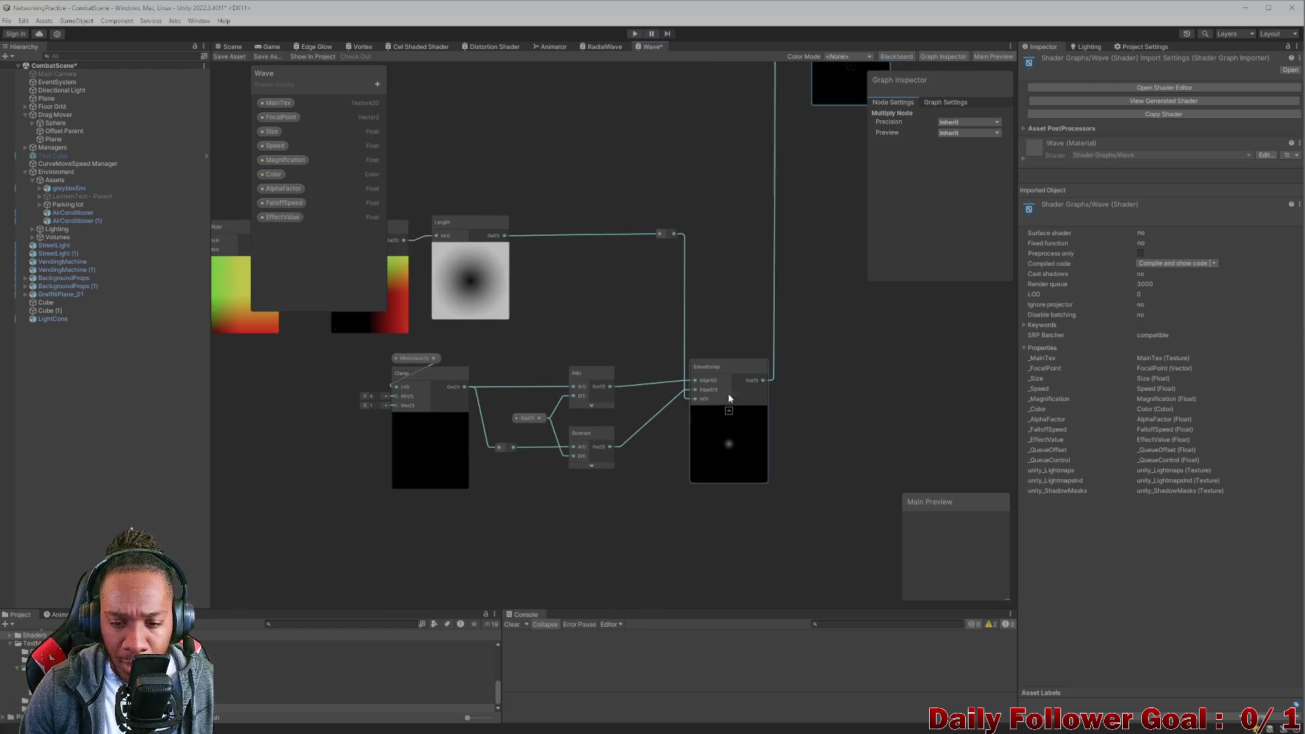
pyautogui.scroll(-1, 552, 382)
pyautogui.scroll(-1, 553, 386)
pyautogui.scroll(-1, 713, 407)
pyautogui.scroll(-1, 695, 410)
pyautogui.moveTo(449, 294)
pyautogui.mouseDown()
pyautogui.moveTo(886, 480)
pyautogui.moveTo(896, 504)
pyautogui.mouseUp()
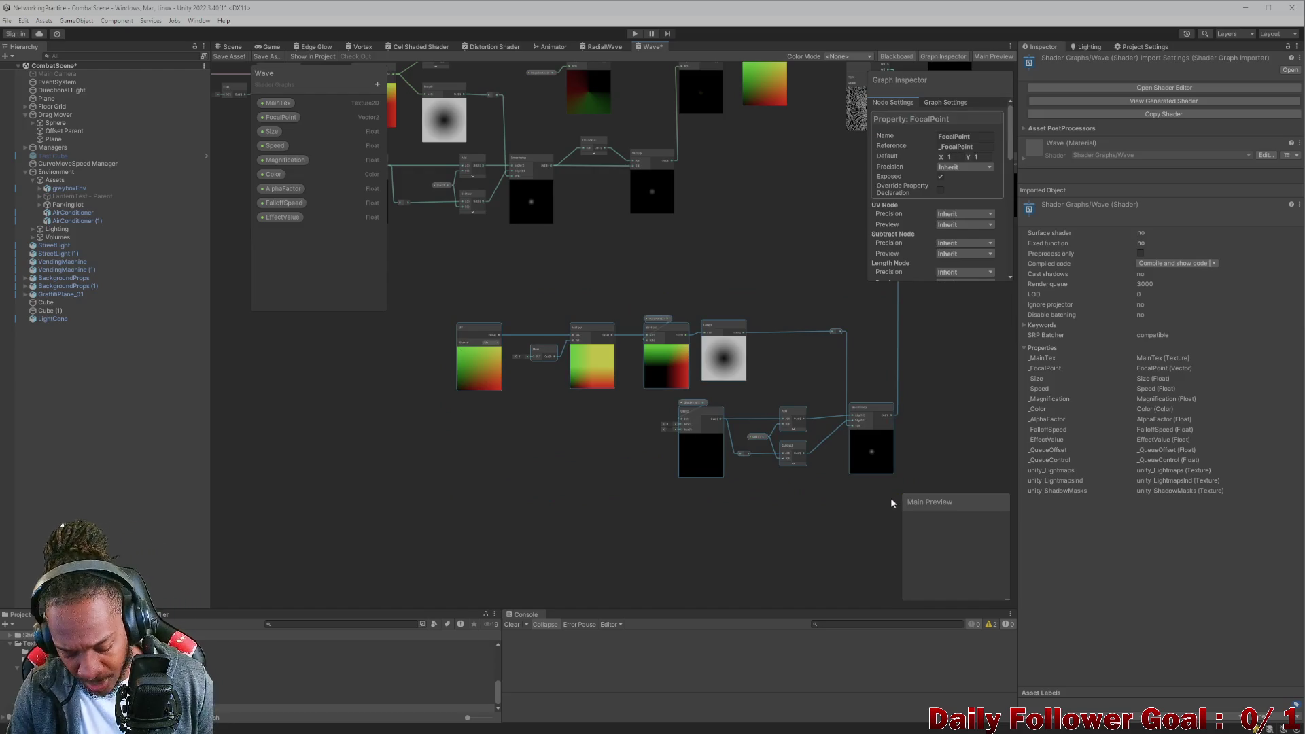
pyautogui.click(587, 47)
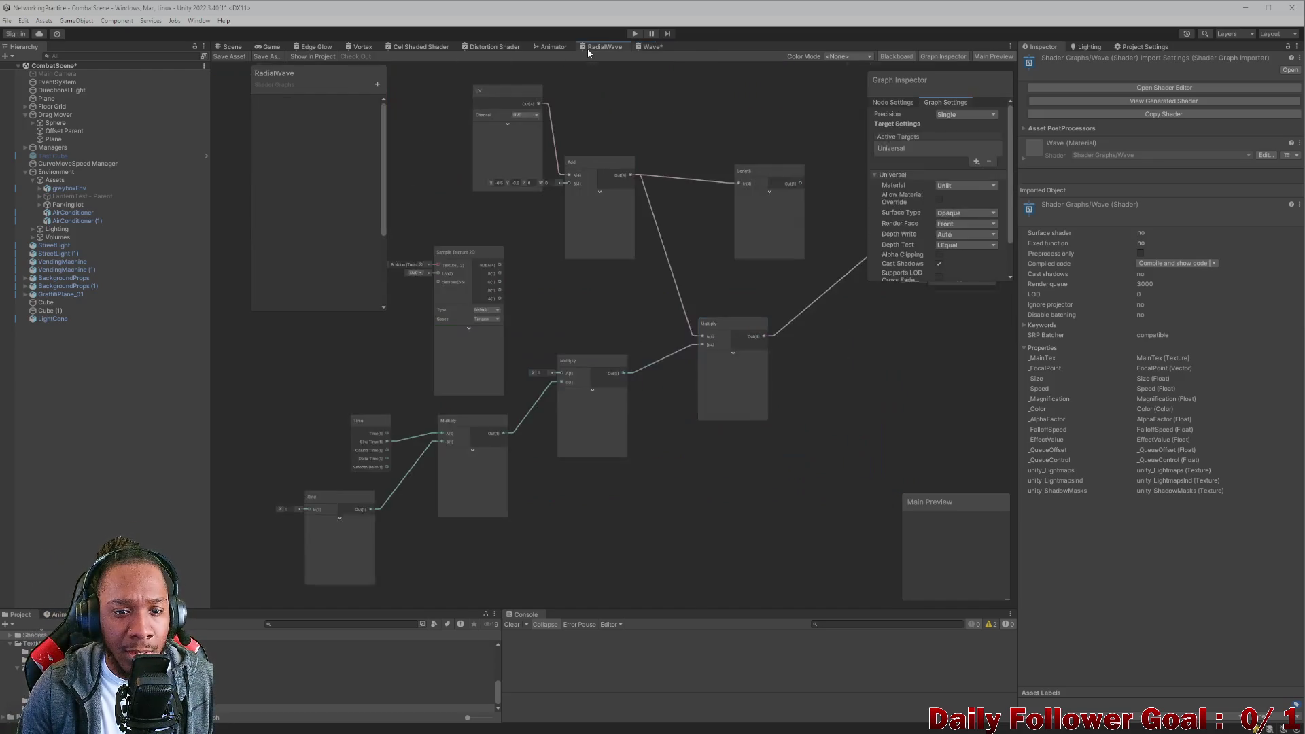
# Paste the copied ring nodes into maximized RadialWave and move them to the upper-left.
pyautogui.click(639, 398)
pyautogui.hotkey('shift', 'space')
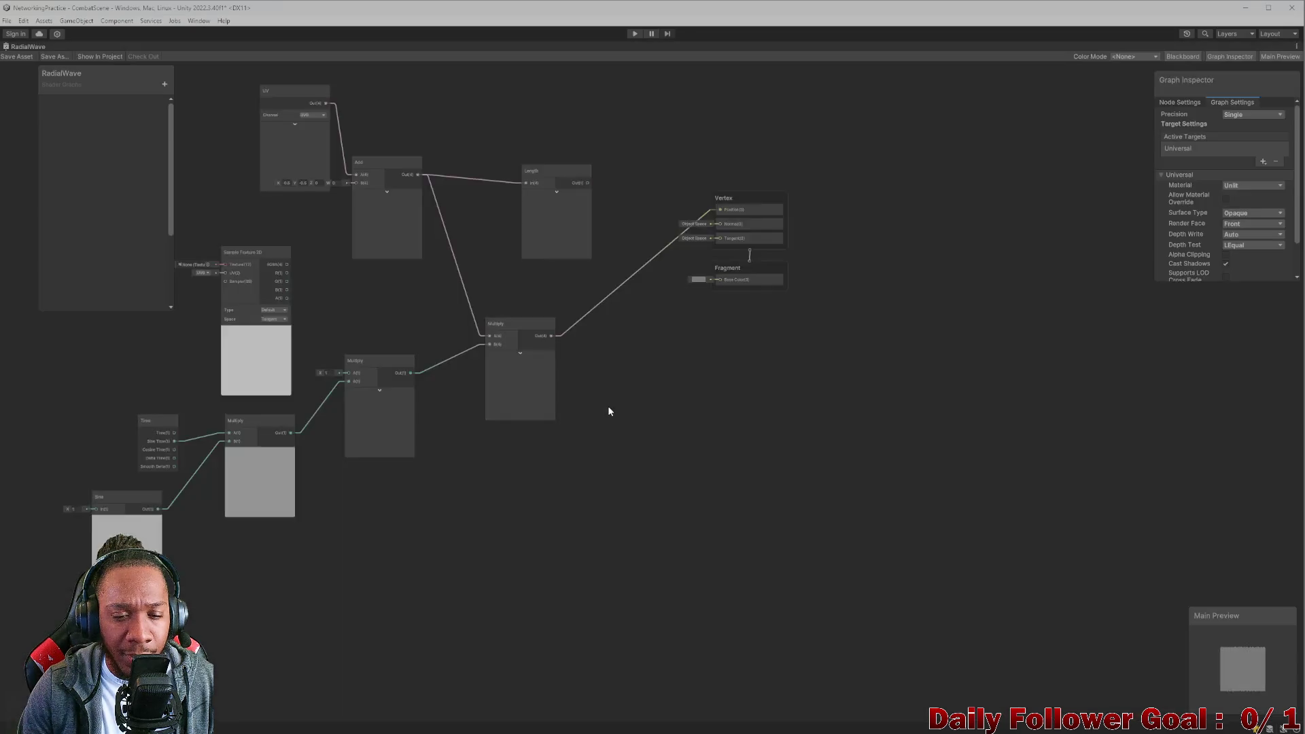
pyautogui.scroll(-3, 606, 408)
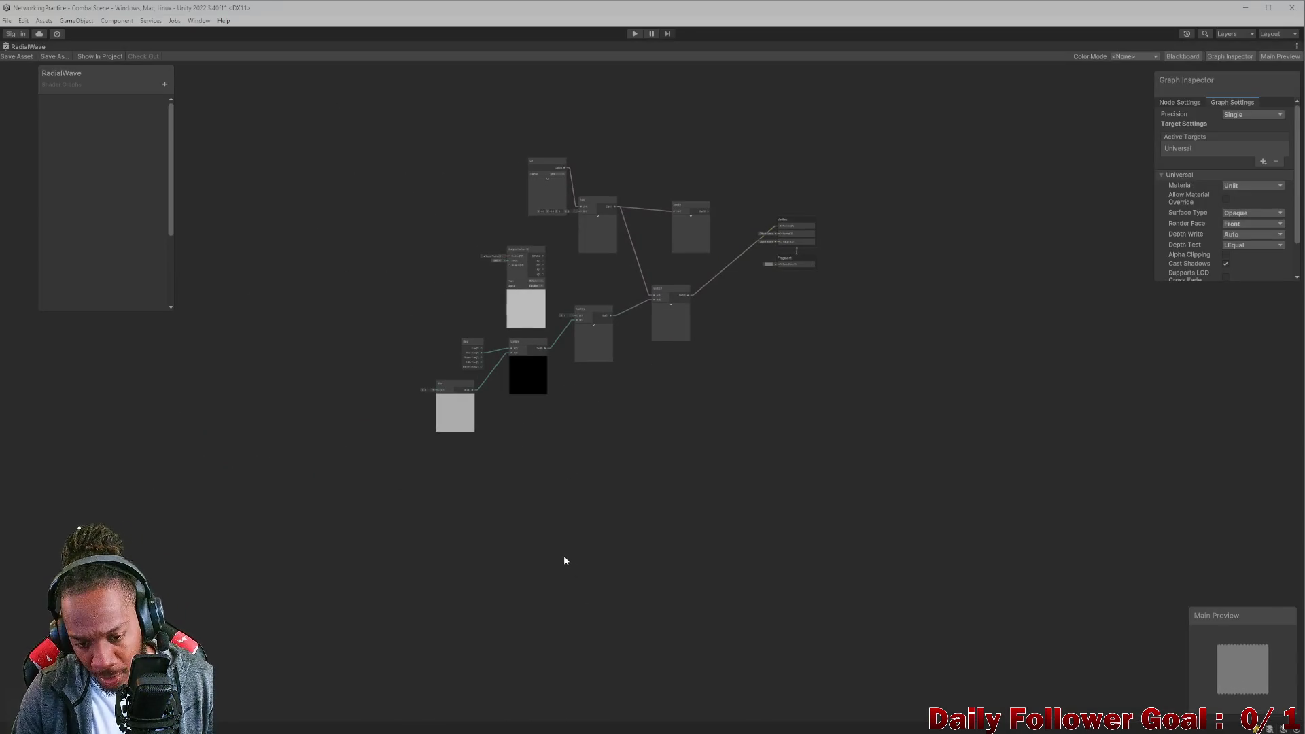
pyautogui.hotkey('ctrl', 'v')
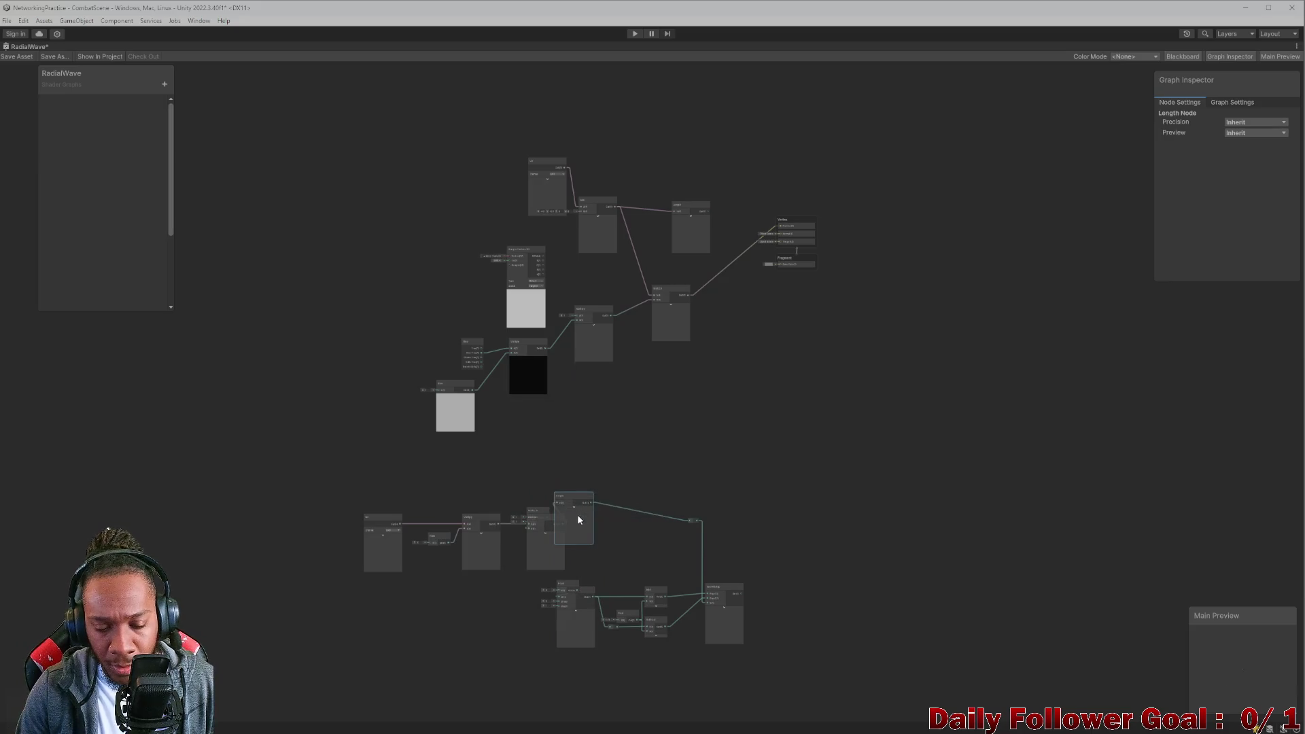
pyautogui.moveTo(294, 472); pyautogui.dragTo(806, 701)
pyautogui.moveTo(603, 520)
pyautogui.mouseDown()
pyautogui.moveTo(460, 376)
pyautogui.moveTo(332, 127)
pyautogui.moveTo(289, 179)
pyautogui.mouseUp()
# Delete the old Sample Texture 2D, UV, Add, Length and Multiply nodes; move Time and Sine beside the ring.
pyautogui.moveTo(484, 132)
pyautogui.mouseDown()
pyautogui.moveTo(679, 292)
pyautogui.moveTo(719, 286)
pyautogui.mouseUp()
pyautogui.press('Delete')
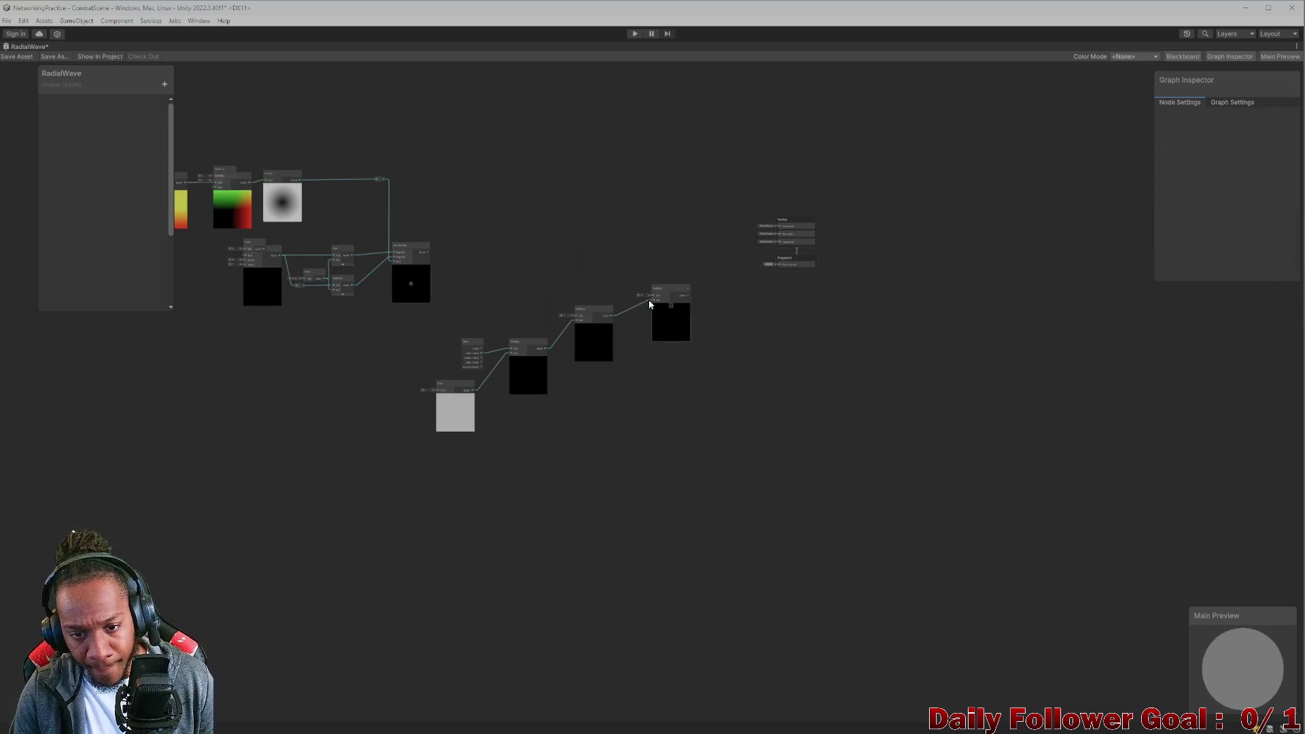
pyautogui.moveTo(518, 271)
pyautogui.mouseDown()
pyautogui.moveTo(689, 379)
pyautogui.moveTo(704, 357)
pyautogui.moveTo(704, 375)
pyautogui.mouseUp()
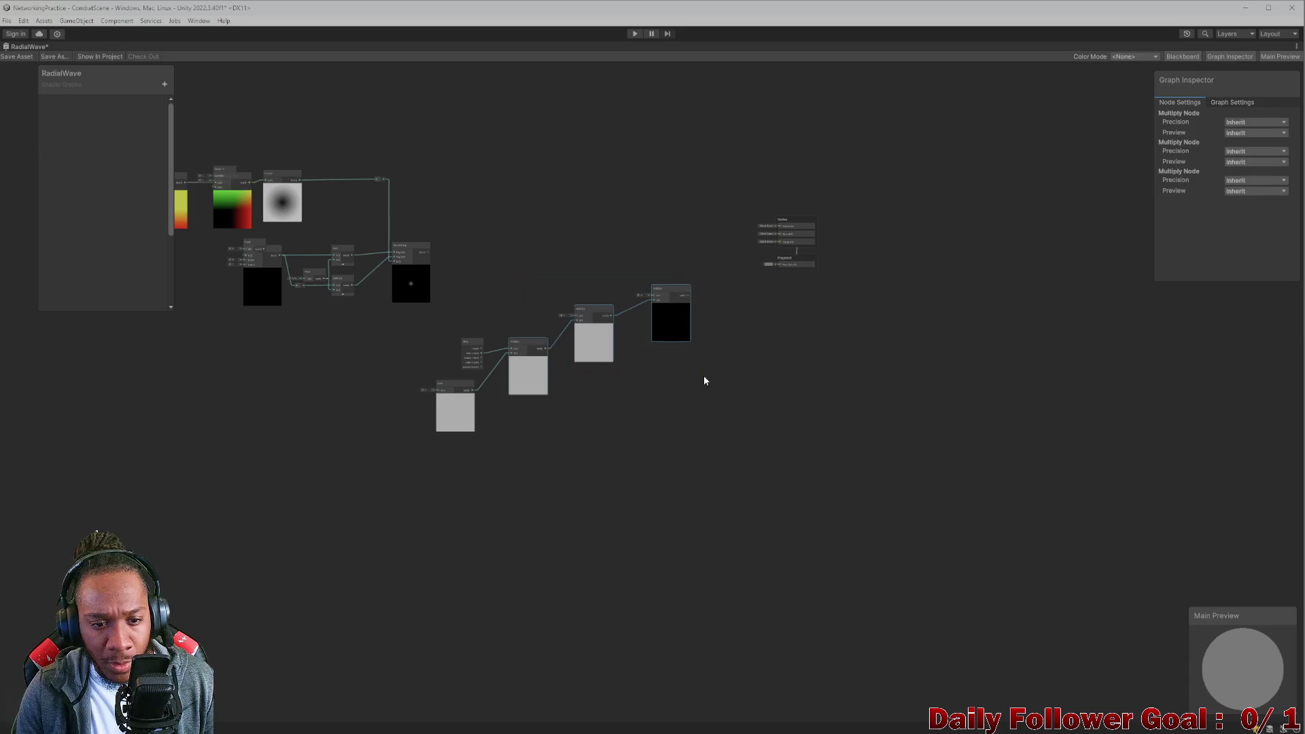
pyautogui.press('Delete')
pyautogui.moveTo(416, 338); pyautogui.dragTo(474, 403)
pyautogui.scroll(-1, 367, 315)
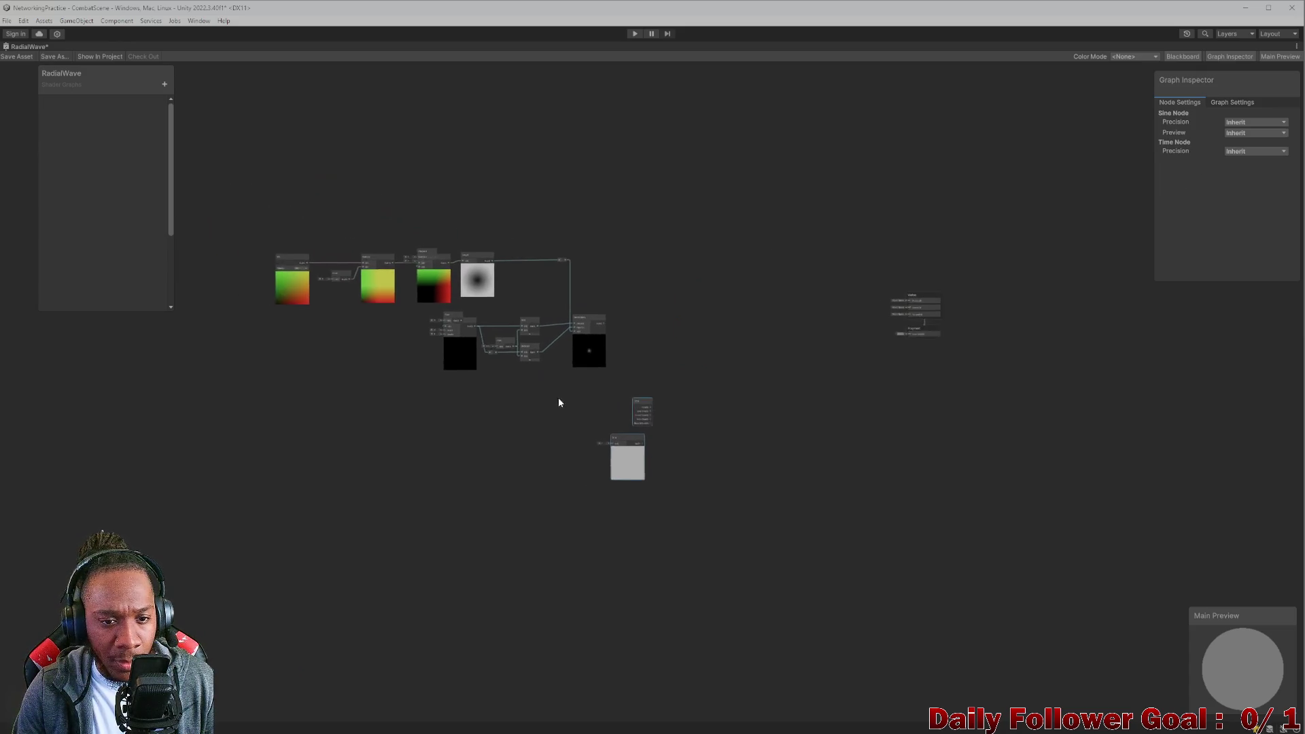
pyautogui.moveTo(272, 211); pyautogui.dragTo(706, 360)
pyautogui.moveTo(635, 314)
pyautogui.mouseDown()
pyautogui.moveTo(891, 314)
pyautogui.moveTo(877, 366)
pyautogui.mouseUp()
# Wire Time's Sine Time output into the Float node above Clamp.
pyautogui.scroll(3, 747, 456)
pyautogui.scroll(3, 653, 397)
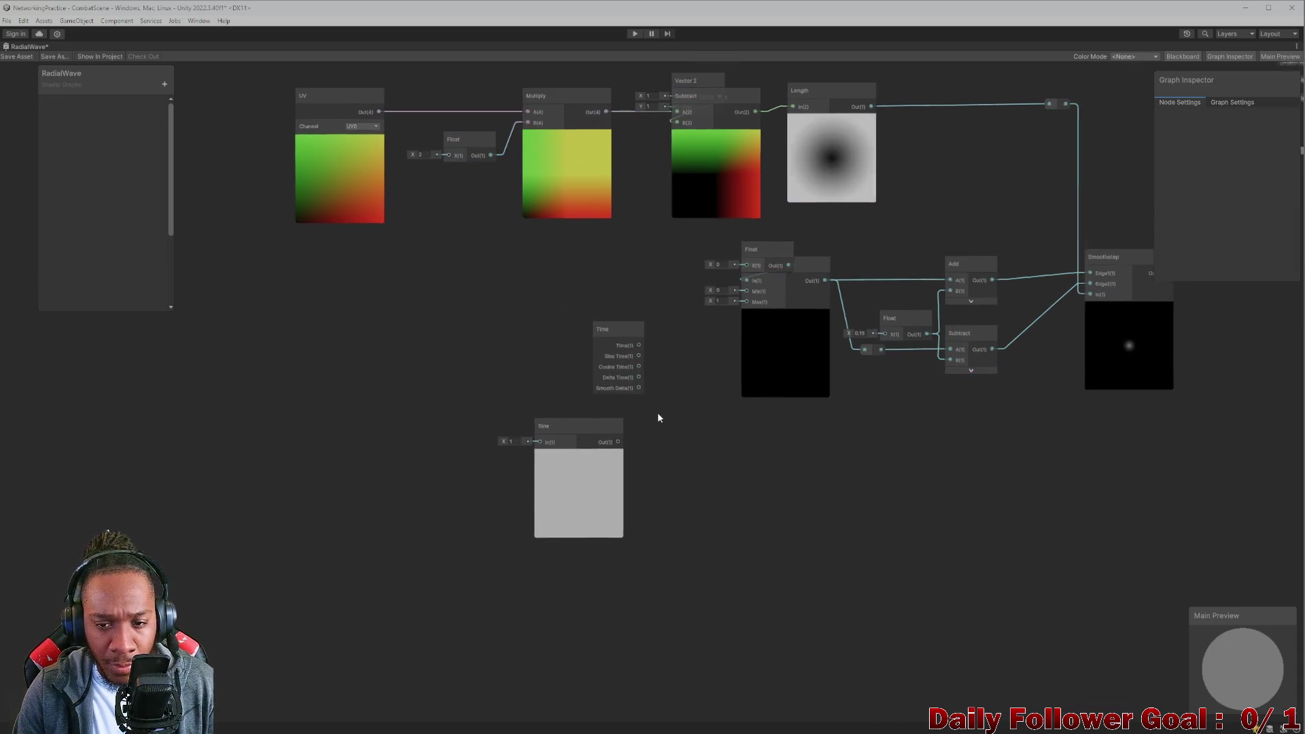
pyautogui.click(695, 277)
pyautogui.moveTo(695, 276); pyautogui.dragTo(671, 260)
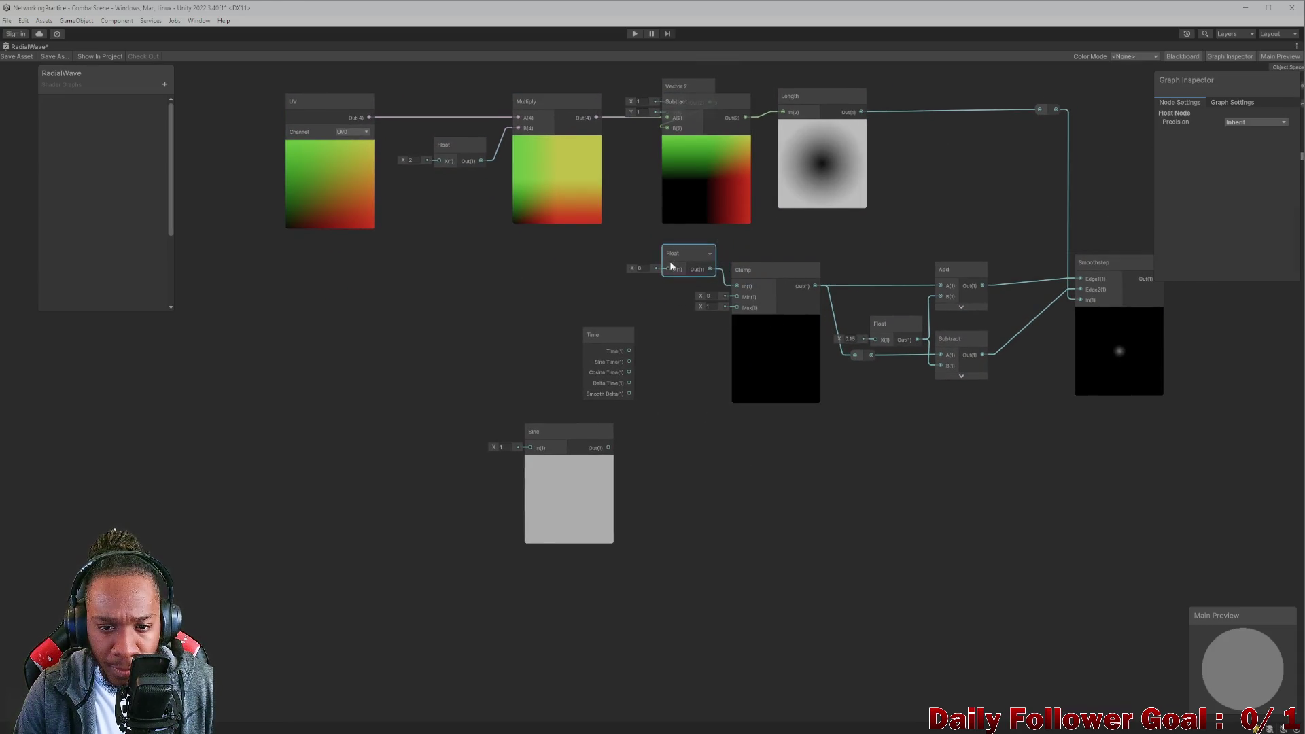
pyautogui.moveTo(631, 350); pyautogui.dragTo(669, 269)
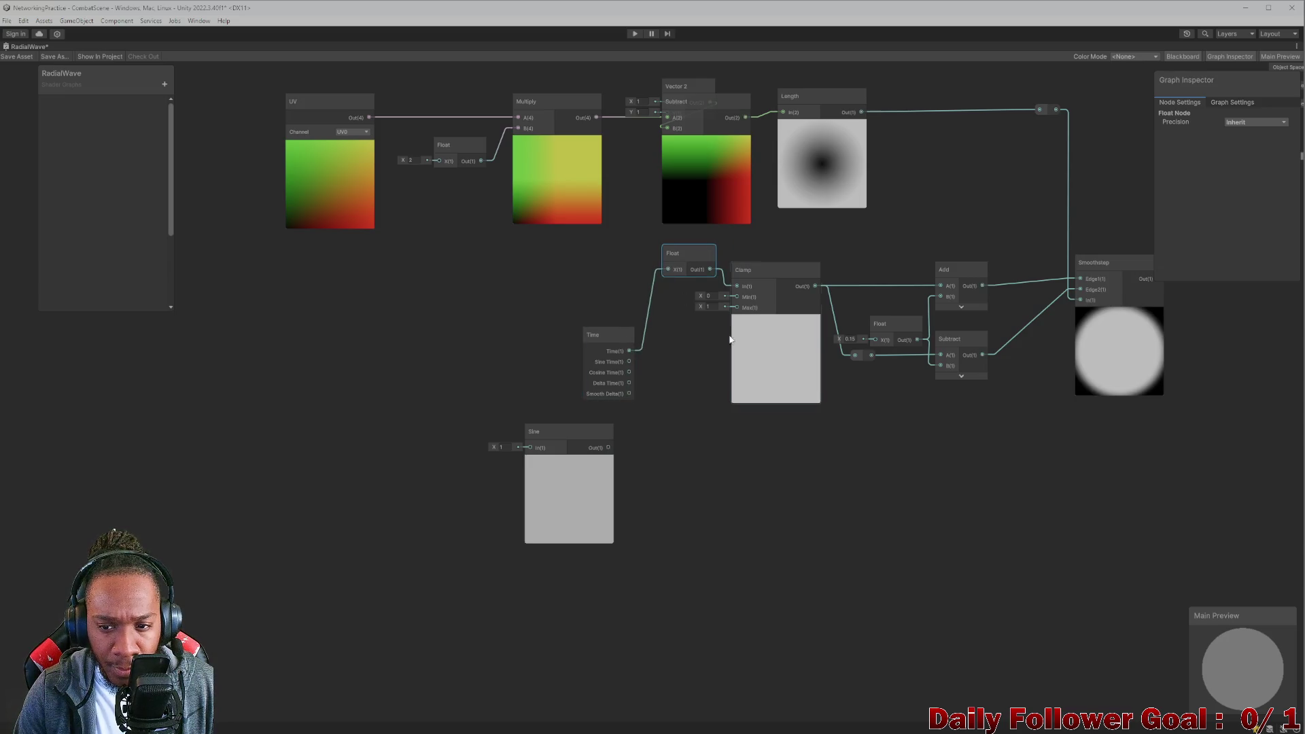
# Tidy the layout, aligning Time, Float and Clamp and moving Sine out of the way.
pyautogui.moveTo(872, 414); pyautogui.dragTo(773, 448)
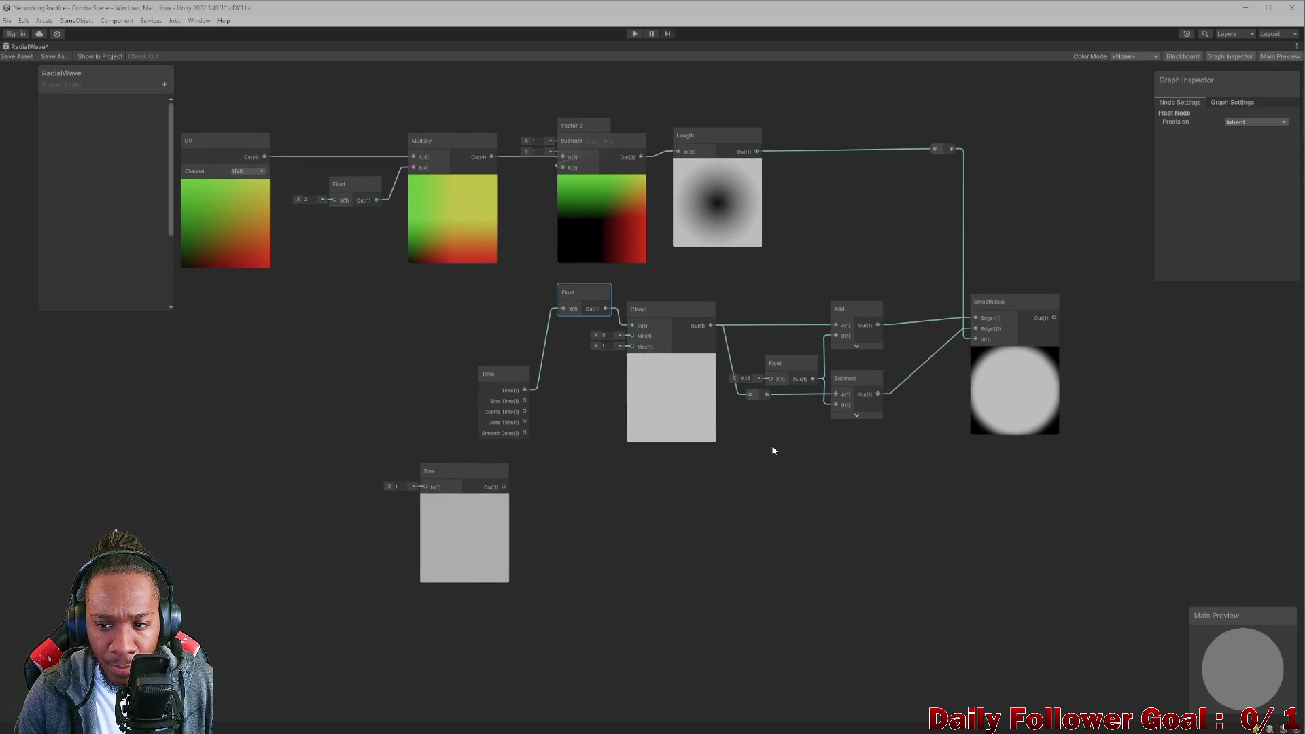
pyautogui.moveTo(450, 469); pyautogui.dragTo(437, 505)
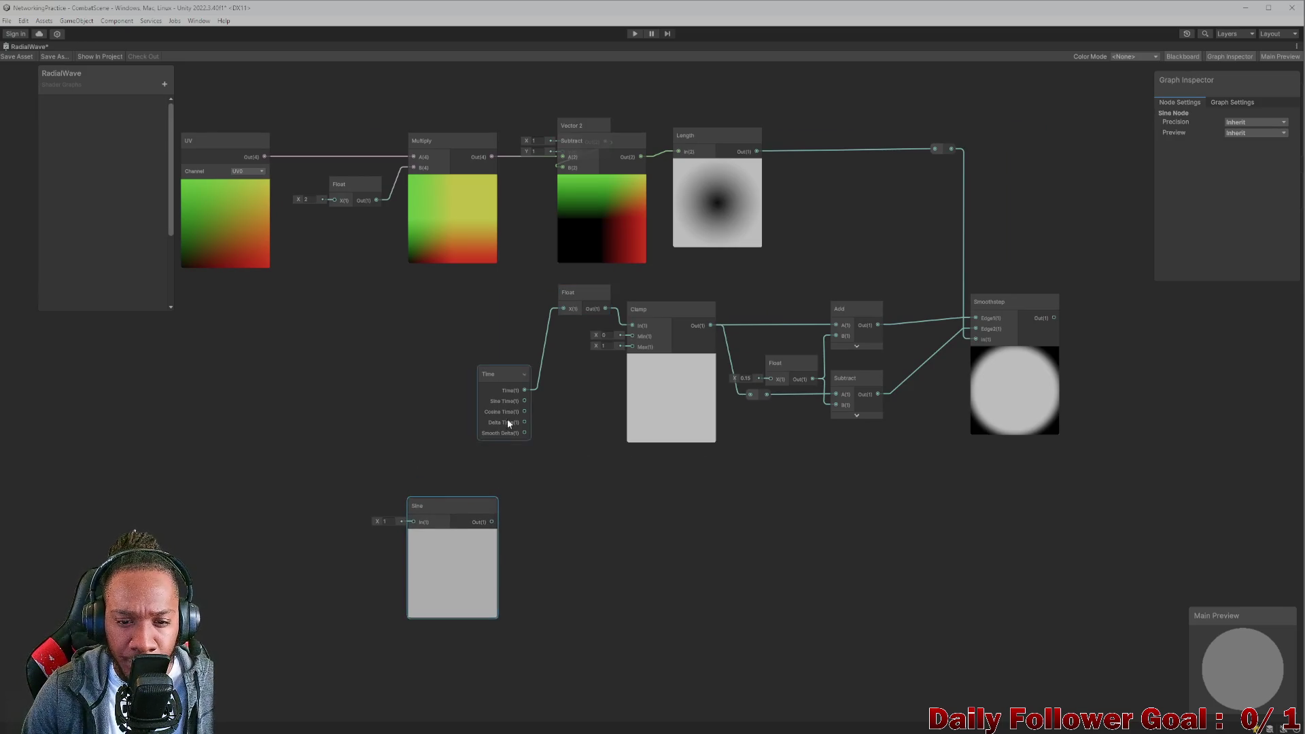
pyautogui.moveTo(579, 299); pyautogui.dragTo(572, 316)
pyautogui.moveTo(507, 388)
pyautogui.mouseDown()
pyautogui.moveTo(489, 368)
pyautogui.moveTo(488, 313)
pyautogui.moveTo(520, 335)
pyautogui.moveTo(557, 325)
pyautogui.mouseUp()
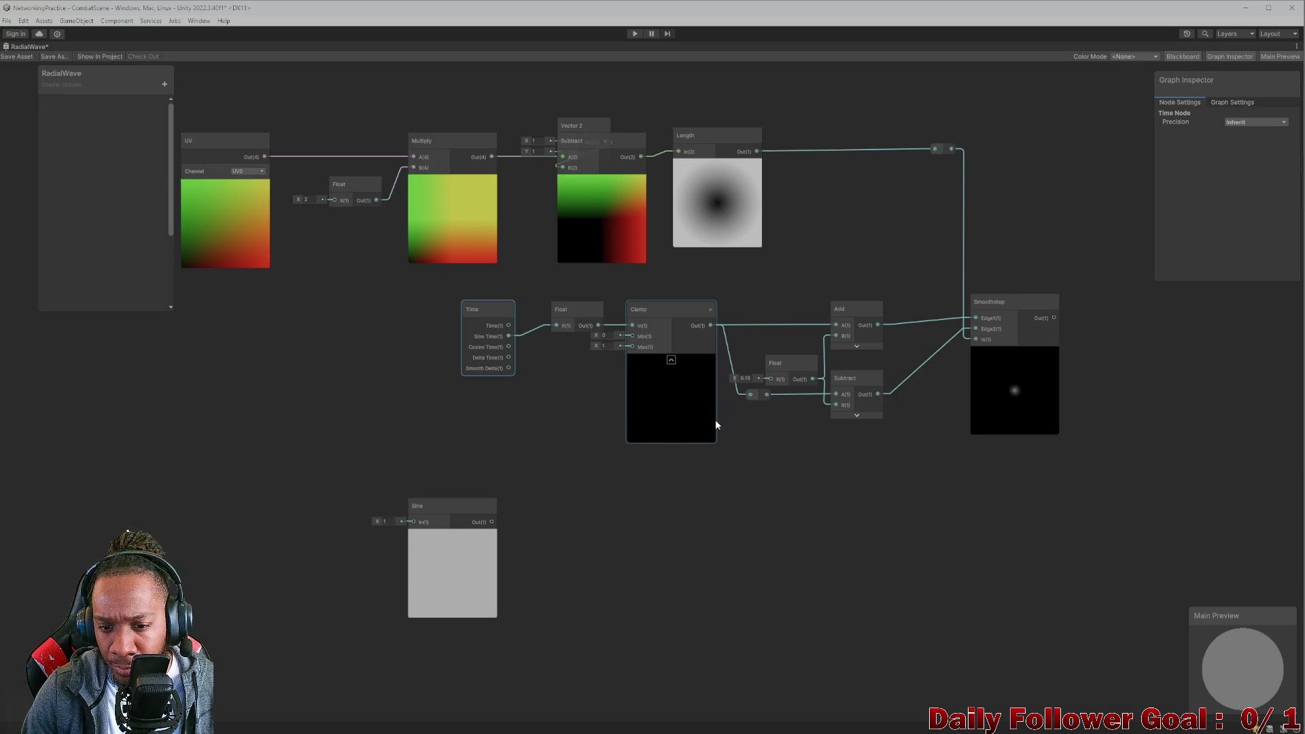
pyautogui.moveTo(484, 312); pyautogui.dragTo(467, 324)
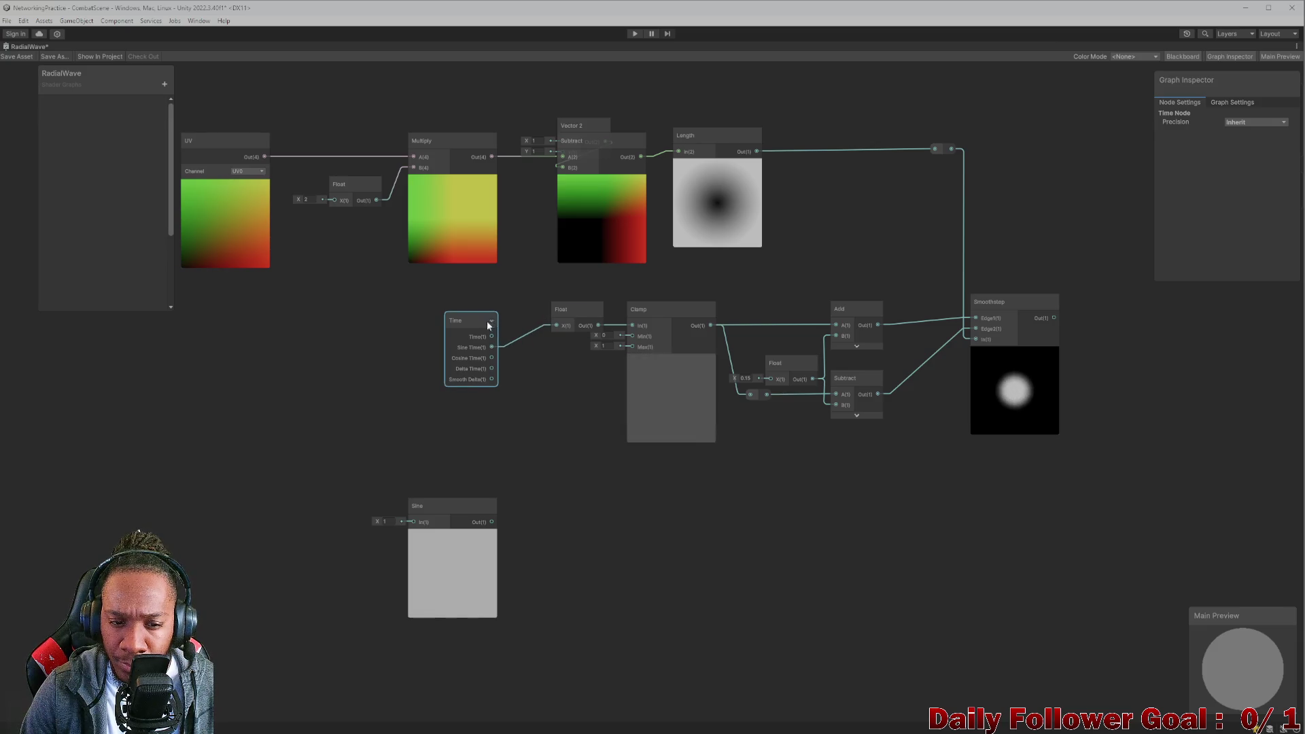
pyautogui.moveTo(477, 322); pyautogui.dragTo(466, 305)
pyautogui.moveTo(563, 312)
pyautogui.mouseDown()
pyautogui.moveTo(521, 302)
pyautogui.moveTo(546, 309)
pyautogui.mouseUp()
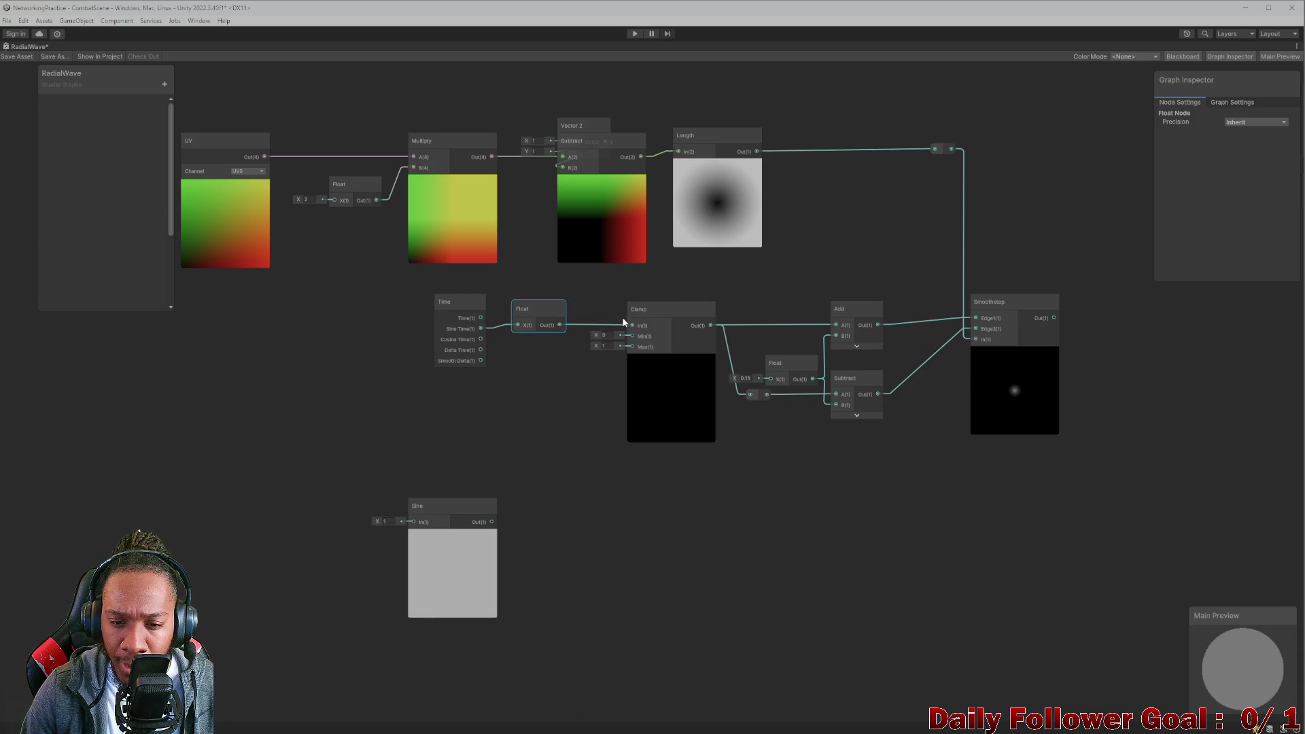
pyautogui.moveTo(659, 315); pyautogui.dragTo(646, 318)
pyautogui.moveTo(448, 299); pyautogui.dragTo(452, 295)
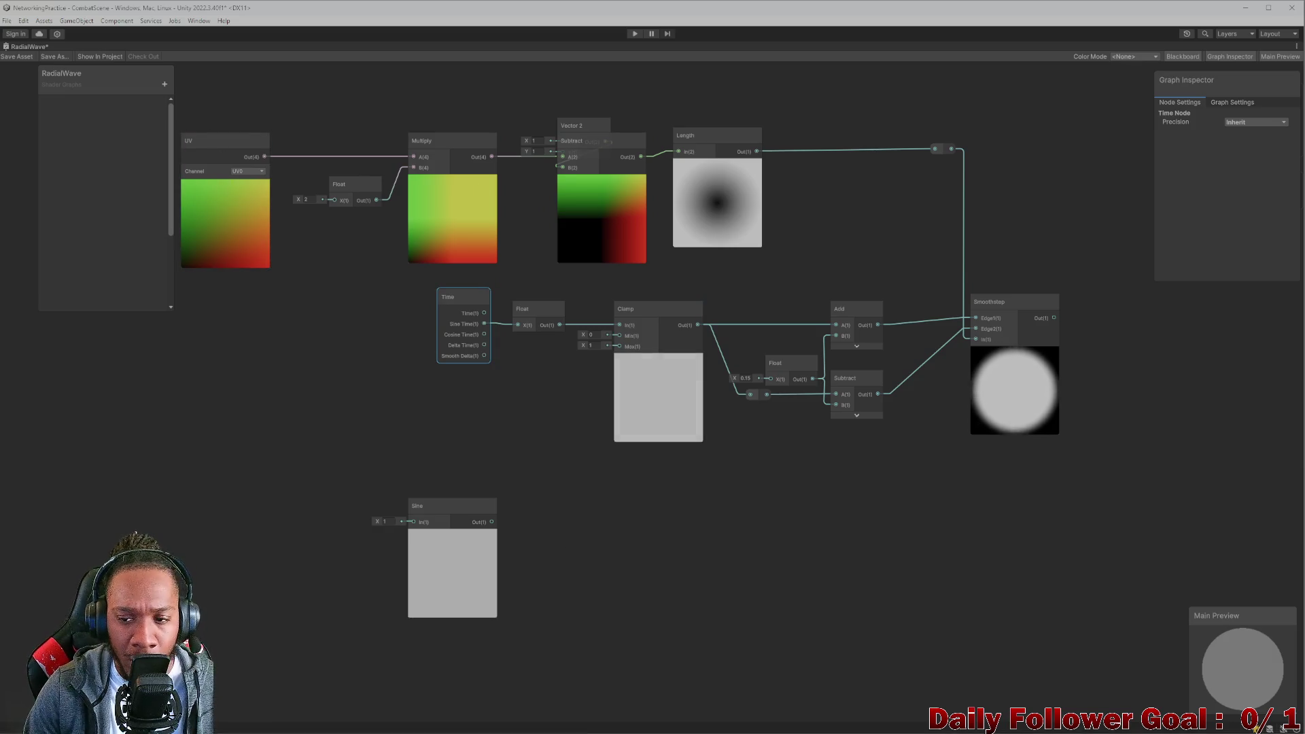
pyautogui.moveTo(821, 727)
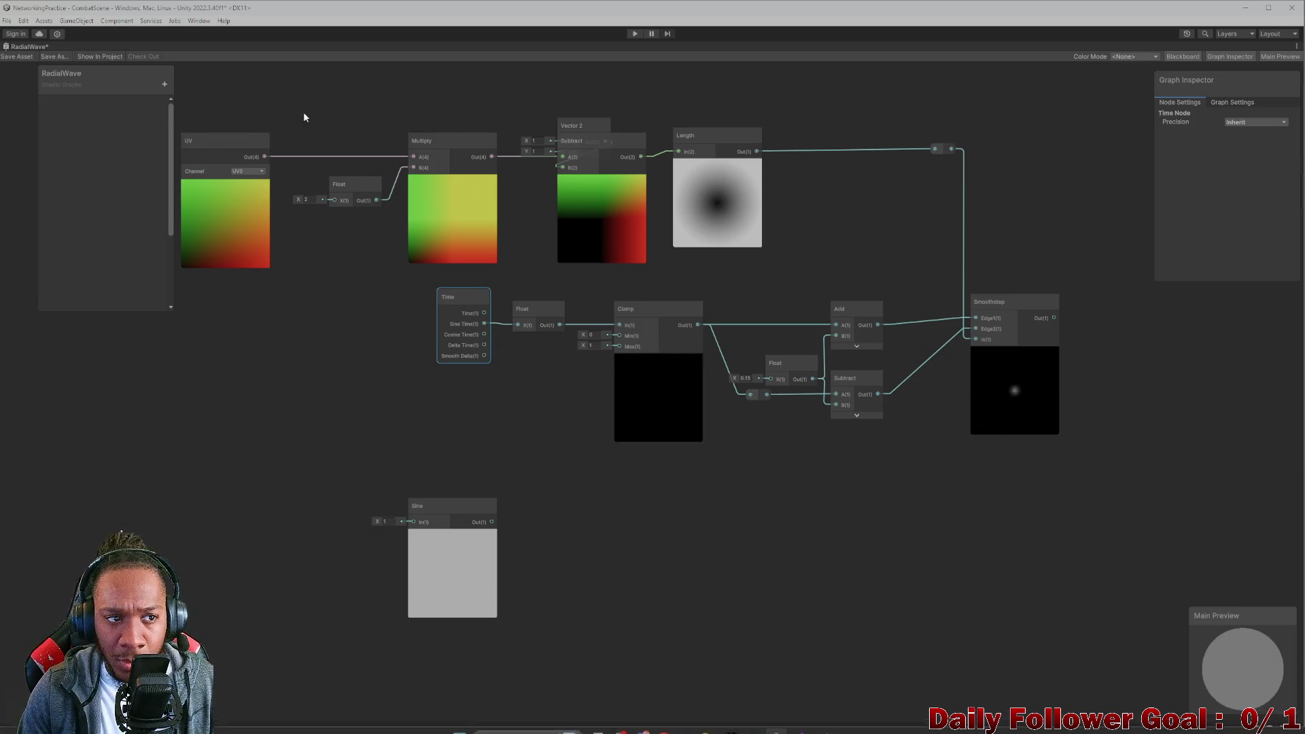
pyautogui.scroll(-1, 598, 507)
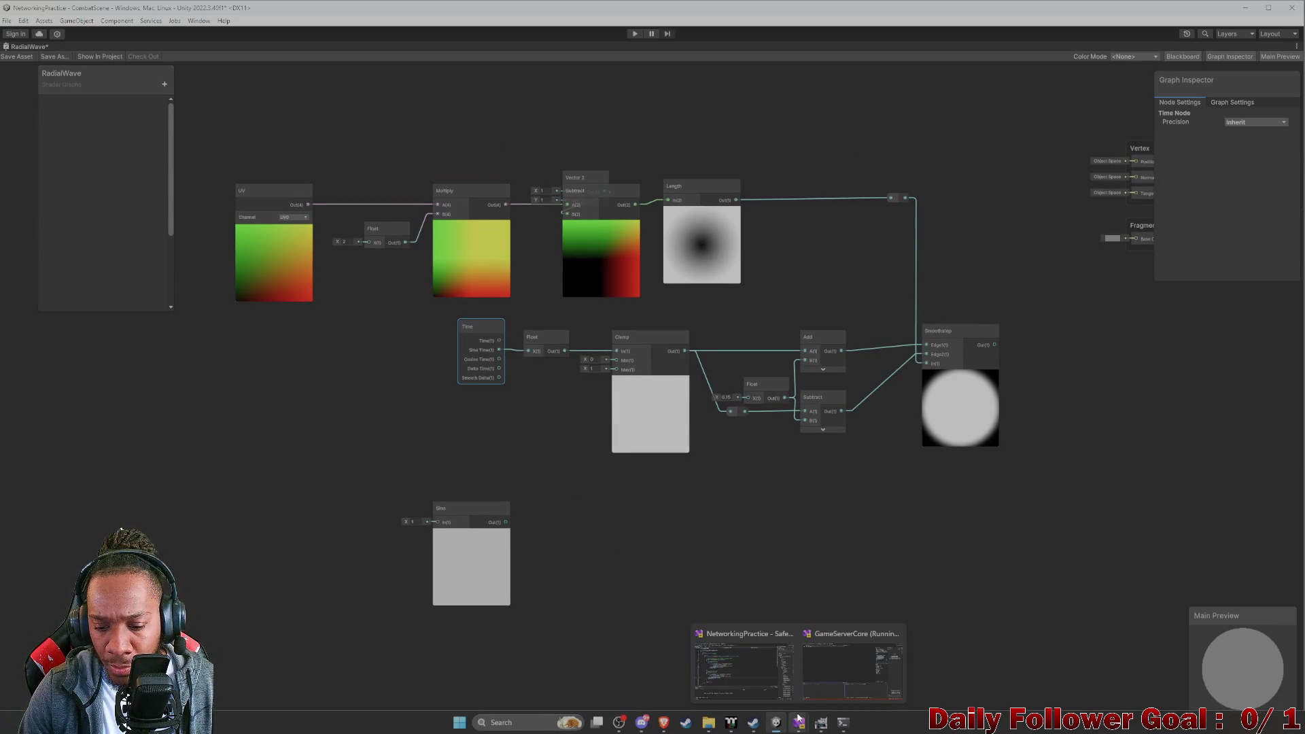
pyautogui.click(756, 665)
pyautogui.click(777, 724)
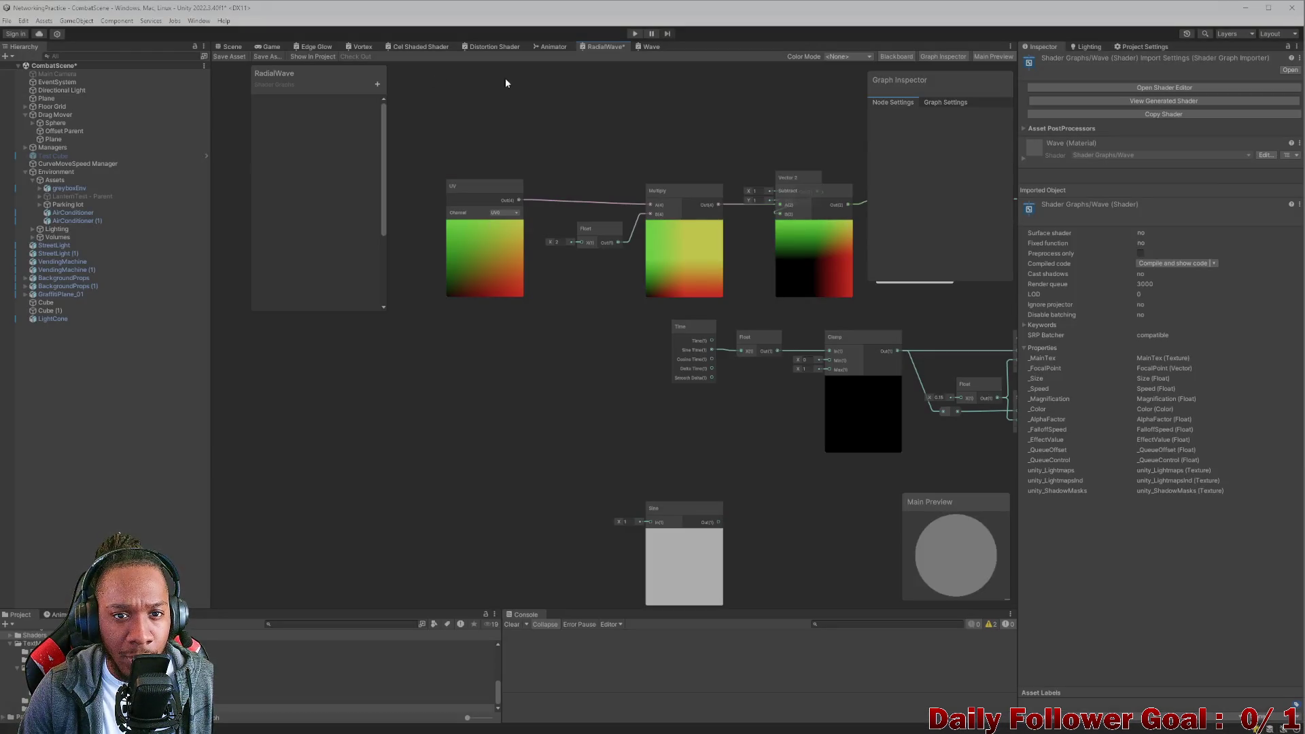
pyautogui.click(639, 46)
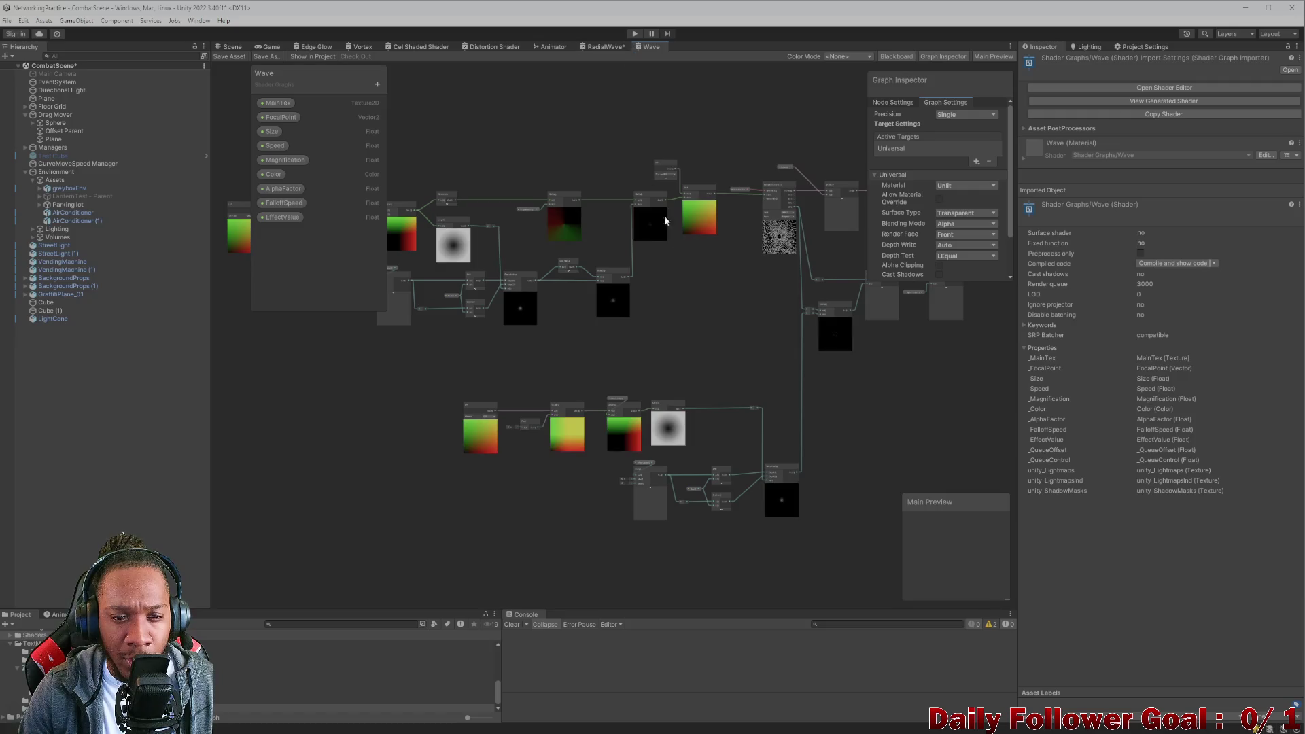
pyautogui.moveTo(644, 289)
pyautogui.mouseDown()
pyautogui.moveTo(630, 304)
pyautogui.moveTo(597, 299)
pyautogui.moveTo(571, 324)
pyautogui.moveTo(733, 302)
pyautogui.mouseUp()
pyautogui.scroll(-2, 680, 306)
pyautogui.moveTo(549, 186); pyautogui.dragTo(468, 191)
pyautogui.moveTo(765, 405); pyautogui.dragTo(803, 403)
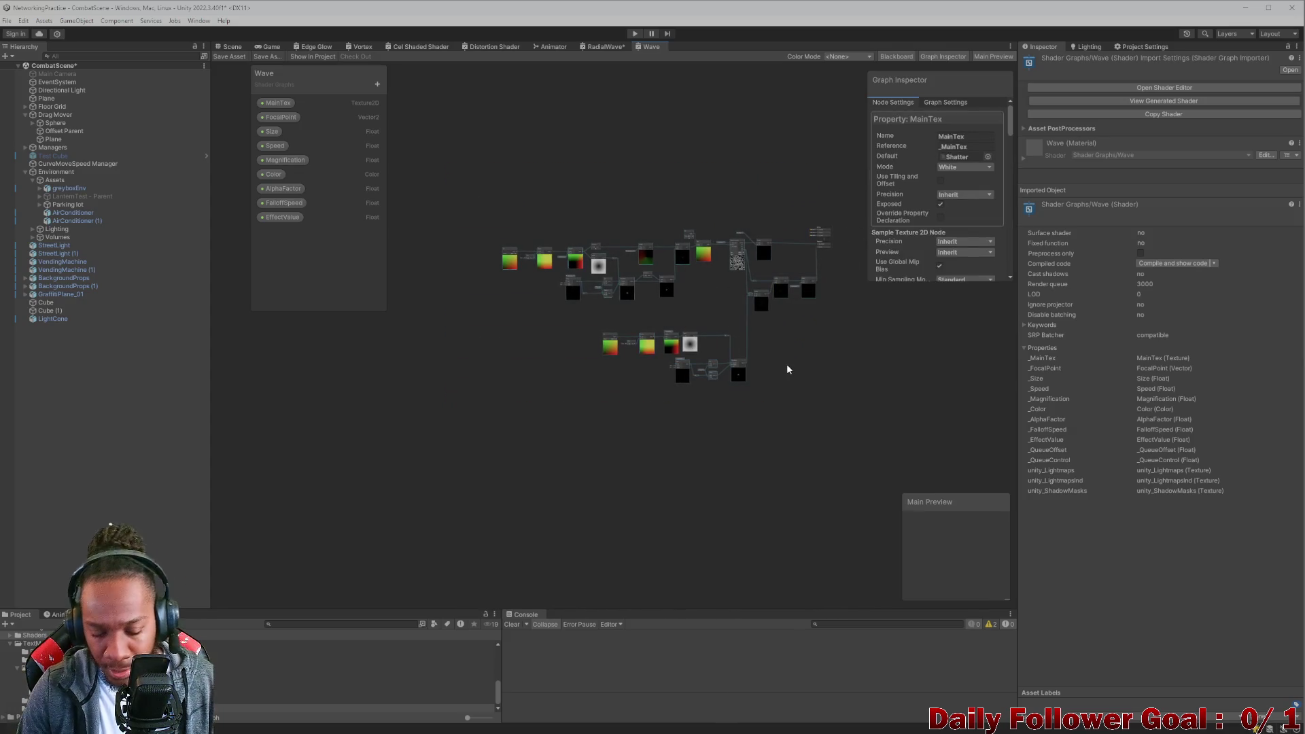
pyautogui.click(600, 47)
pyautogui.scroll(-5, 671, 352)
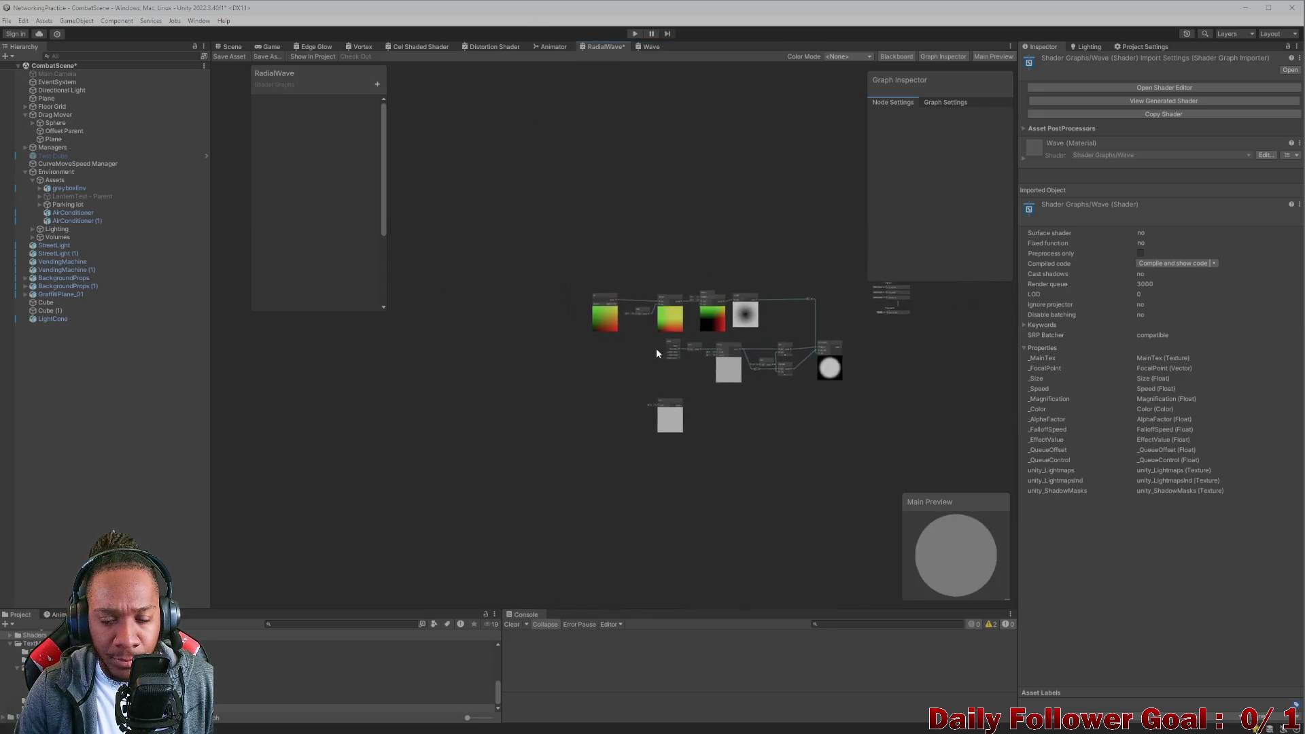
pyautogui.moveTo(657, 353); pyautogui.dragTo(565, 276)
pyautogui.moveTo(470, 198)
pyautogui.mouseDown()
pyautogui.moveTo(718, 349)
pyautogui.moveTo(756, 395)
pyautogui.mouseUp()
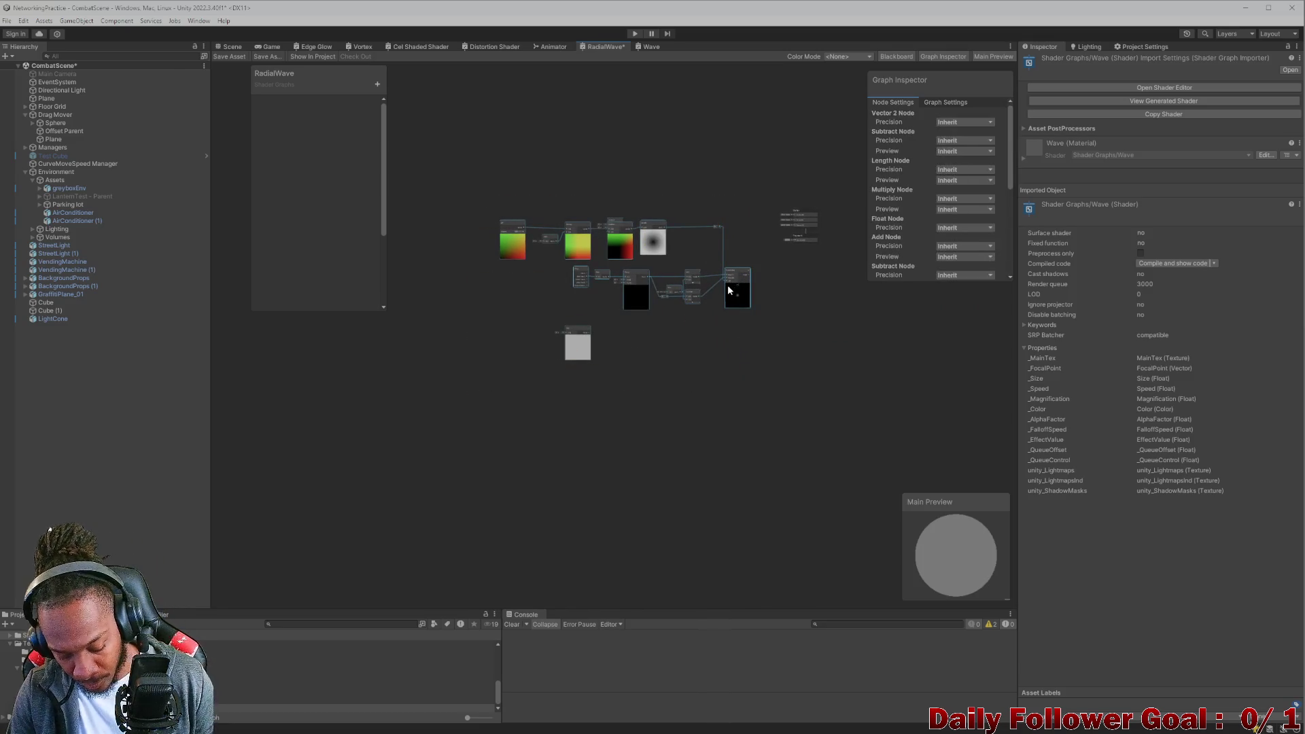
# Restore the deleted RadialWave nodes with undo and reselect them.
pyautogui.press('Delete')
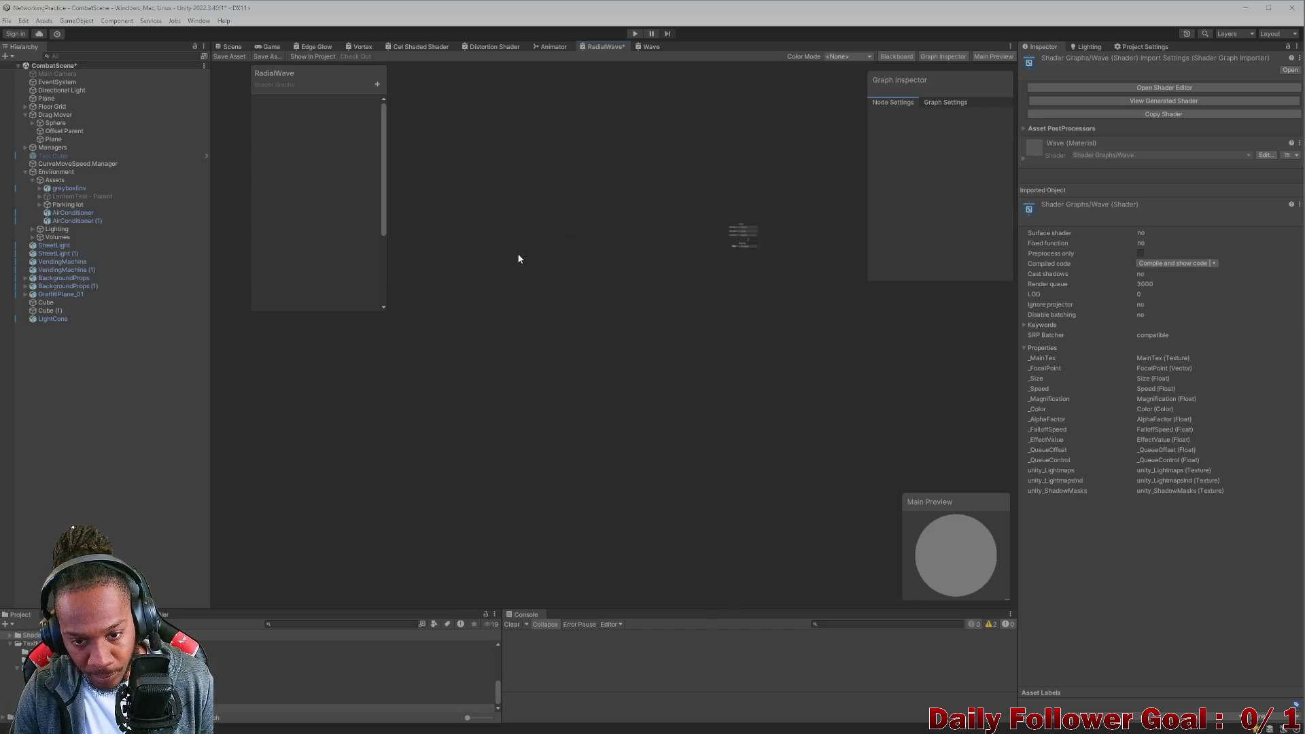
pyautogui.hotkey('ctrl', 'z')
pyautogui.scroll(3, 562, 283)
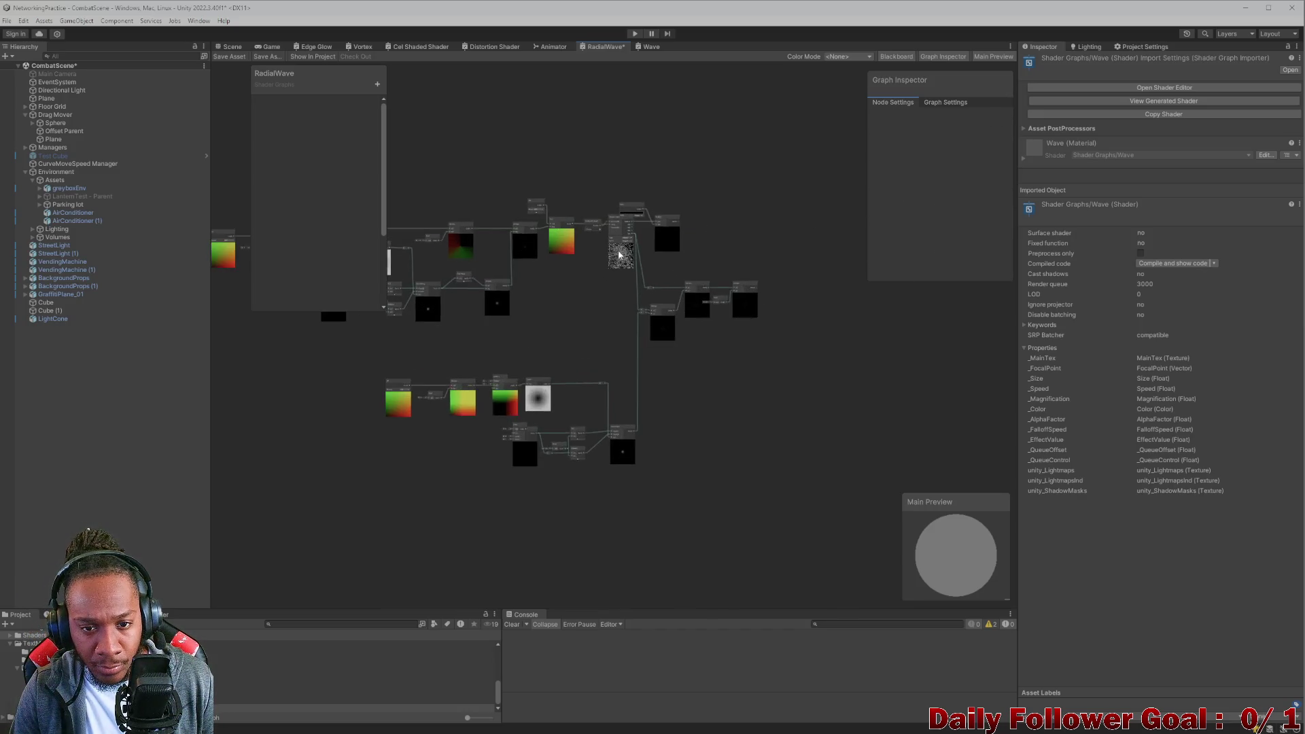
pyautogui.scroll(-3, 748, 276)
pyautogui.moveTo(498, 234); pyautogui.dragTo(832, 419)
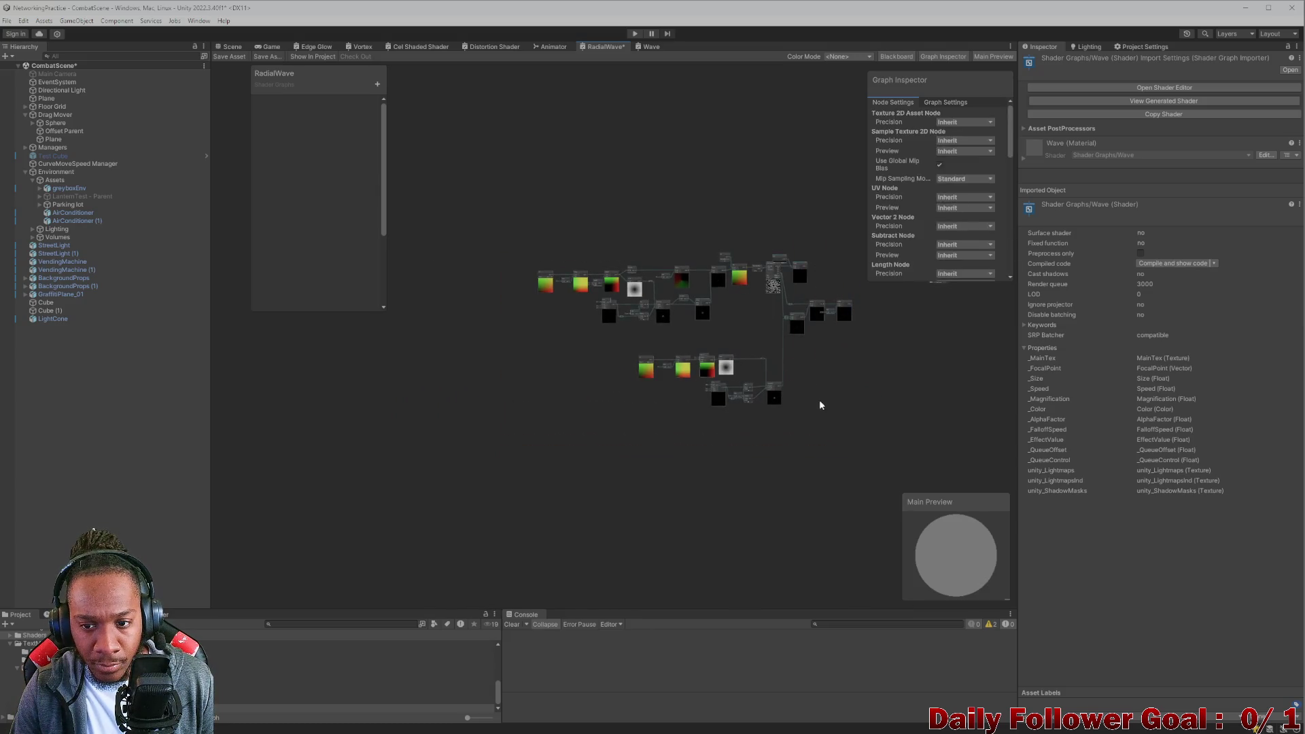
pyautogui.scroll(3, 691, 265)
pyautogui.moveTo(722, 291)
pyautogui.mouseDown()
pyautogui.moveTo(532, 348)
pyautogui.moveTo(739, 291)
pyautogui.moveTo(724, 306)
pyautogui.mouseUp()
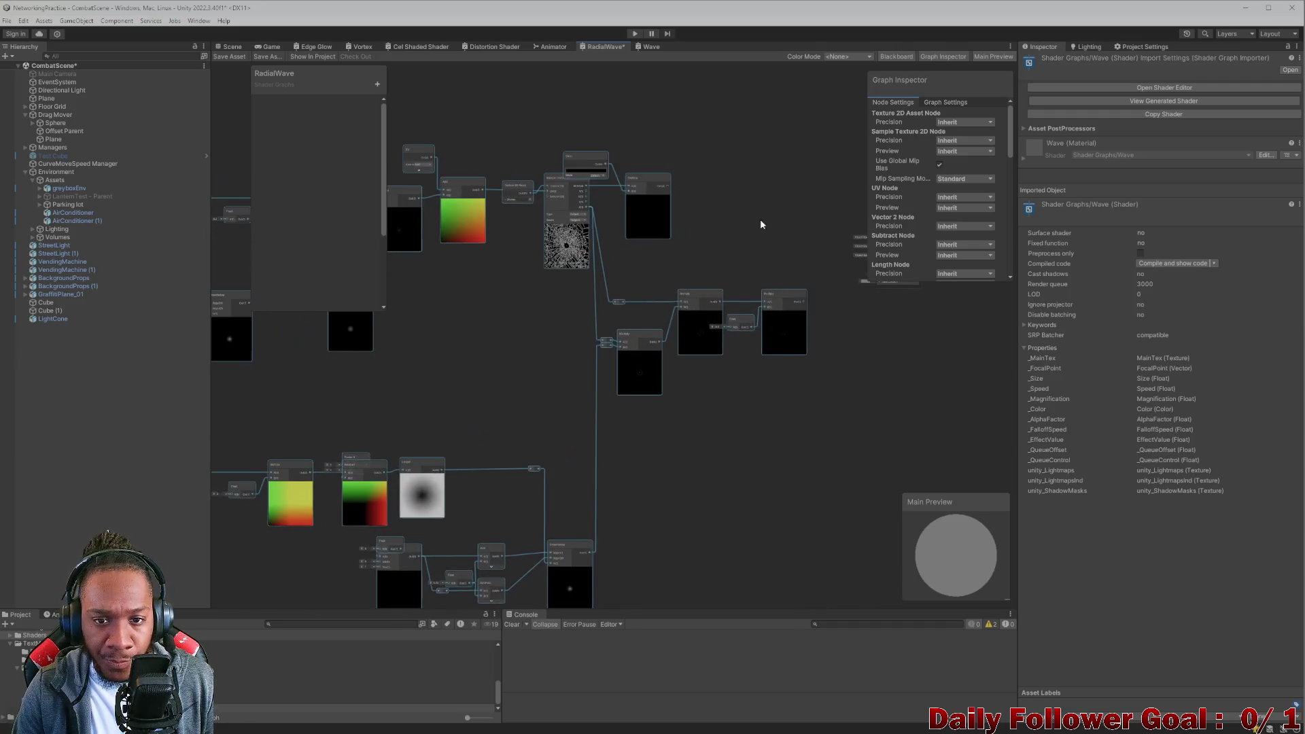
# Frame the Sample Texture 2D node in view, then switch to the Wave graph.
pyautogui.scroll(1, 760, 219)
pyautogui.click(662, 291)
pyautogui.scroll(2, 503, 306)
pyautogui.click(501, 374)
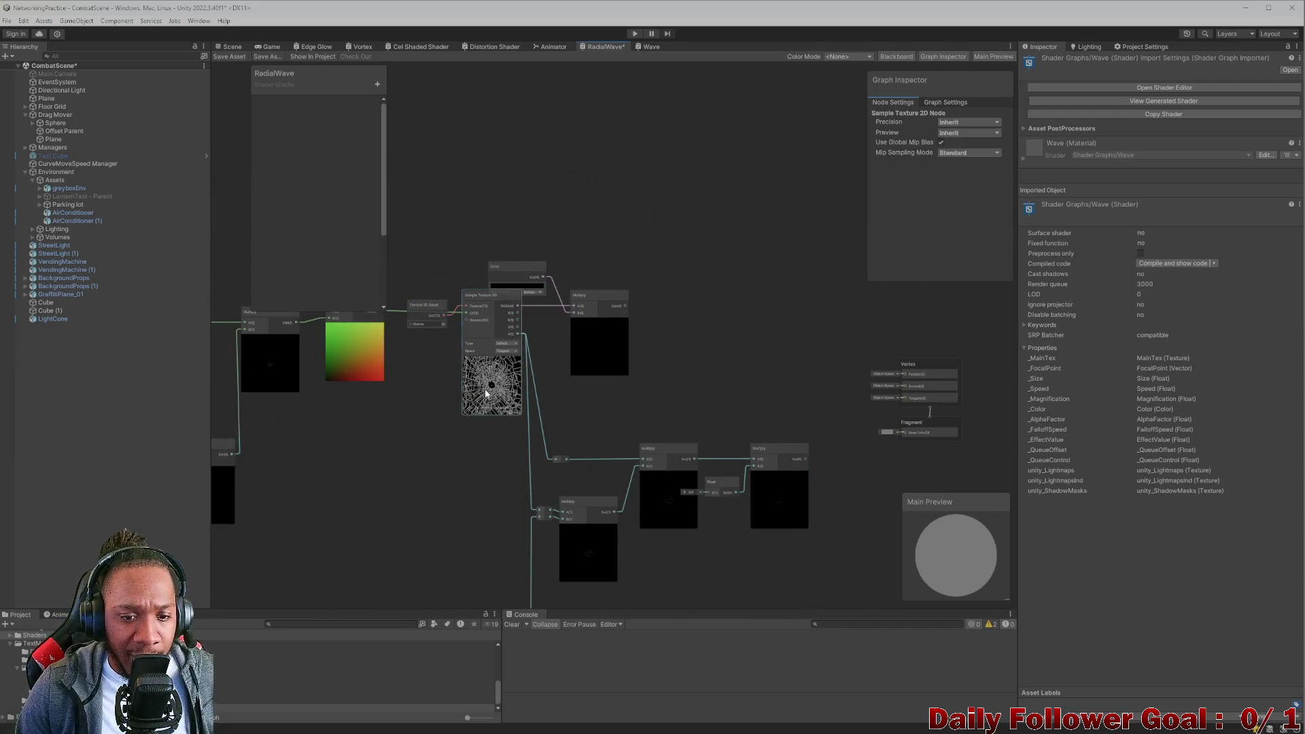
pyautogui.scroll(2, 650, 270)
pyautogui.press('f')
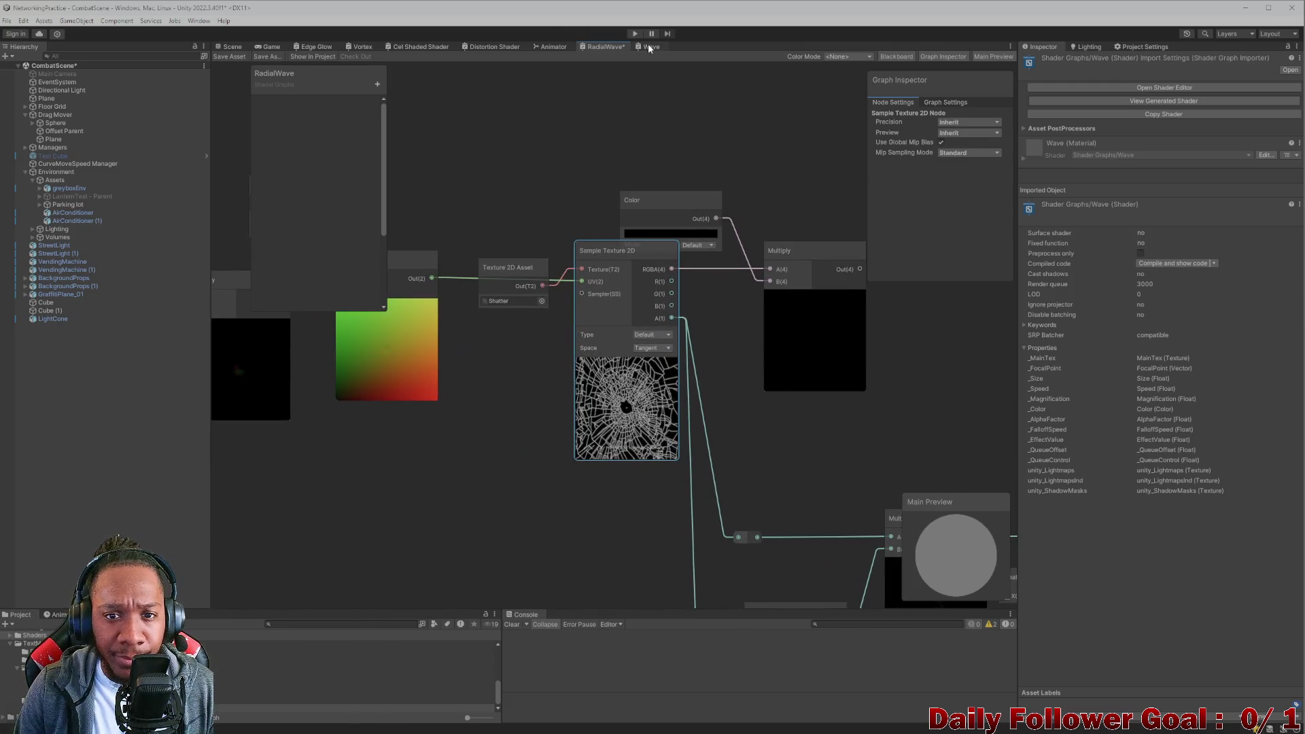
pyautogui.click(649, 47)
pyautogui.scroll(5, 758, 301)
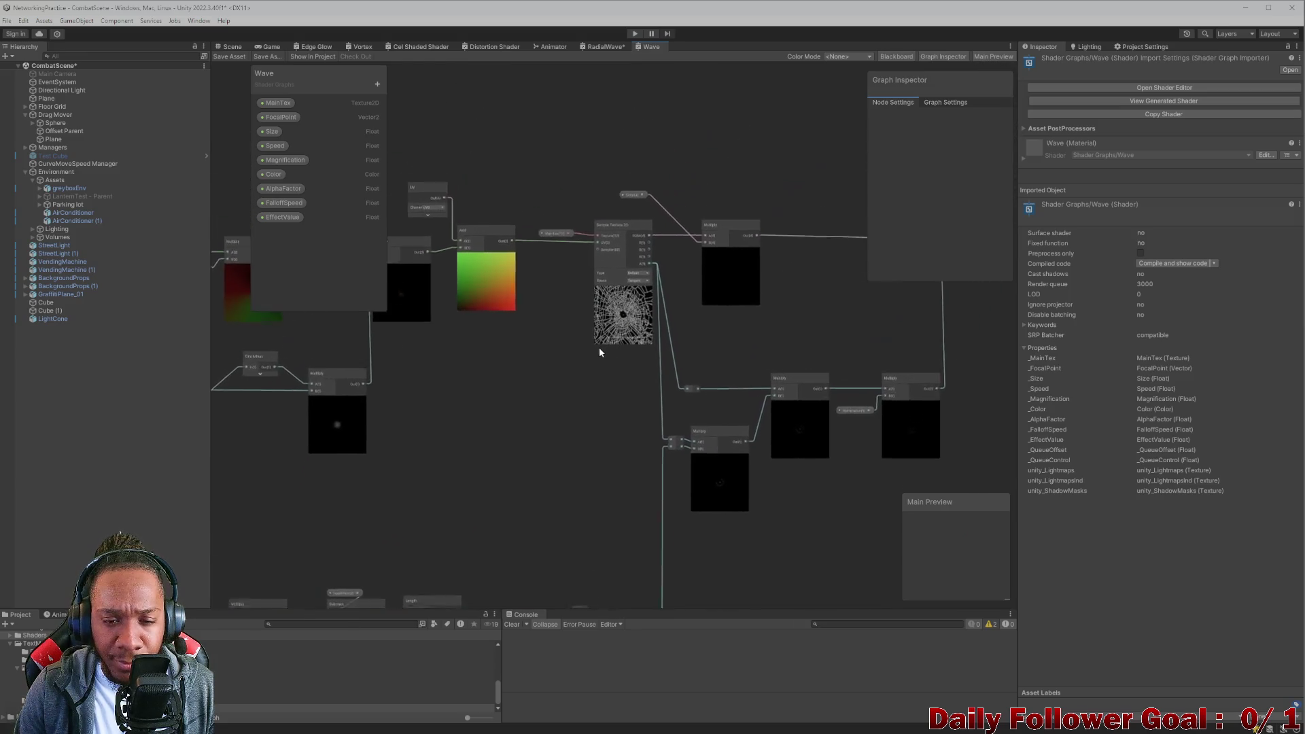
# Review Wave's MainTex property and Graph Settings (Unlit, Transparent, Alpha blending), then return to RadialWave.
pyautogui.scroll(2, 596, 343)
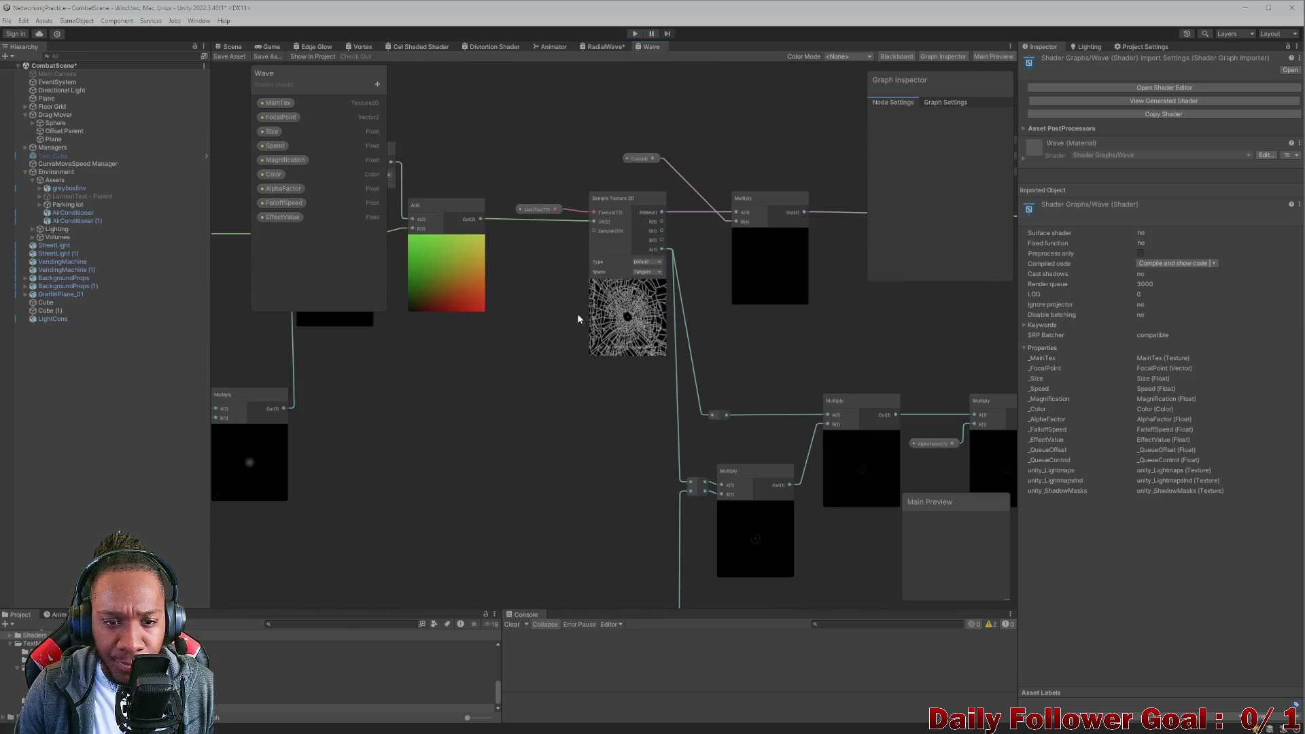
pyautogui.click(524, 211)
pyautogui.scroll(-1, 524, 211)
pyautogui.moveTo(670, 311); pyautogui.dragTo(382, 266)
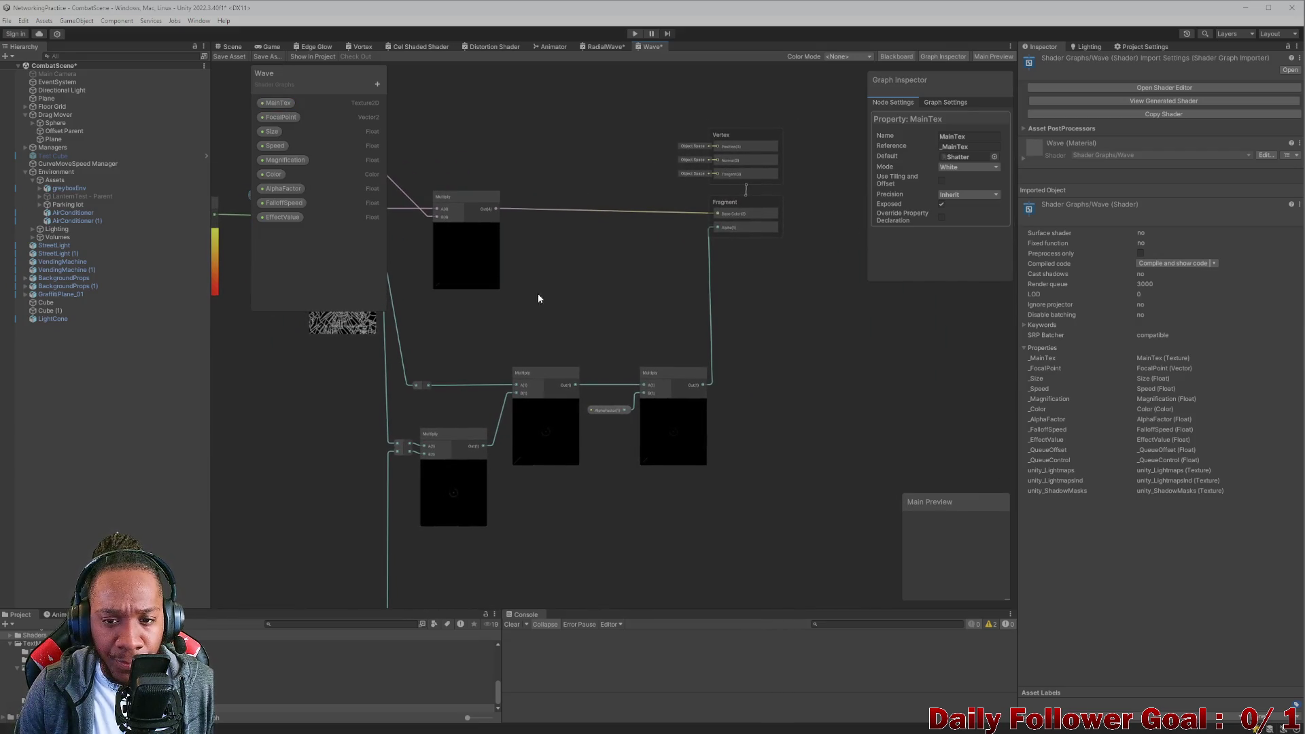
pyautogui.scroll(-5, 599, 348)
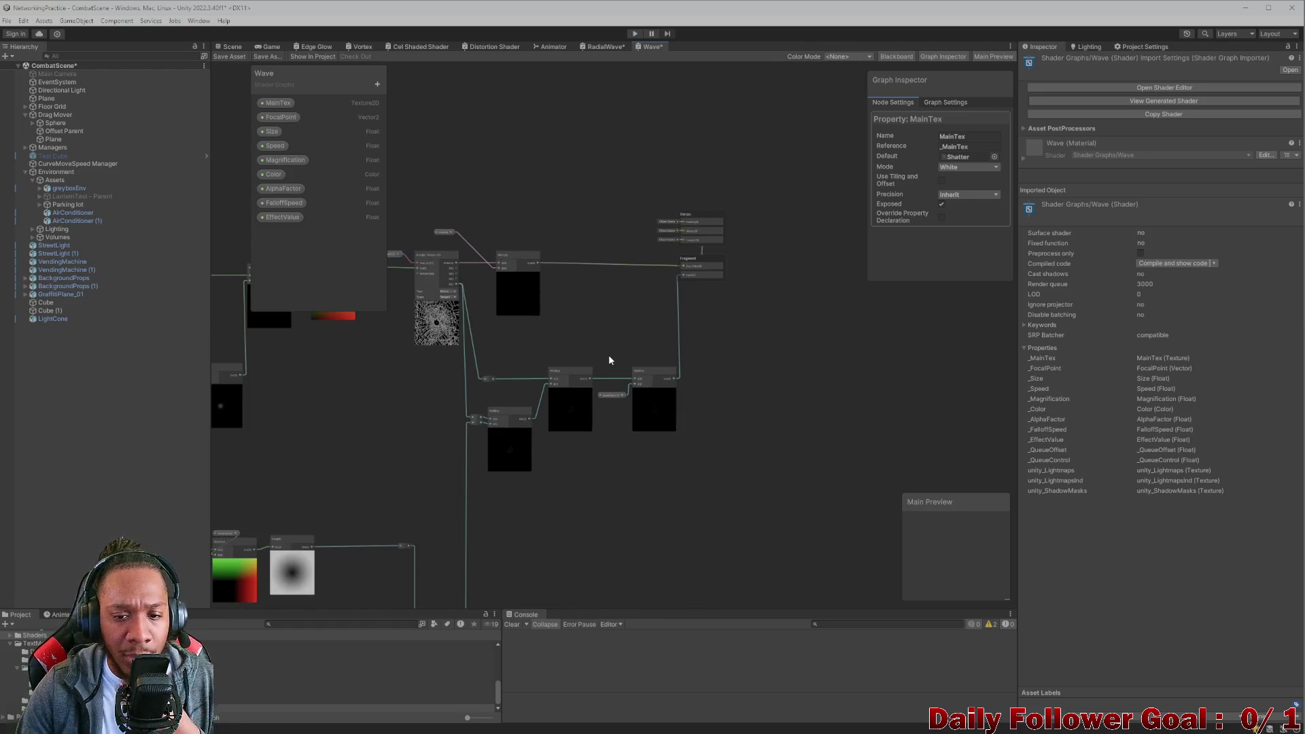
pyautogui.scroll(3, 598, 344)
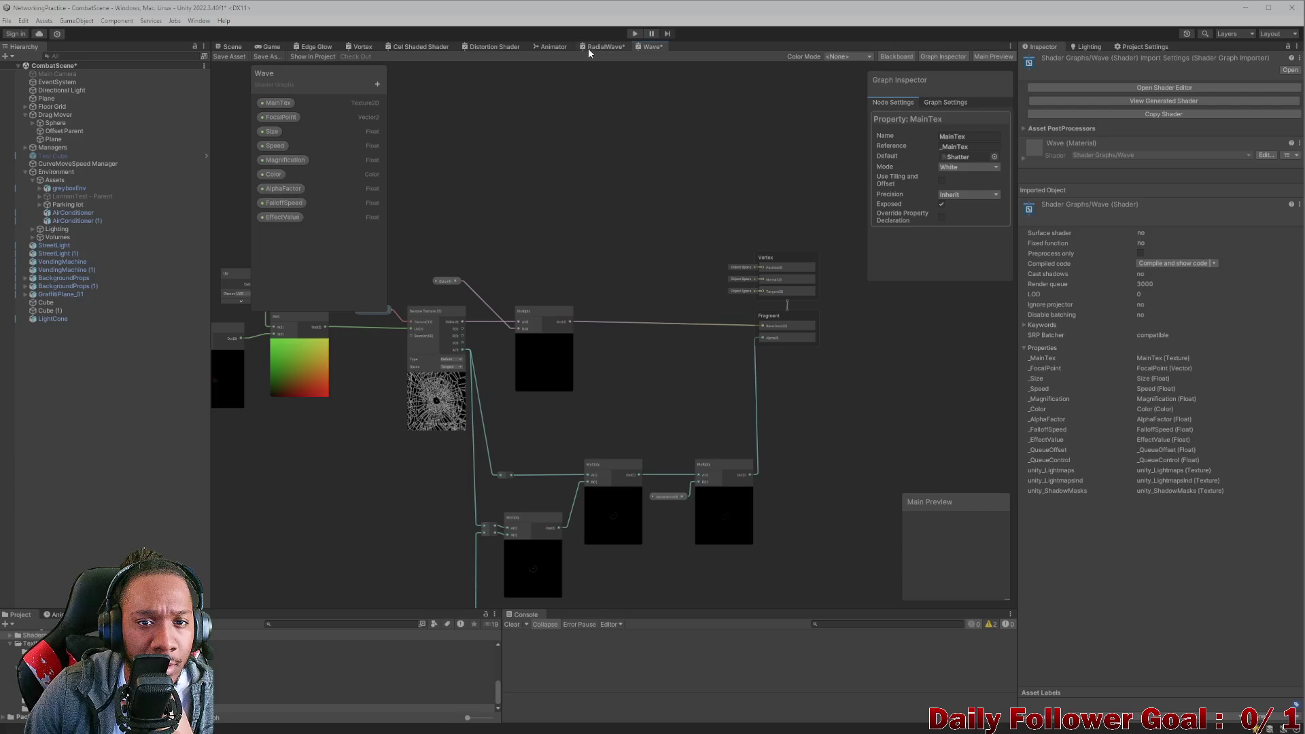
pyautogui.click(946, 103)
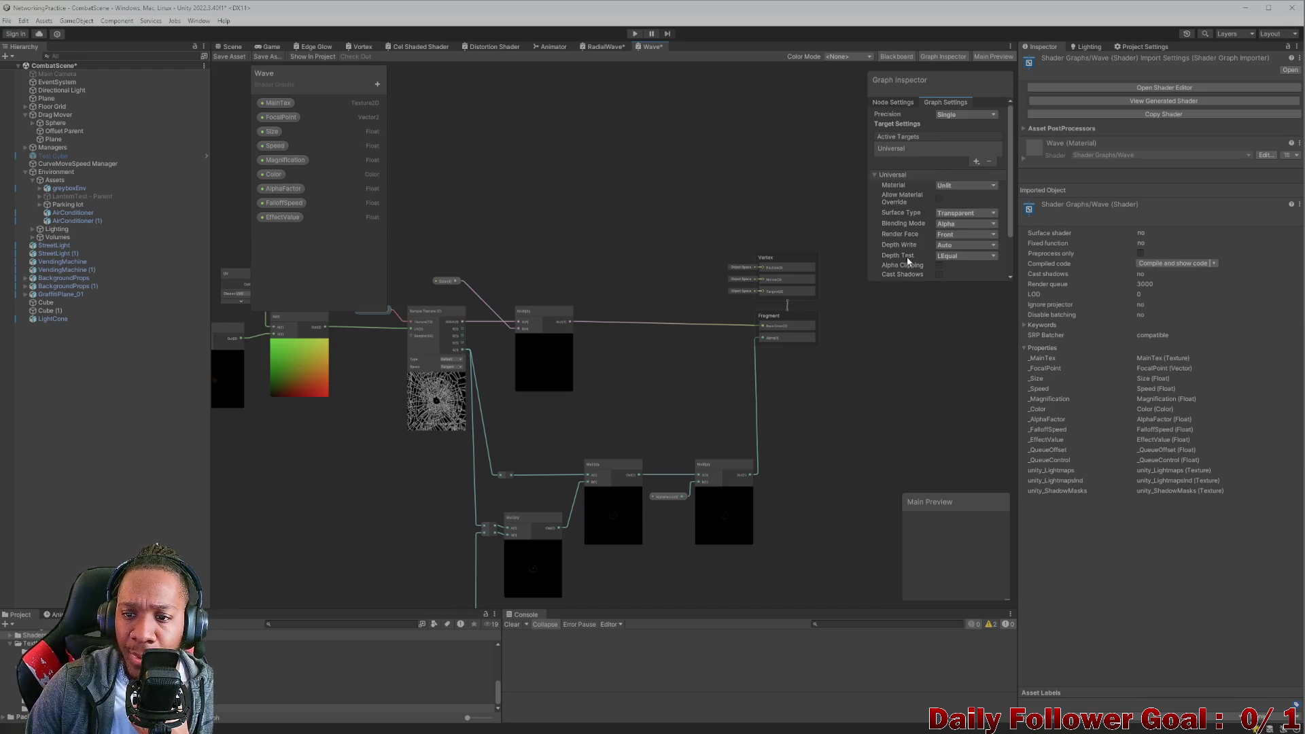
pyautogui.click(605, 47)
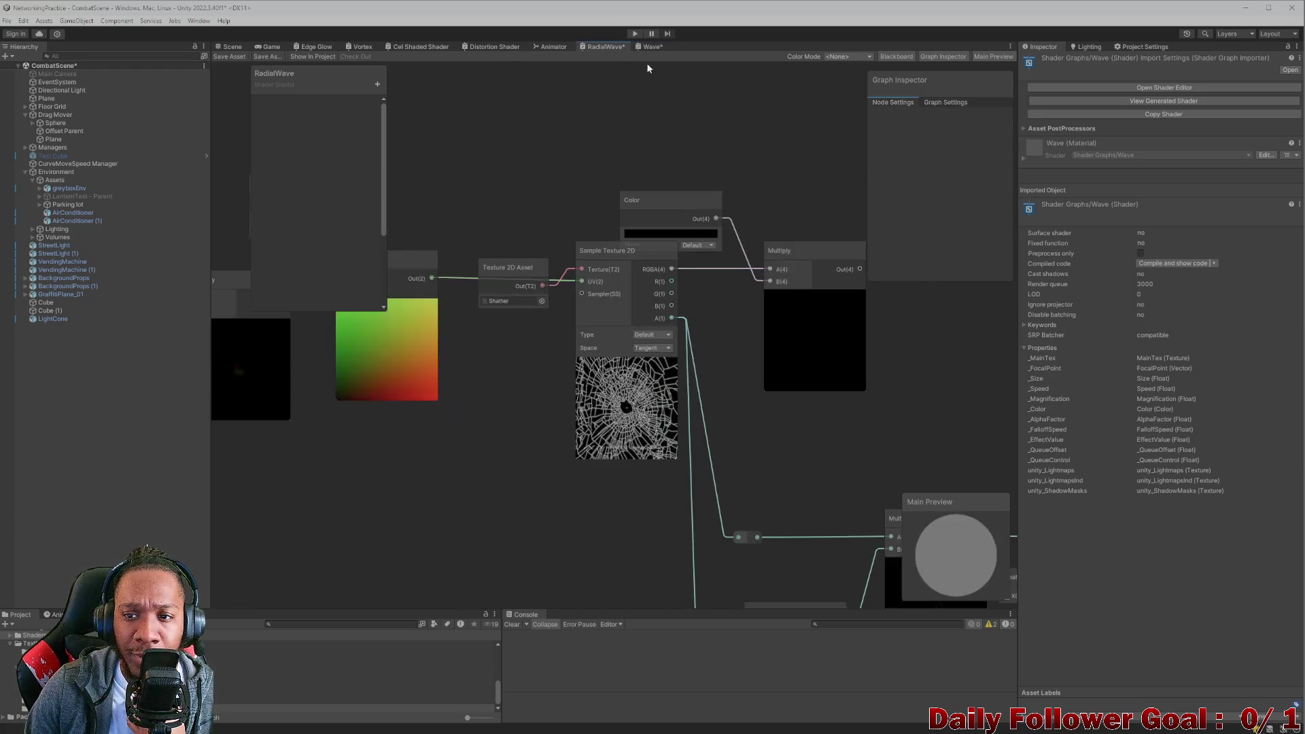
# Set RadialWave's Graph Settings blending mode to Alpha.
pyautogui.click(943, 104)
pyautogui.click(952, 223)
pyautogui.click(958, 223)
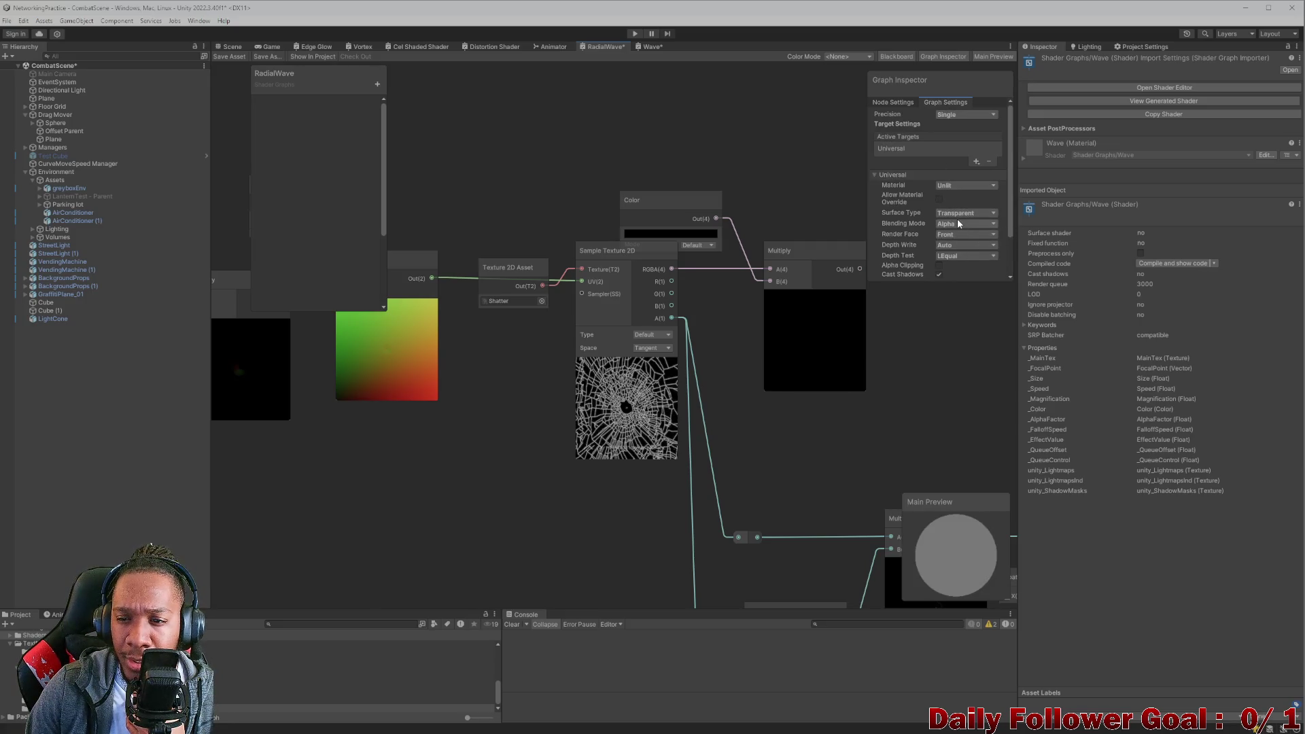
pyautogui.scroll(-3, 789, 292)
# Connect the texture-times-Color Multiply to Fragment Base Color and pull the Float node off Clamp.
pyautogui.moveTo(557, 311); pyautogui.dragTo(636, 344)
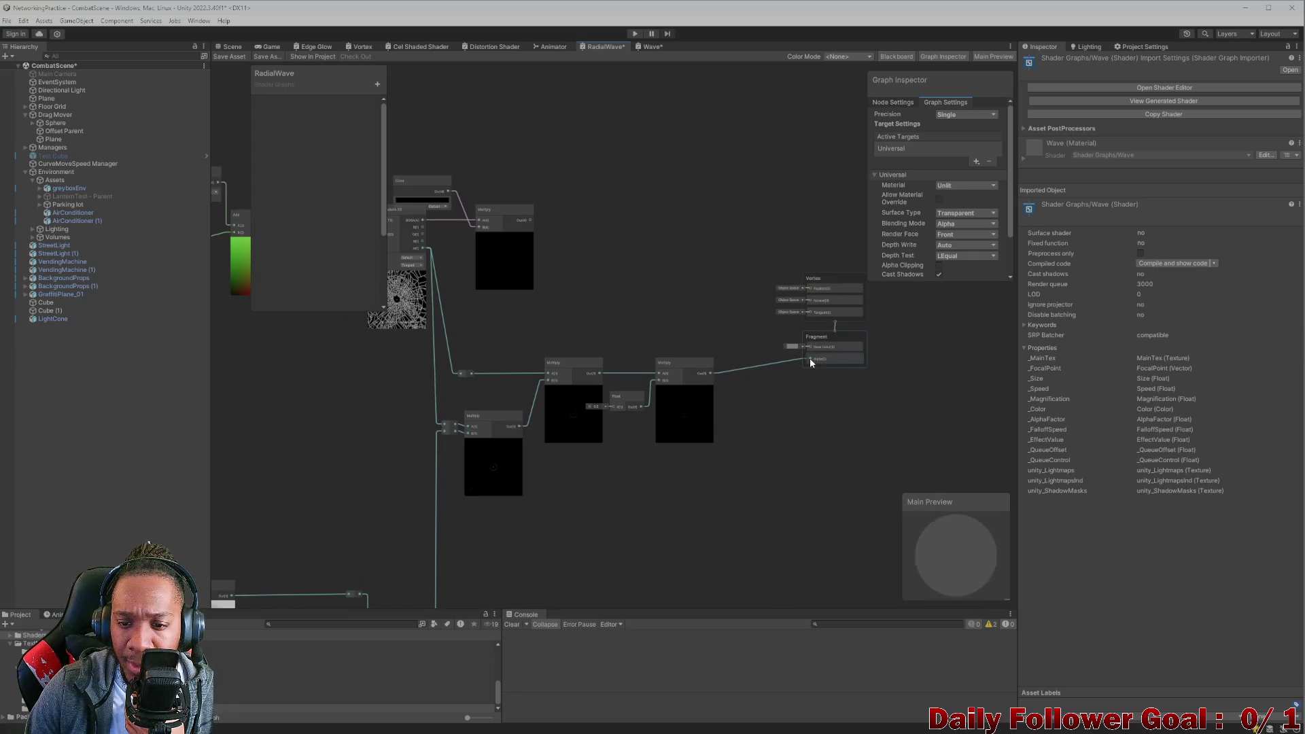
pyautogui.moveTo(531, 218)
pyautogui.mouseDown()
pyautogui.moveTo(816, 344)
pyautogui.moveTo(800, 353)
pyautogui.mouseUp()
pyautogui.scroll(-5, 728, 307)
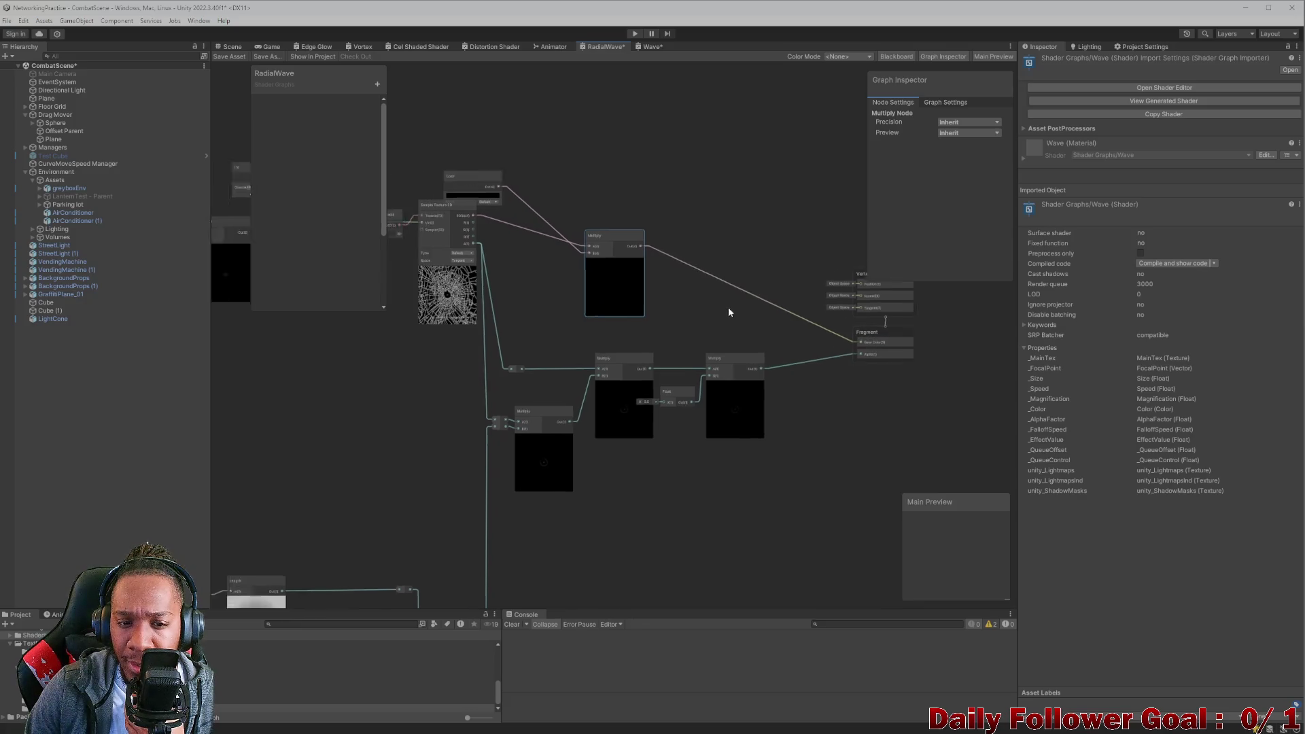
pyautogui.scroll(5, 743, 313)
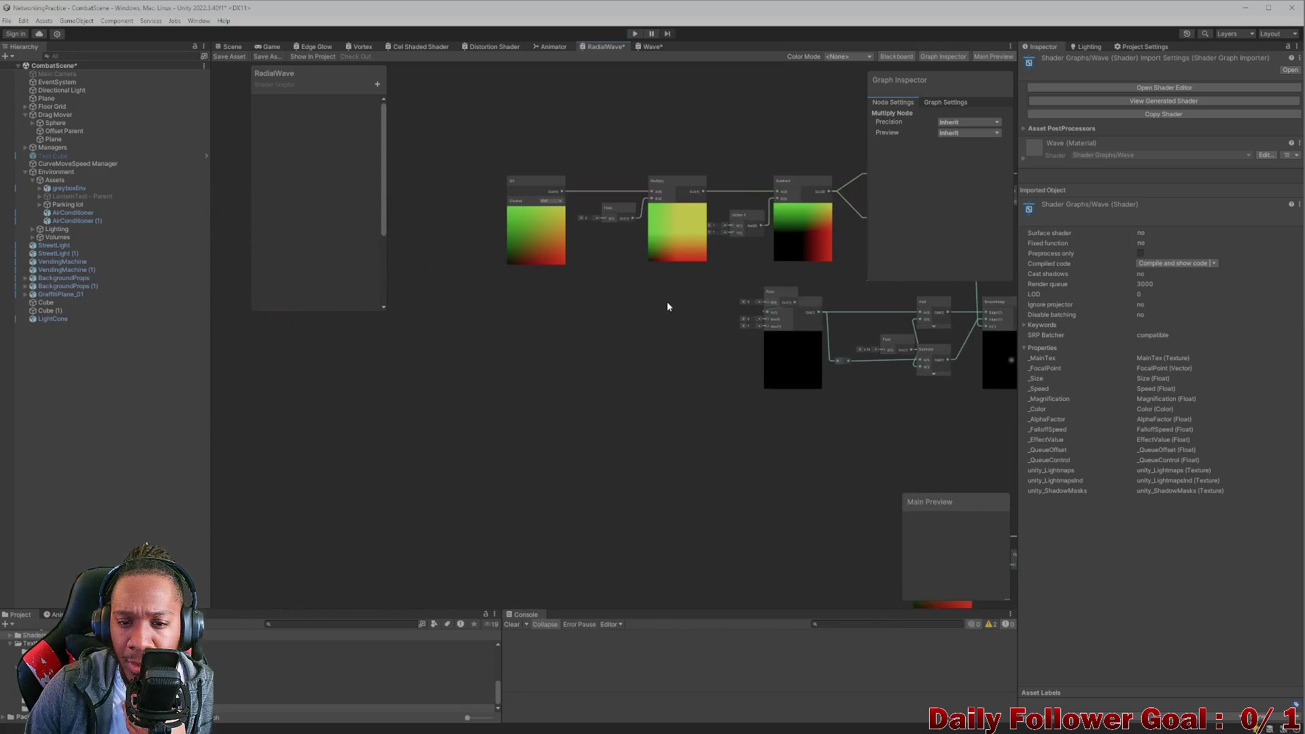
pyautogui.scroll(-3, 674, 262)
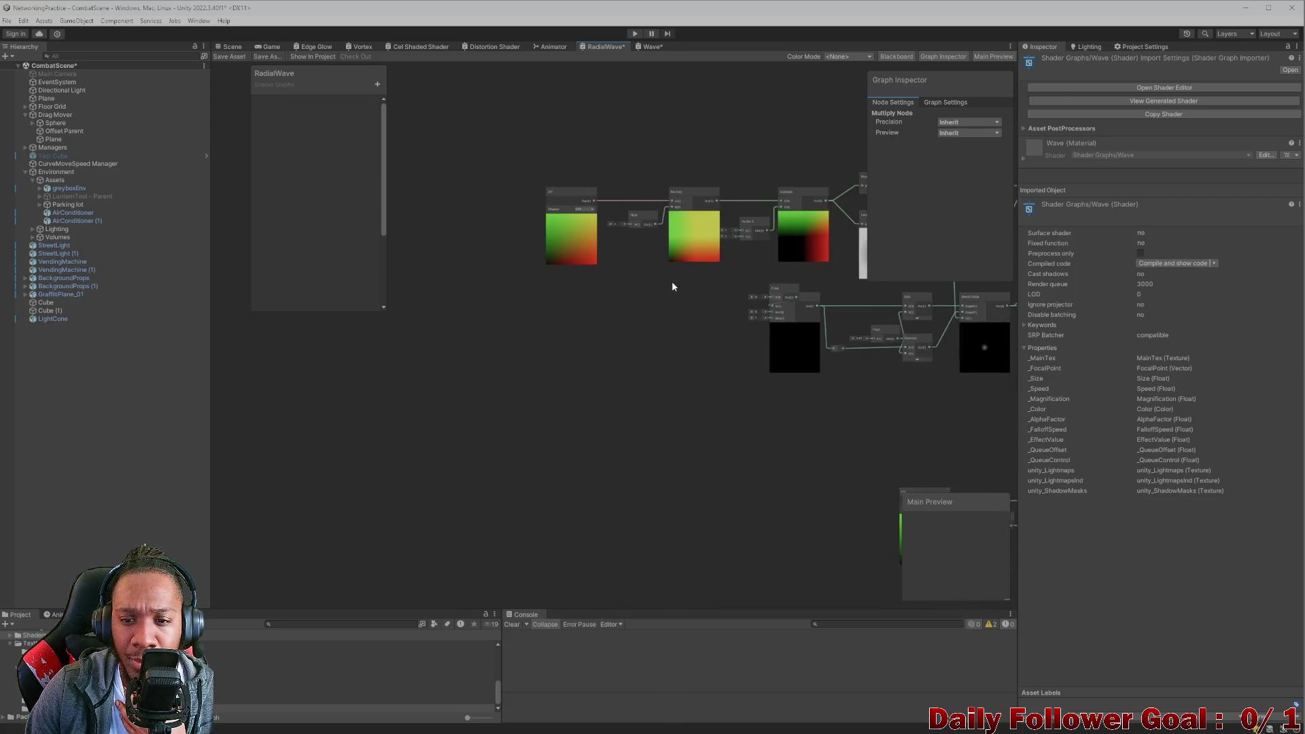
pyautogui.scroll(3, 673, 299)
pyautogui.moveTo(720, 266)
pyautogui.mouseDown()
pyautogui.moveTo(640, 295)
pyautogui.moveTo(629, 287)
pyautogui.mouseUp()
pyautogui.scroll(-5, 629, 286)
pyautogui.scroll(3, 602, 259)
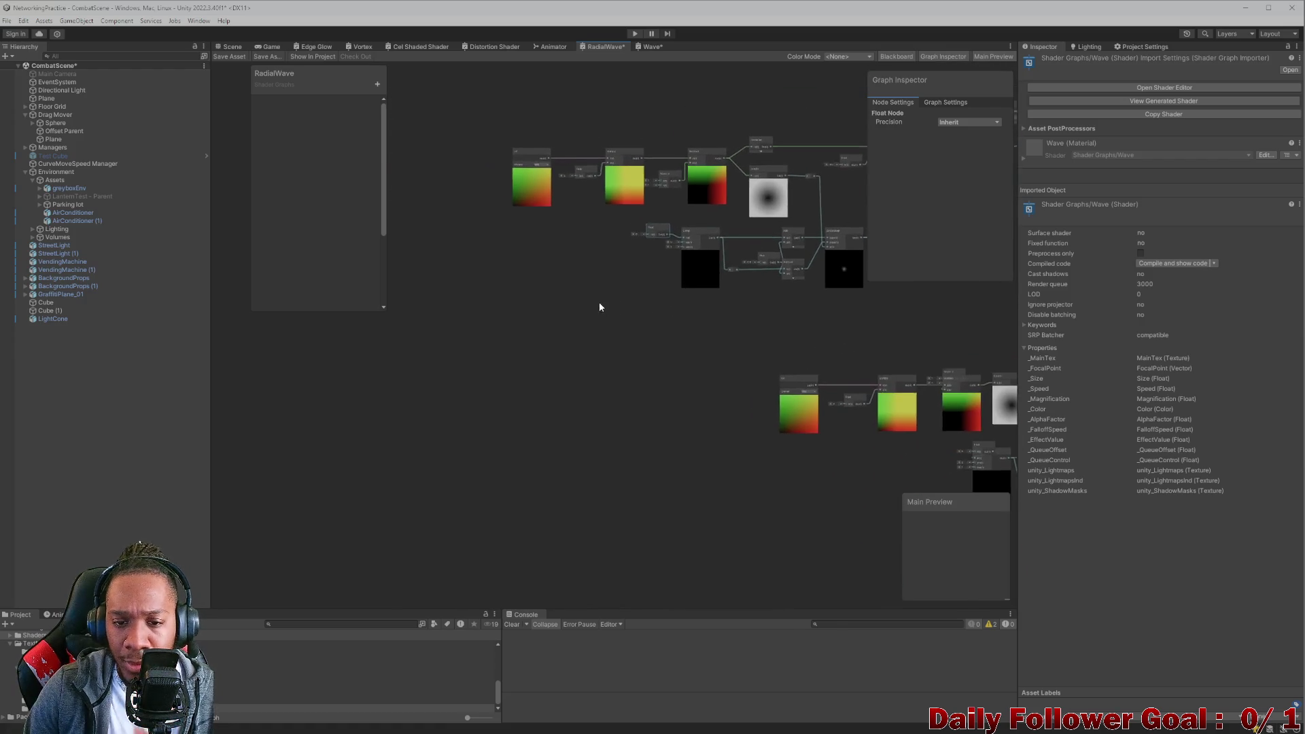
pyautogui.click(509, 265)
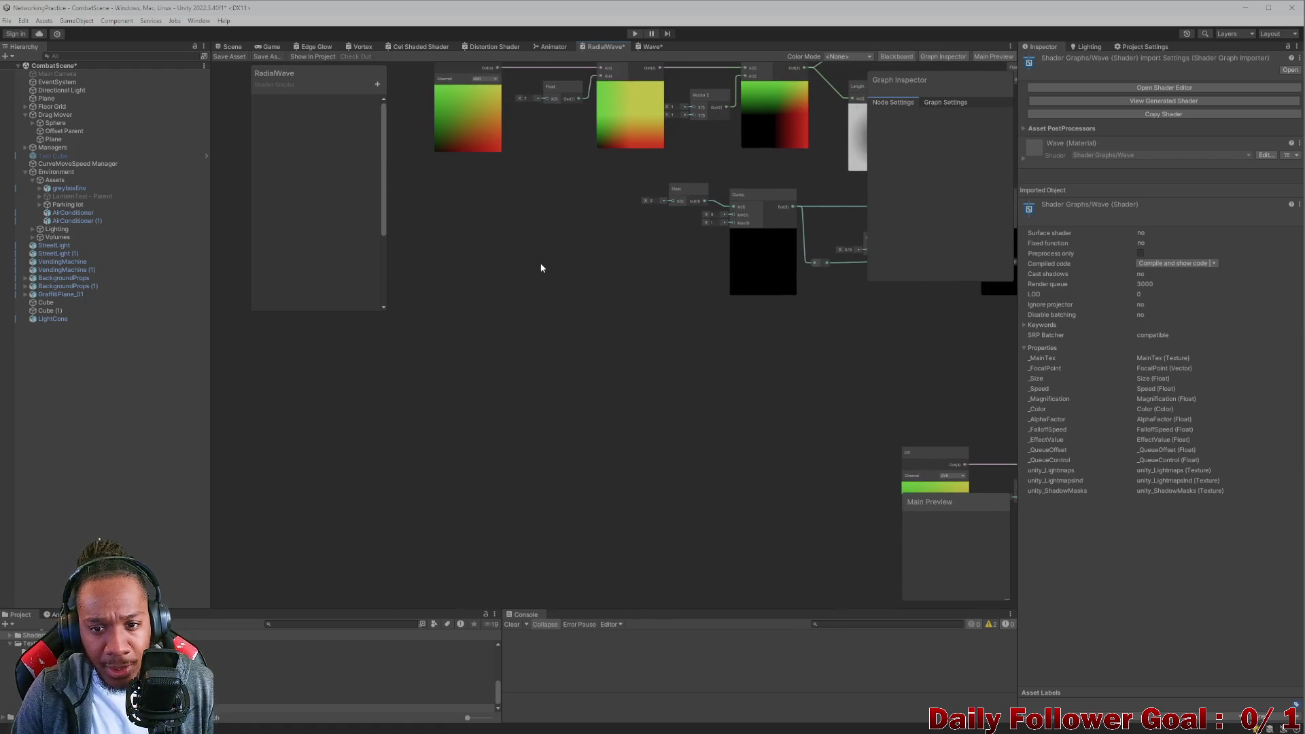
# Add a Time node and wire it into the Clamp node's input.
pyautogui.press('space')
pyautogui.write('time')
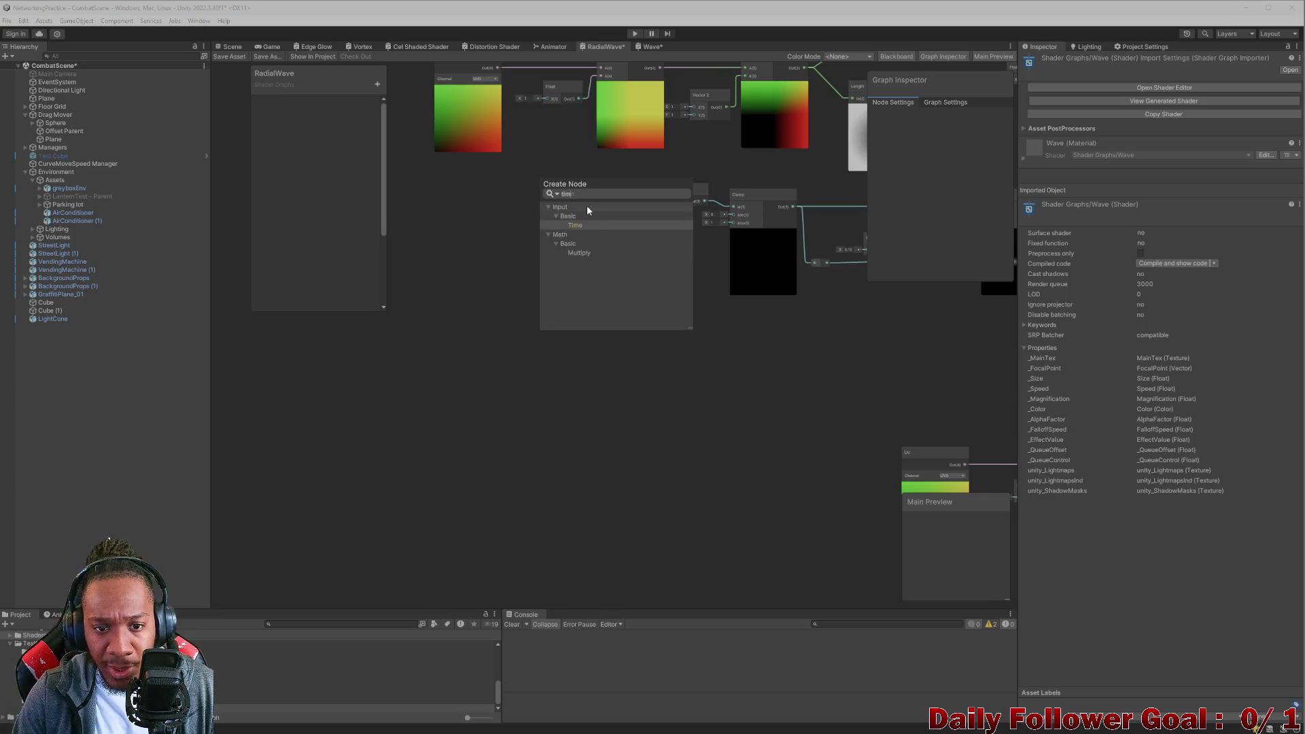
pyautogui.click(586, 223)
pyautogui.moveTo(576, 293)
pyautogui.mouseDown()
pyautogui.moveTo(734, 206)
pyautogui.moveTo(506, 234)
pyautogui.mouseUp()
pyautogui.scroll(-5, 674, 297)
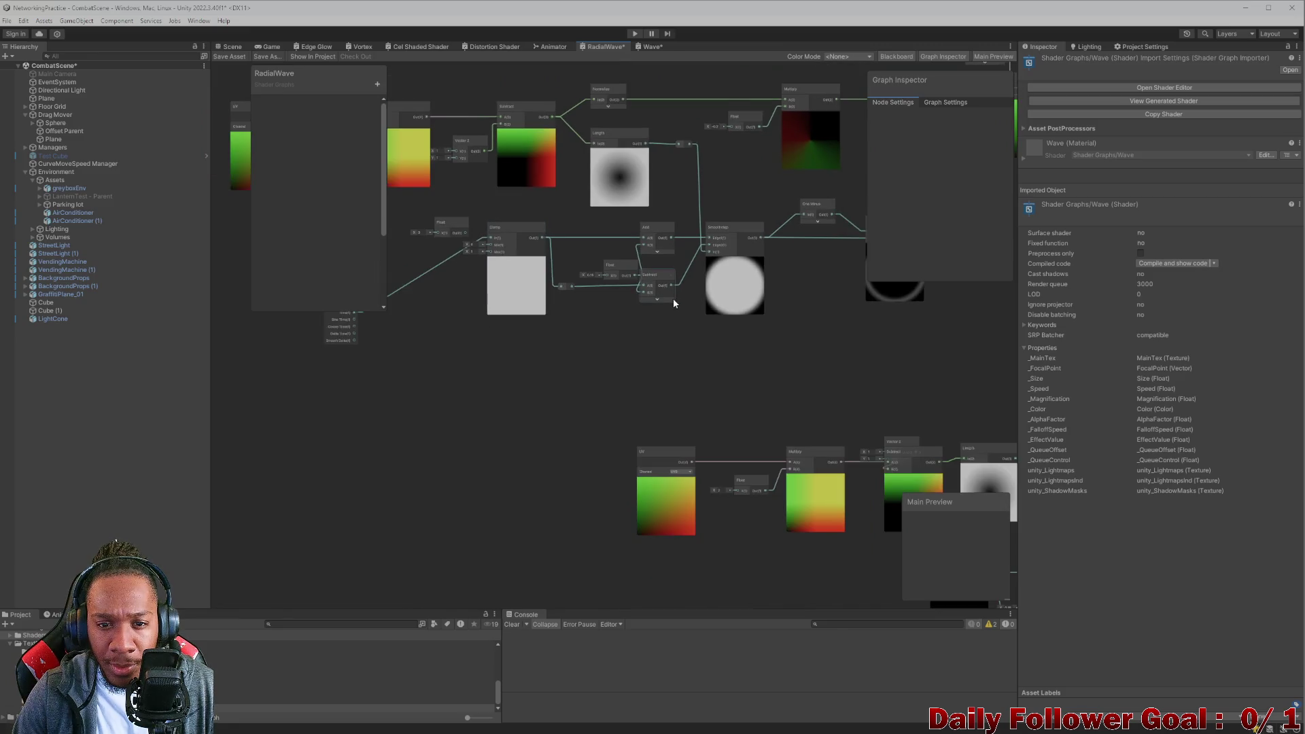
pyautogui.scroll(3, 774, 287)
# Move the Texture 2D Asset node up and open its texture picker.
pyautogui.moveTo(773, 292); pyautogui.dragTo(504, 352)
pyautogui.scroll(3, 571, 343)
pyautogui.scroll(2, 630, 238)
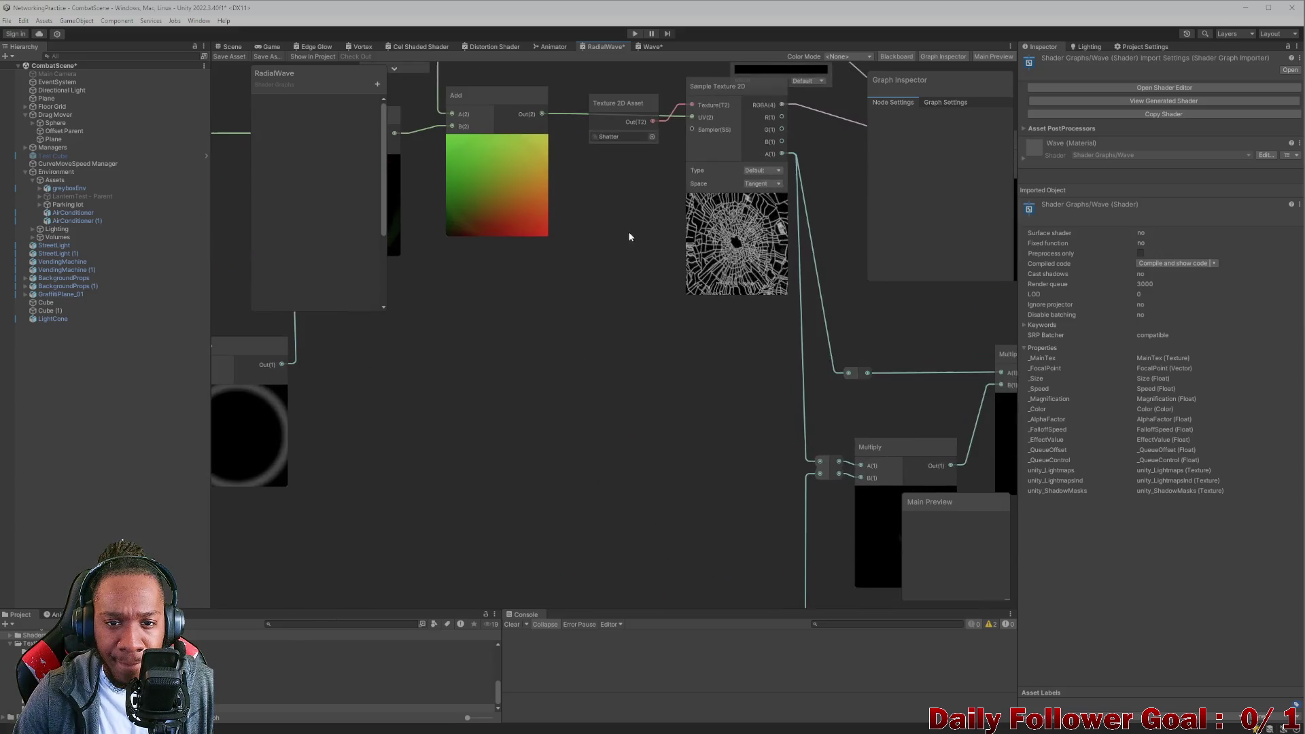
pyautogui.scroll(-3, 632, 238)
pyautogui.moveTo(658, 238); pyautogui.dragTo(599, 278)
pyautogui.moveTo(589, 225); pyautogui.dragTo(597, 178)
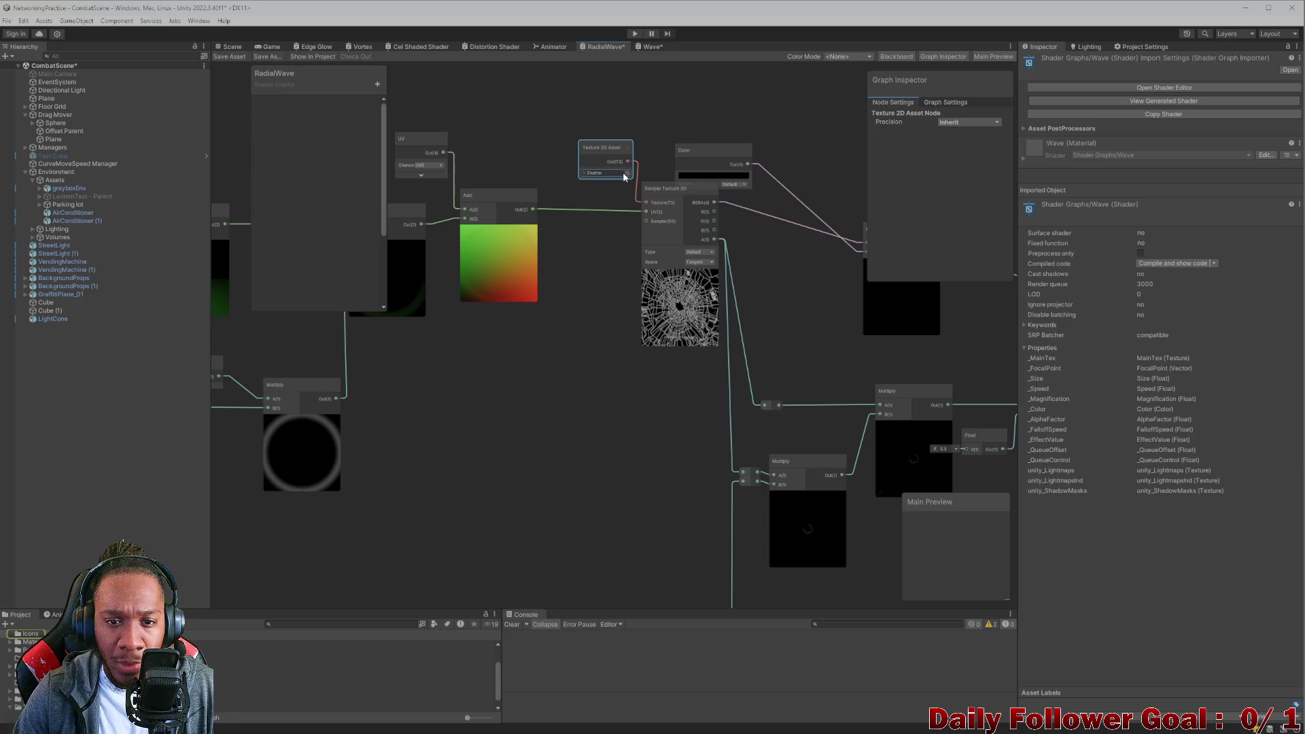
pyautogui.click(627, 173)
pyautogui.scroll(2, 743, 235)
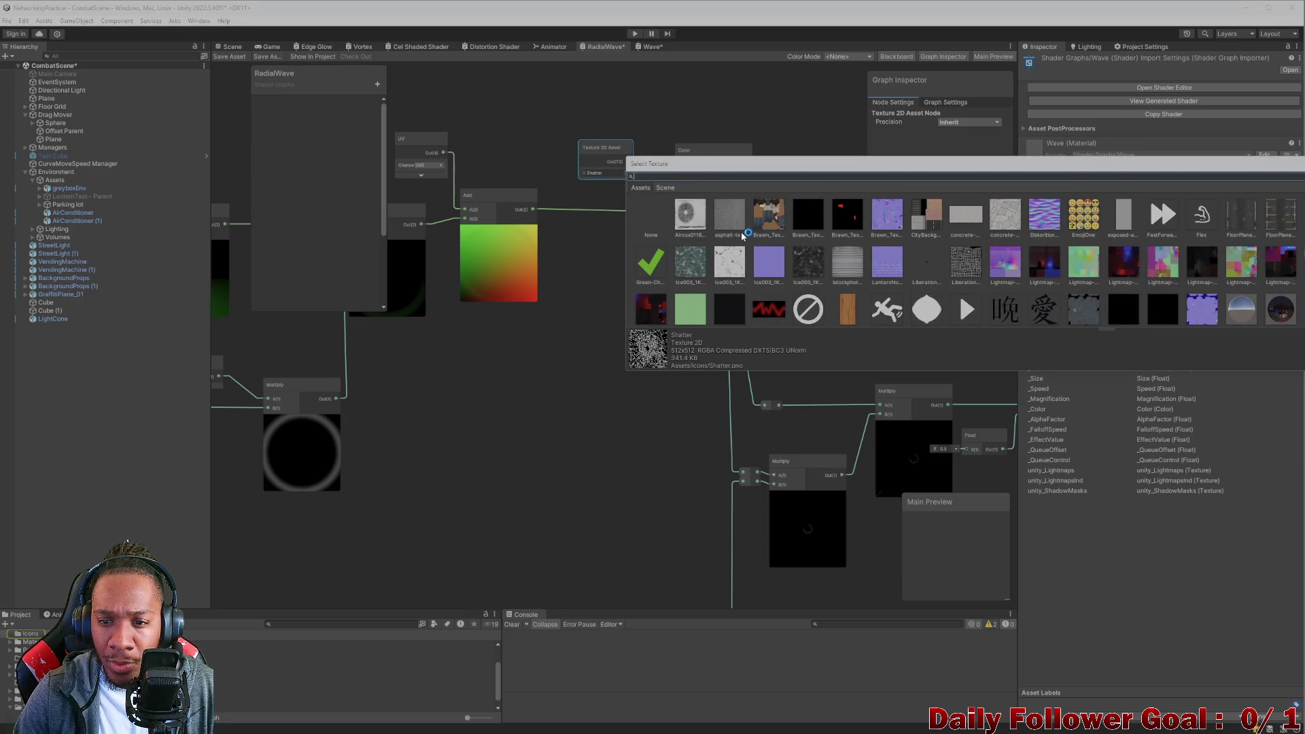
# Close the picker leaving Default-Particle, and nudge the Sample Texture 2D node into place.
pyautogui.scroll(-3, 1272, 295)
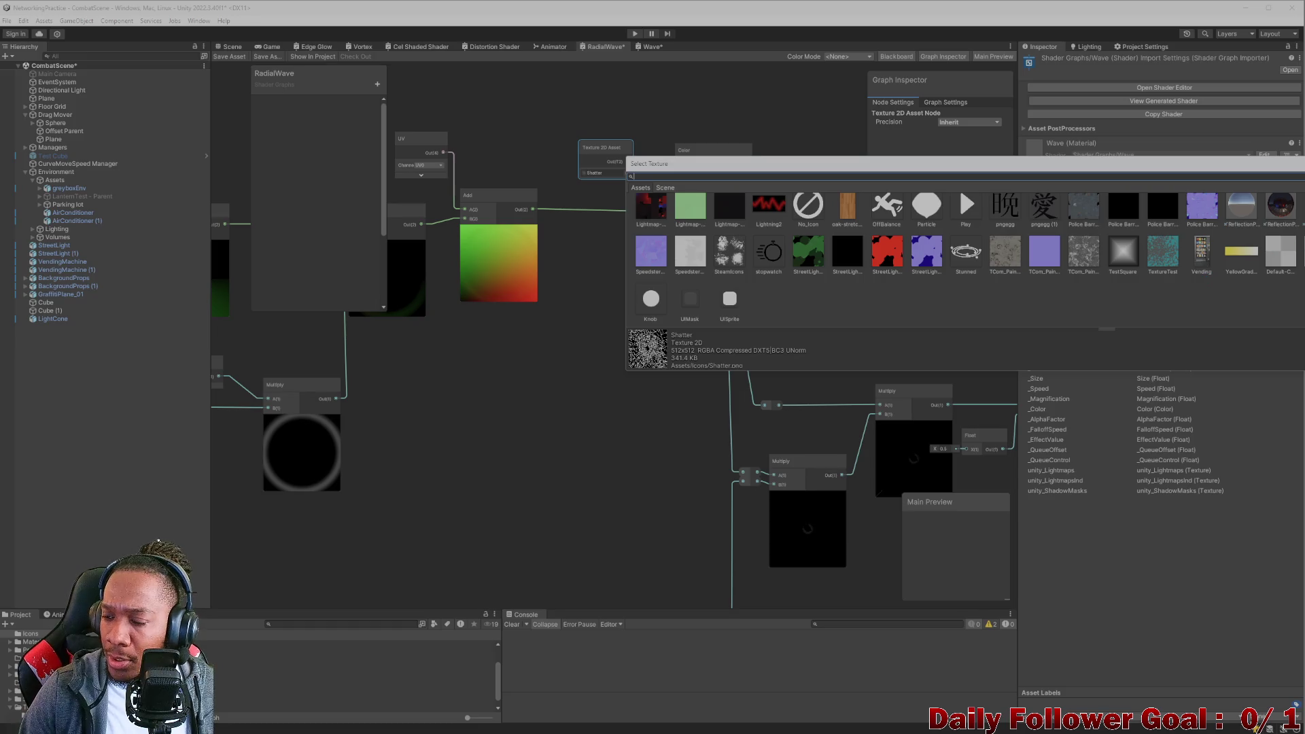
pyautogui.press('Escape')
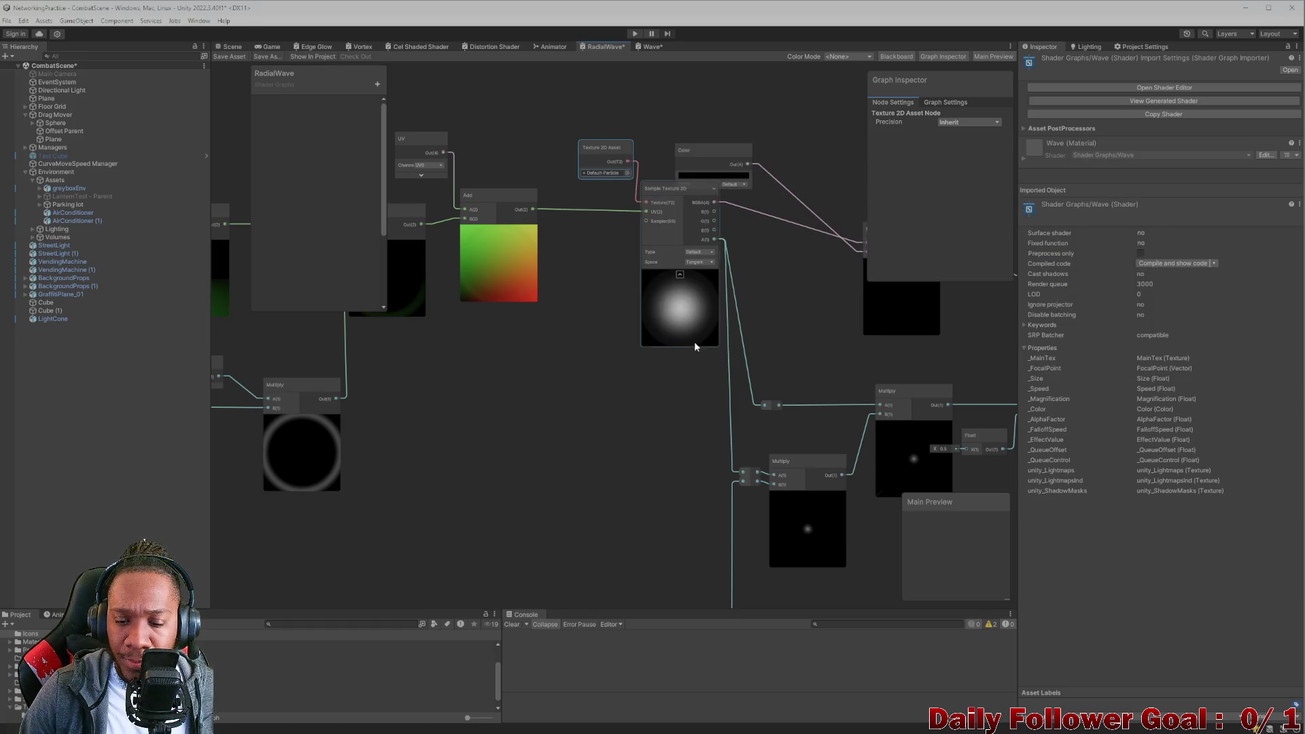
pyautogui.click(685, 317)
pyautogui.moveTo(685, 317); pyautogui.dragTo(678, 313)
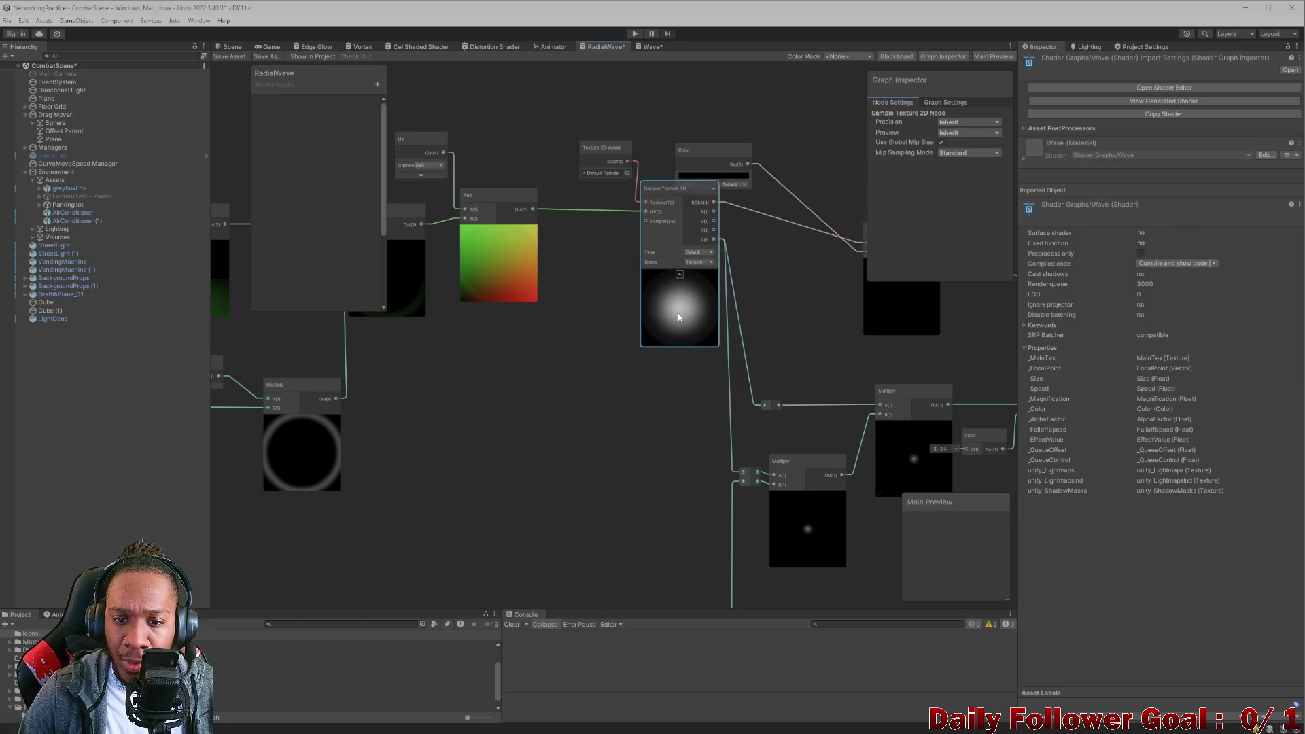
pyautogui.click(605, 151)
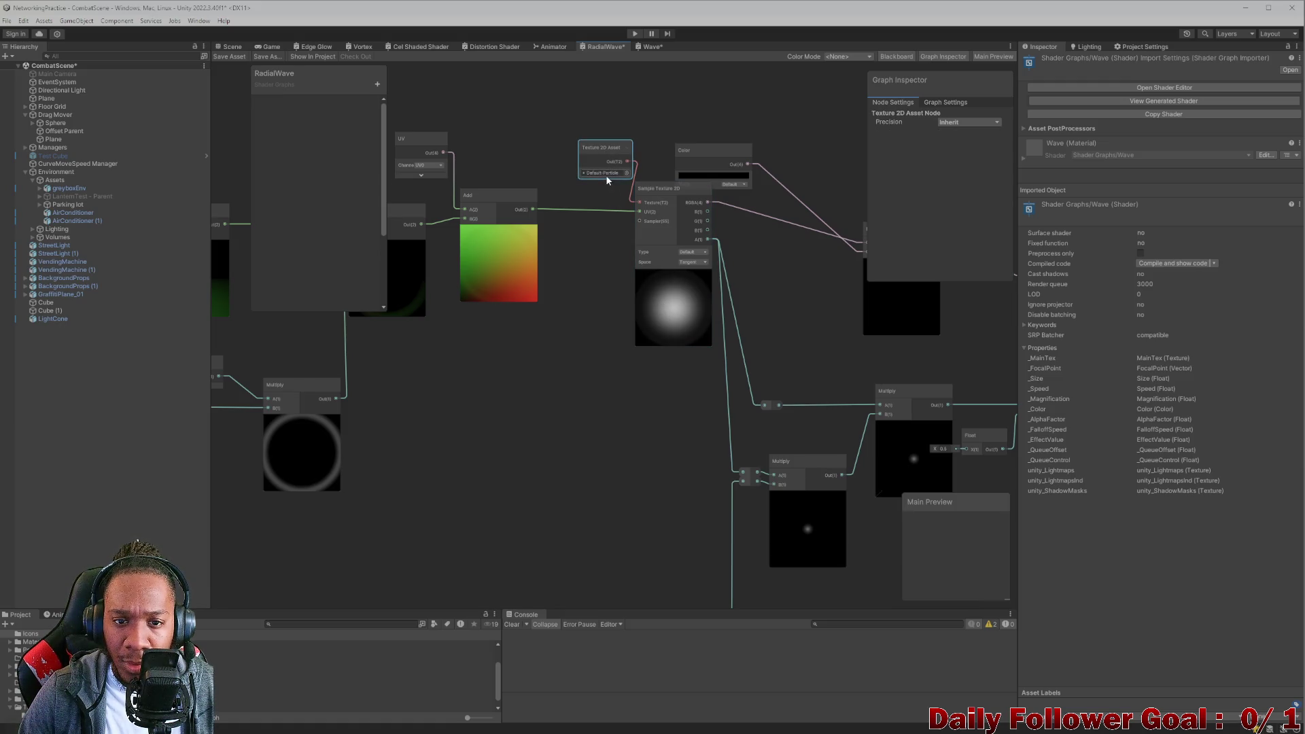
pyautogui.doubleClick(598, 172)
pyautogui.moveTo(646, 277); pyautogui.dragTo(651, 289)
# Clear the Texture 2D Asset node's texture to None.
pyautogui.click(593, 169)
pyautogui.click(627, 174)
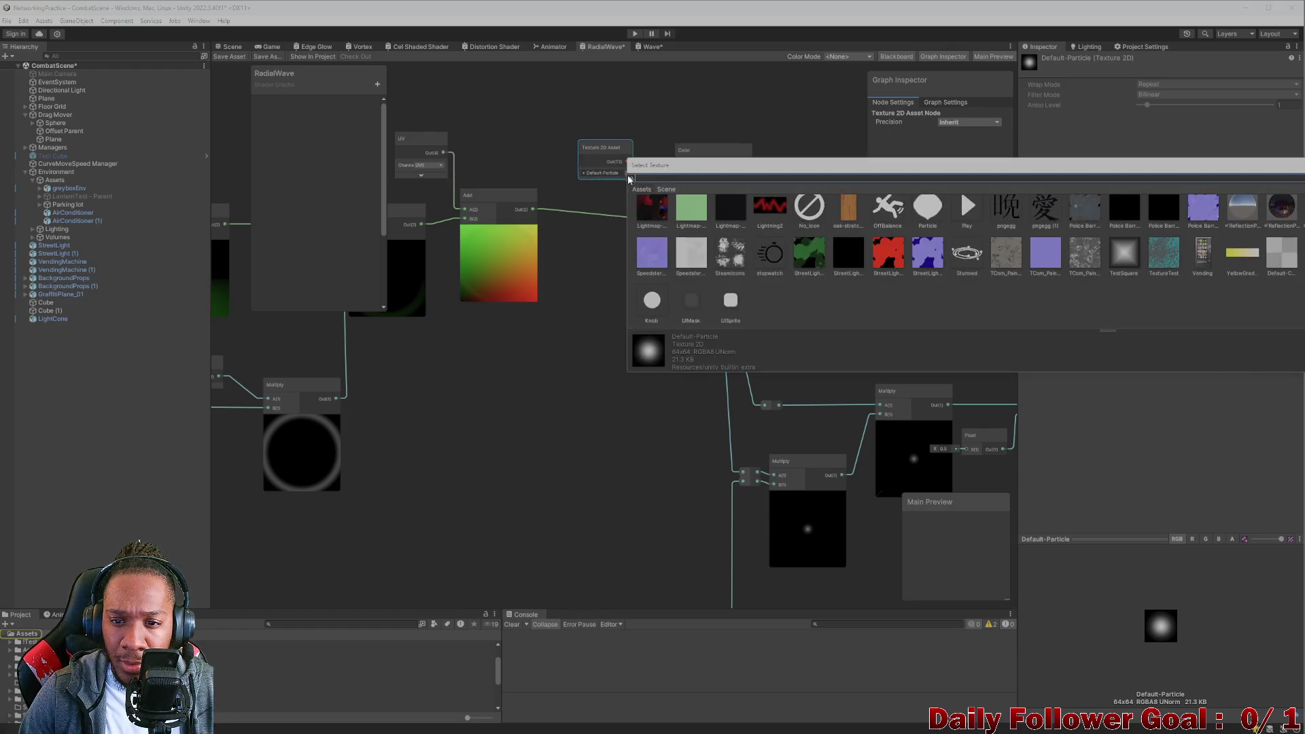
pyautogui.scroll(3, 781, 279)
pyautogui.doubleClick(647, 213)
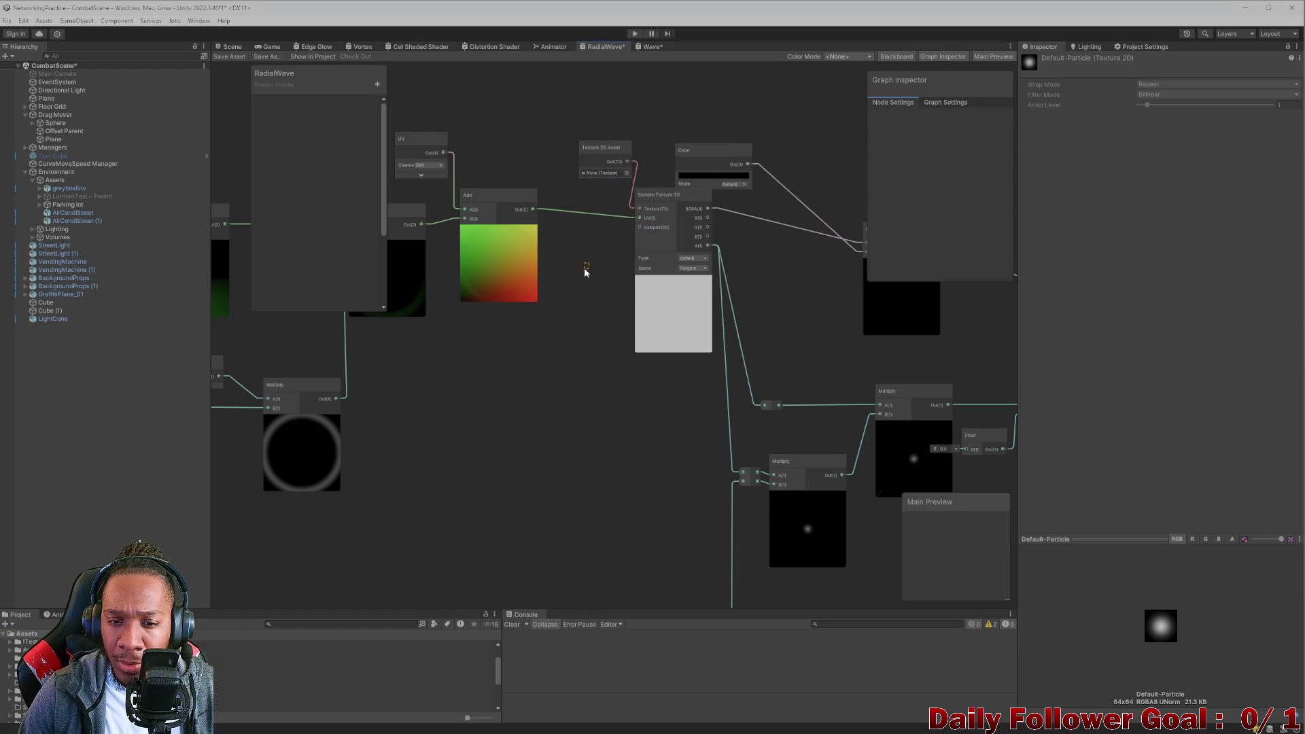
pyautogui.scroll(-5, 666, 299)
pyautogui.scroll(2, 609, 291)
pyautogui.scroll(4, 671, 283)
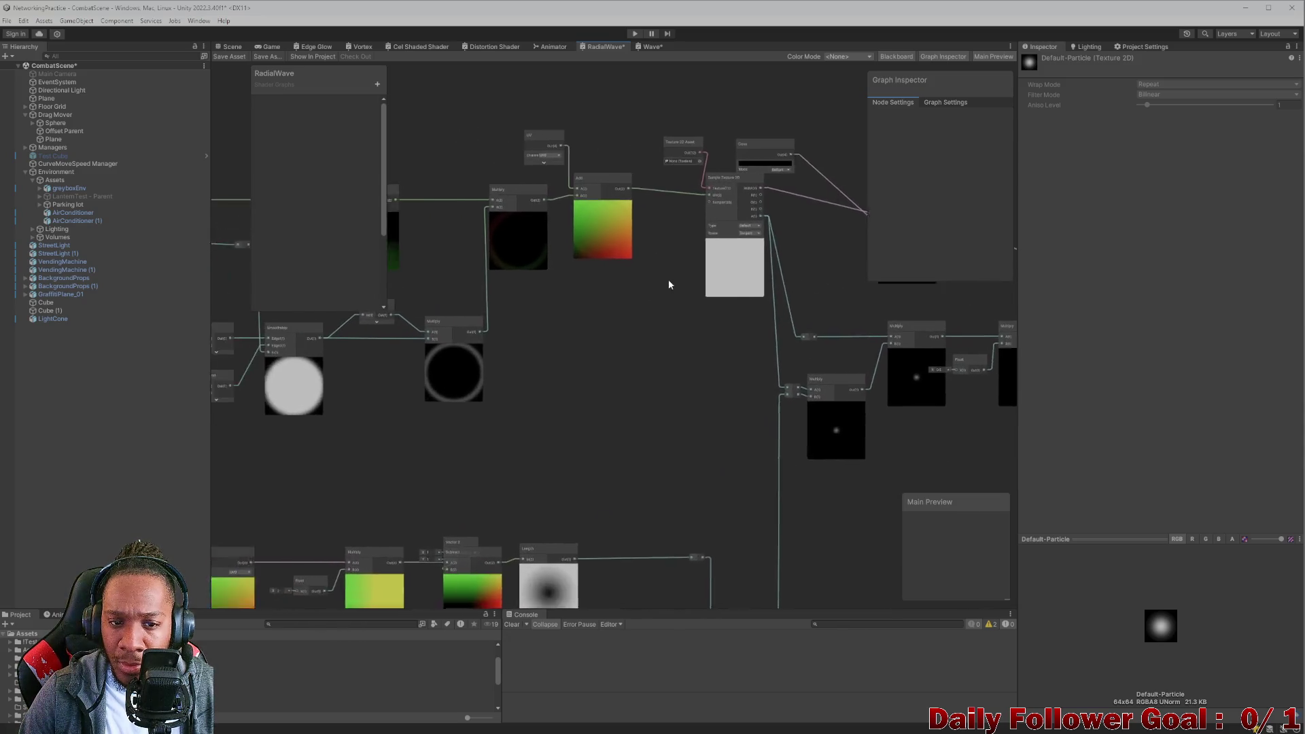
# Assign the asphalt texture to the Texture 2D Asset node.
pyautogui.moveTo(667, 336)
pyautogui.mouseDown()
pyautogui.moveTo(541, 331)
pyautogui.moveTo(622, 202)
pyautogui.mouseUp()
pyautogui.click(541, 144)
pyautogui.moveTo(493, 73); pyautogui.dragTo(515, 151)
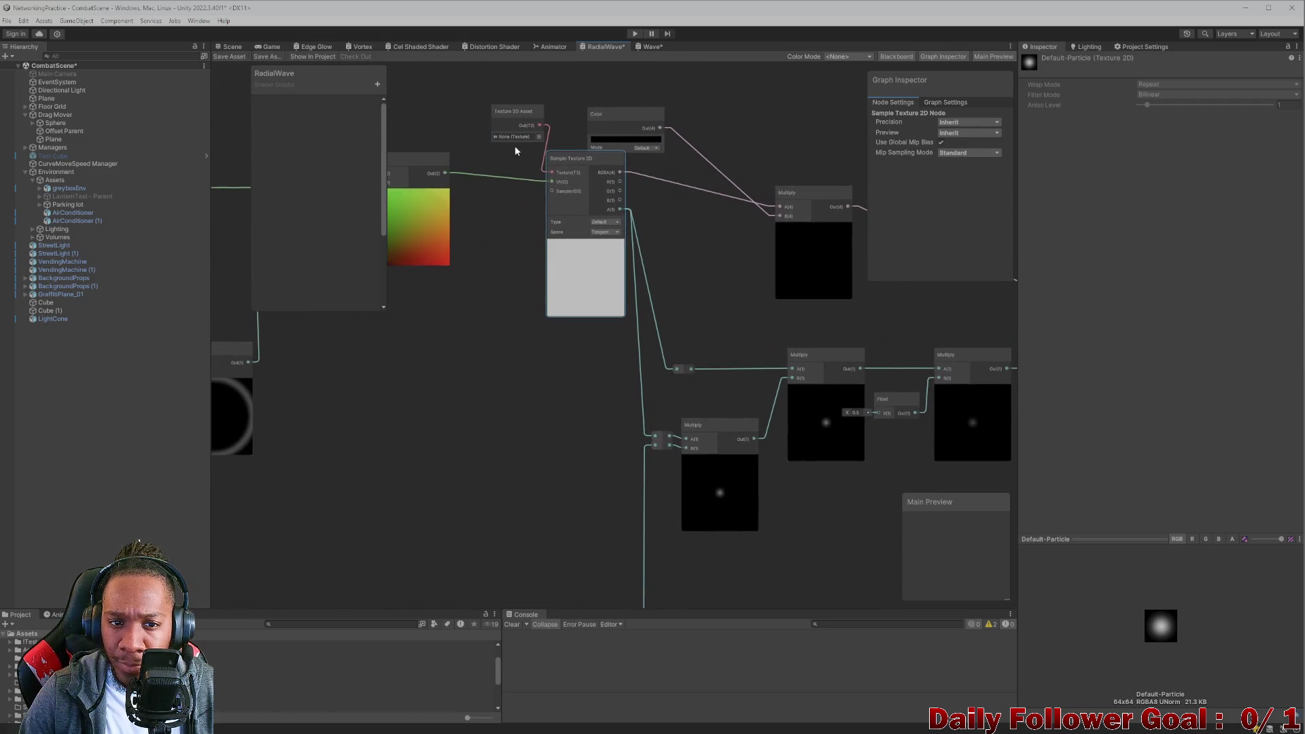
pyautogui.click(539, 137)
pyautogui.click(643, 181)
# Swap the asset node's texture to No_Icon.
pyautogui.click(464, 246)
pyautogui.click(553, 136)
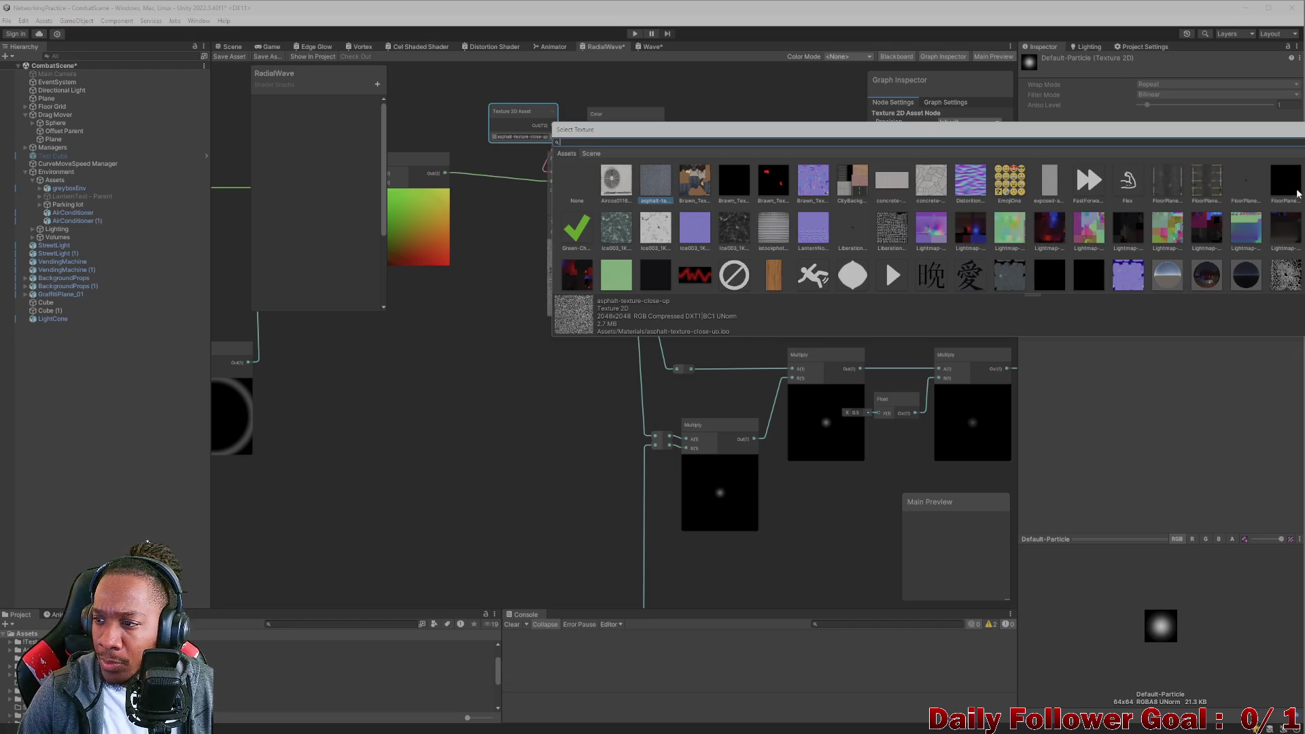
pyautogui.scroll(-3, 1299, 194)
pyautogui.scroll(3, 1298, 194)
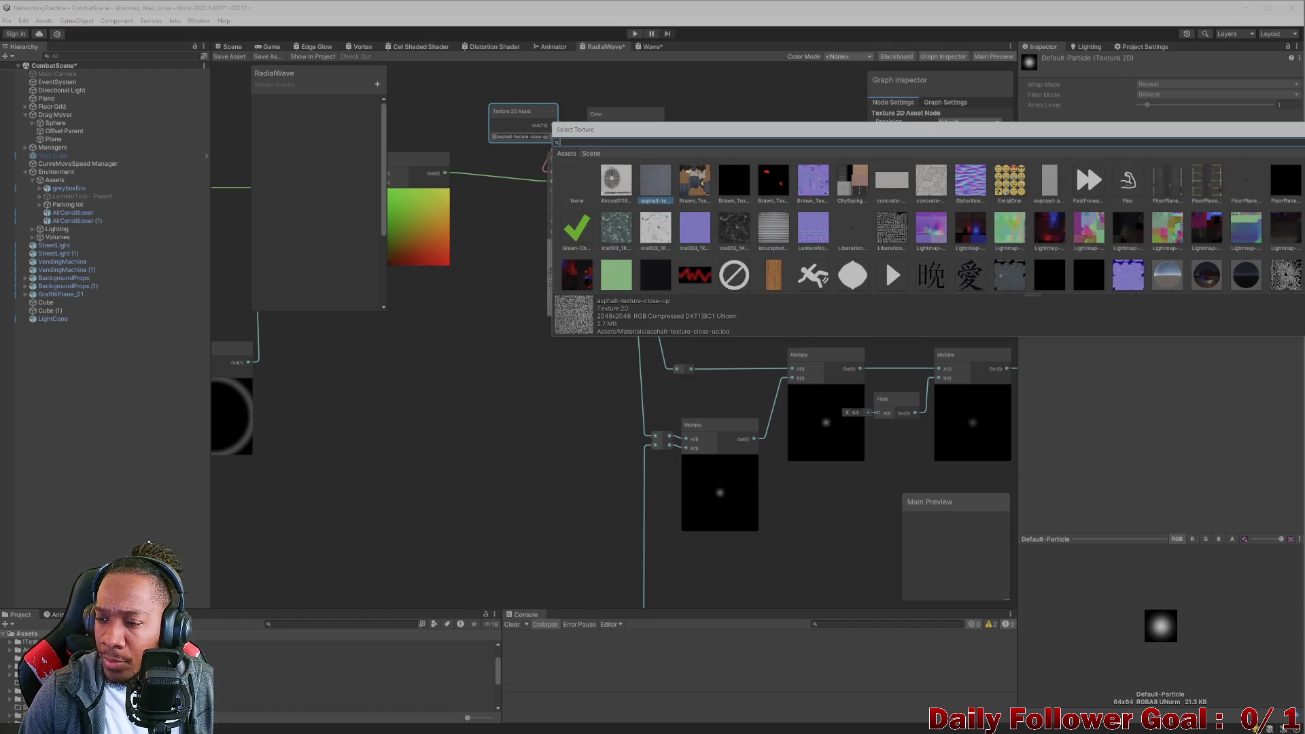
pyautogui.scroll(-3, 929, 214)
pyautogui.doubleClick(733, 173)
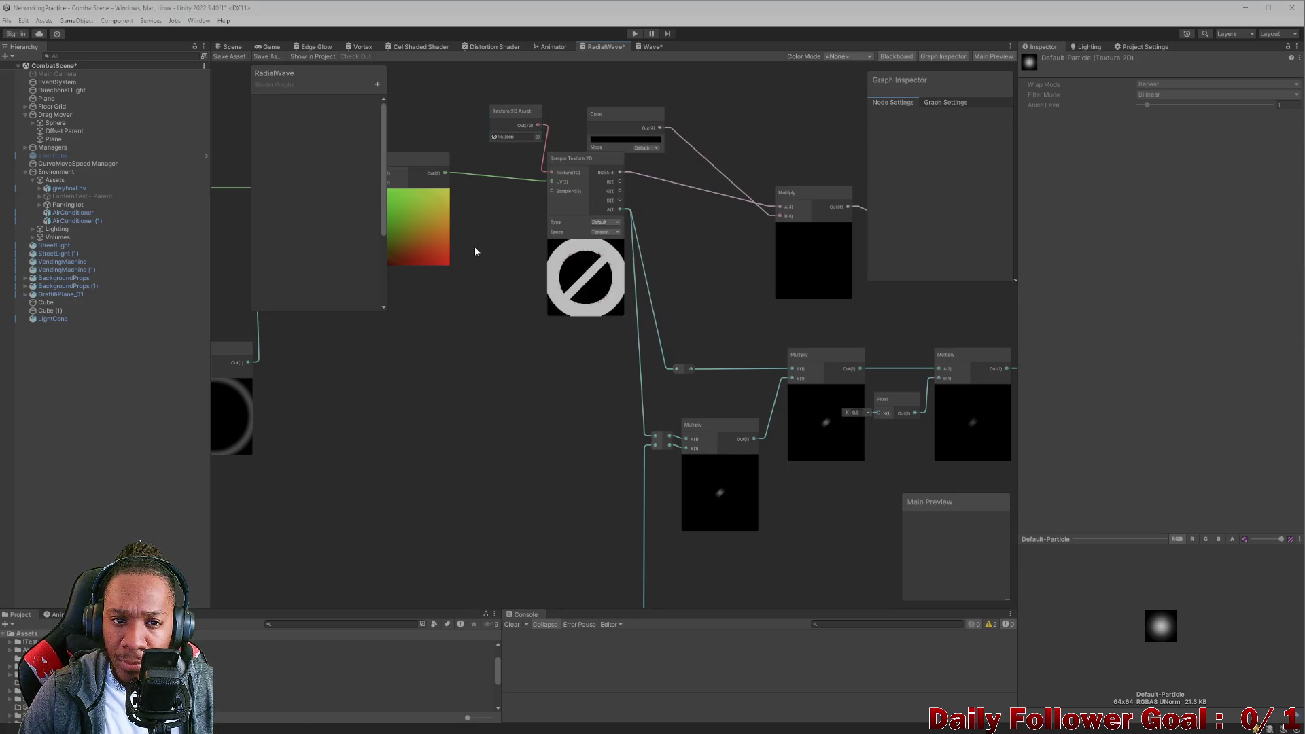
# Try the Knob texture on the Texture 2D Asset node.
pyautogui.click(537, 136)
pyautogui.scroll(3, 761, 254)
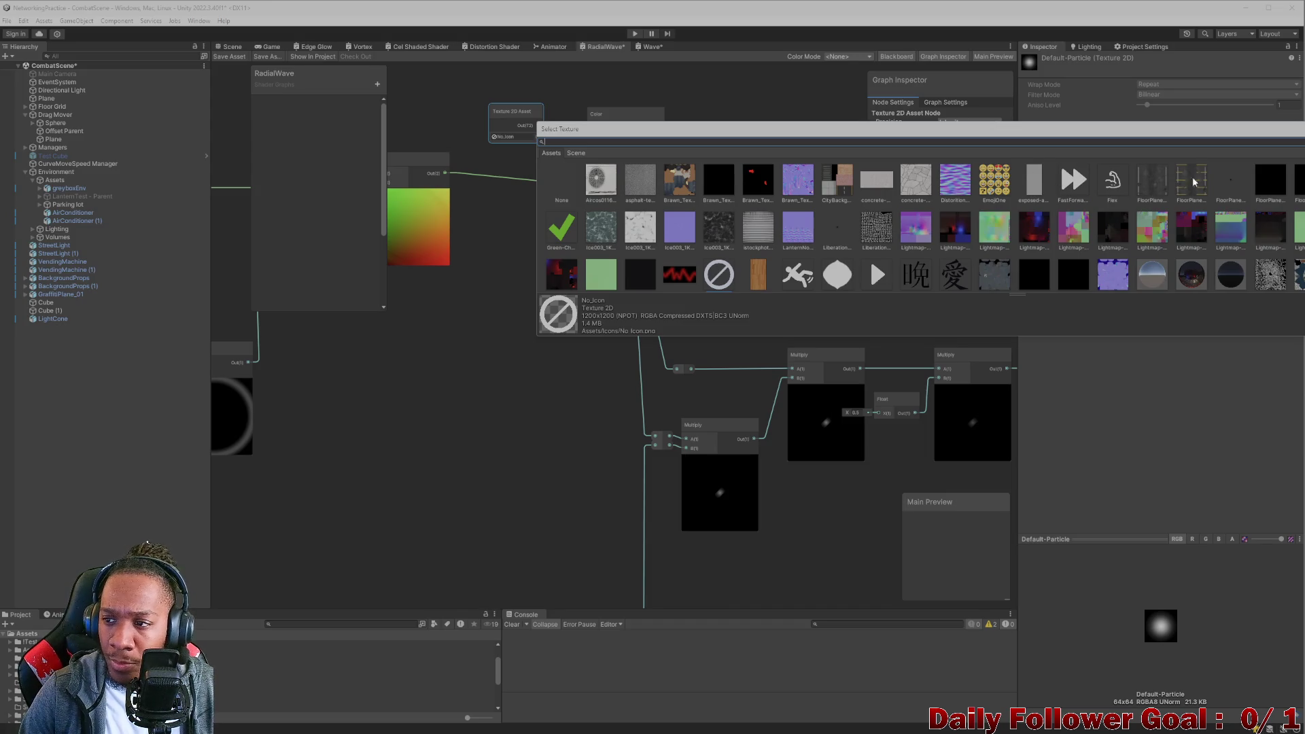
pyautogui.scroll(-3, 1195, 182)
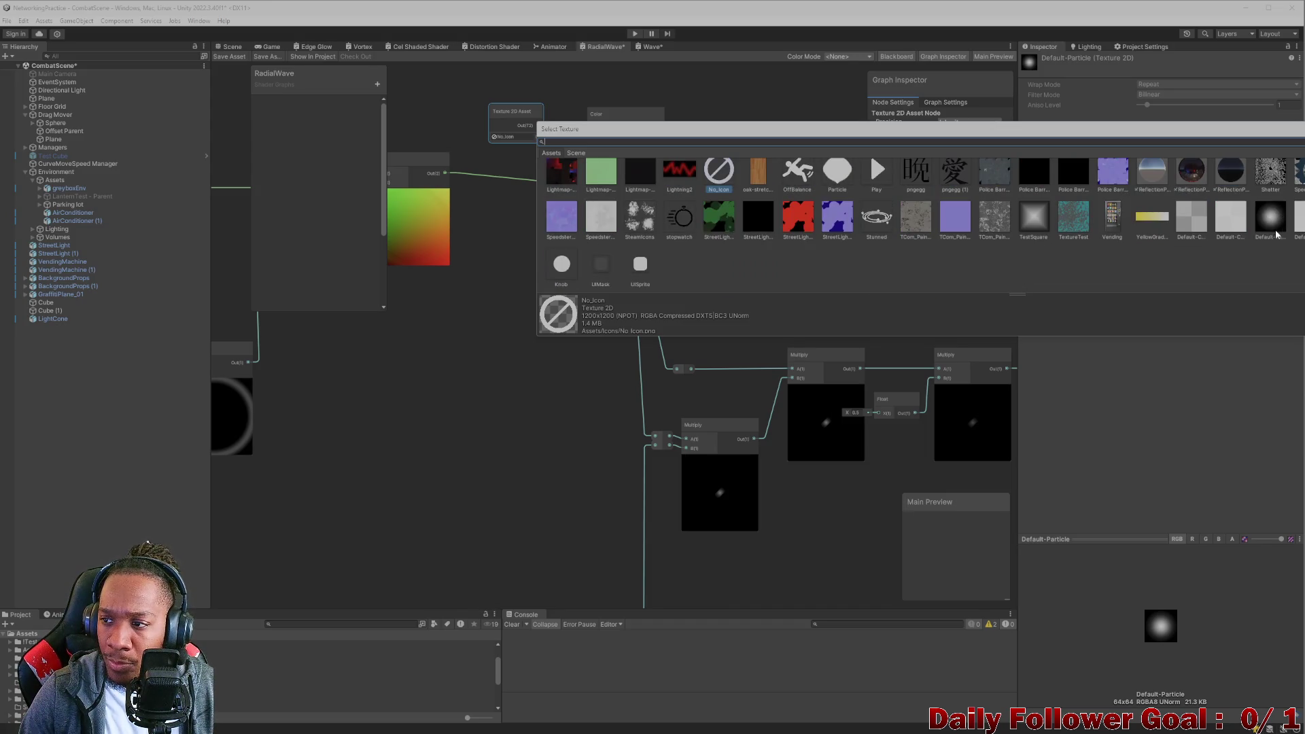
pyautogui.doubleClick(565, 268)
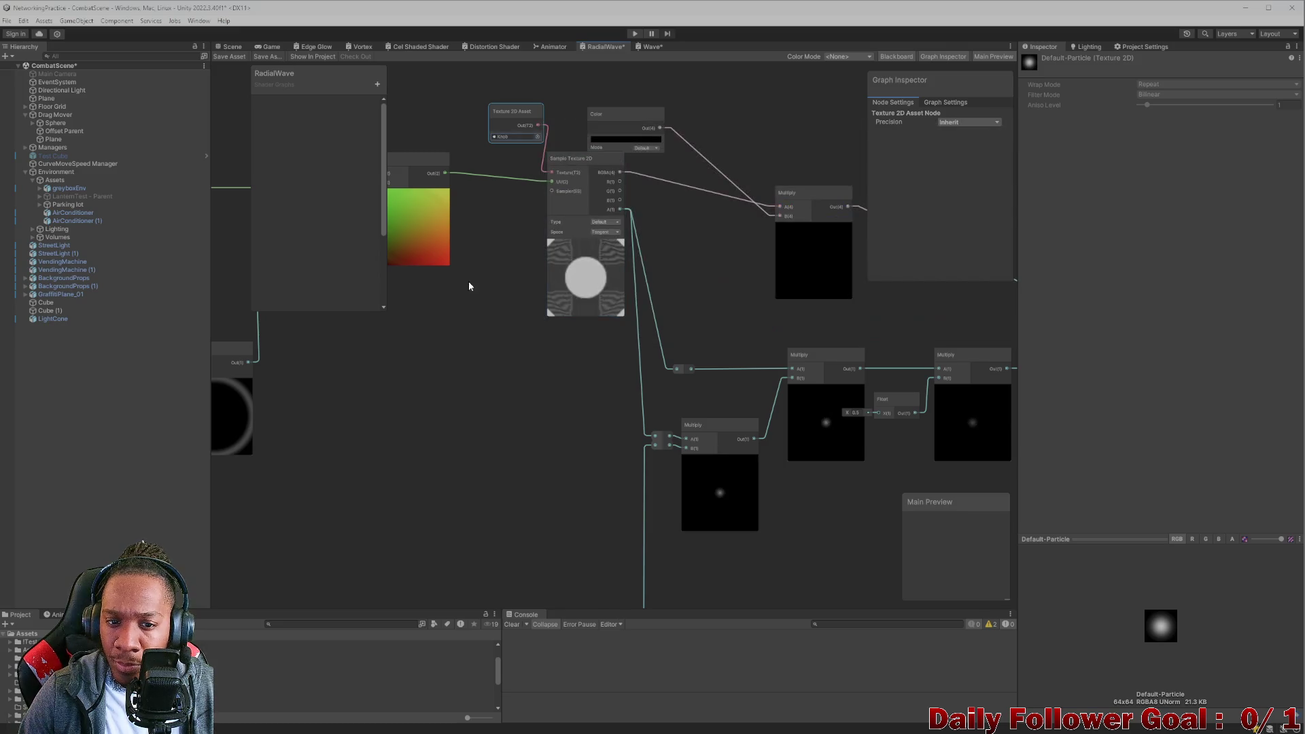
# Set the Texture 2D Asset back to None.
pyautogui.click(537, 136)
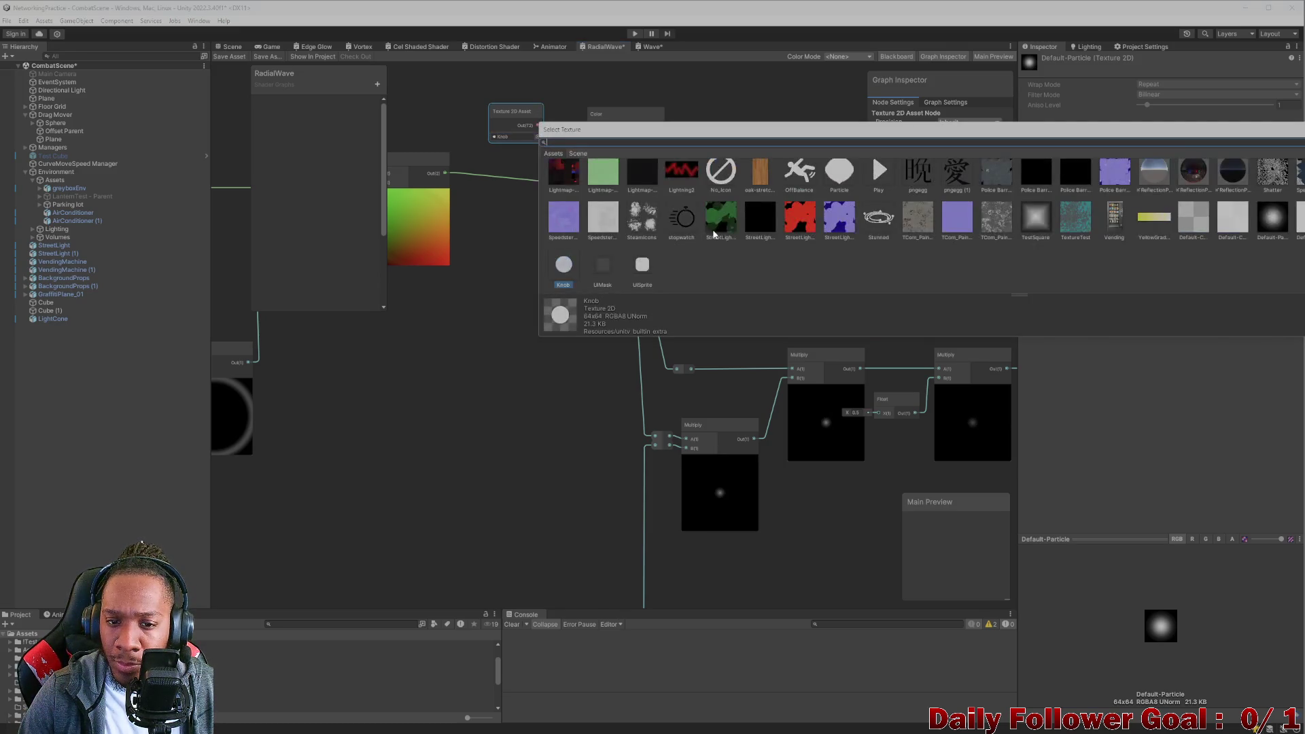
pyautogui.scroll(3, 633, 234)
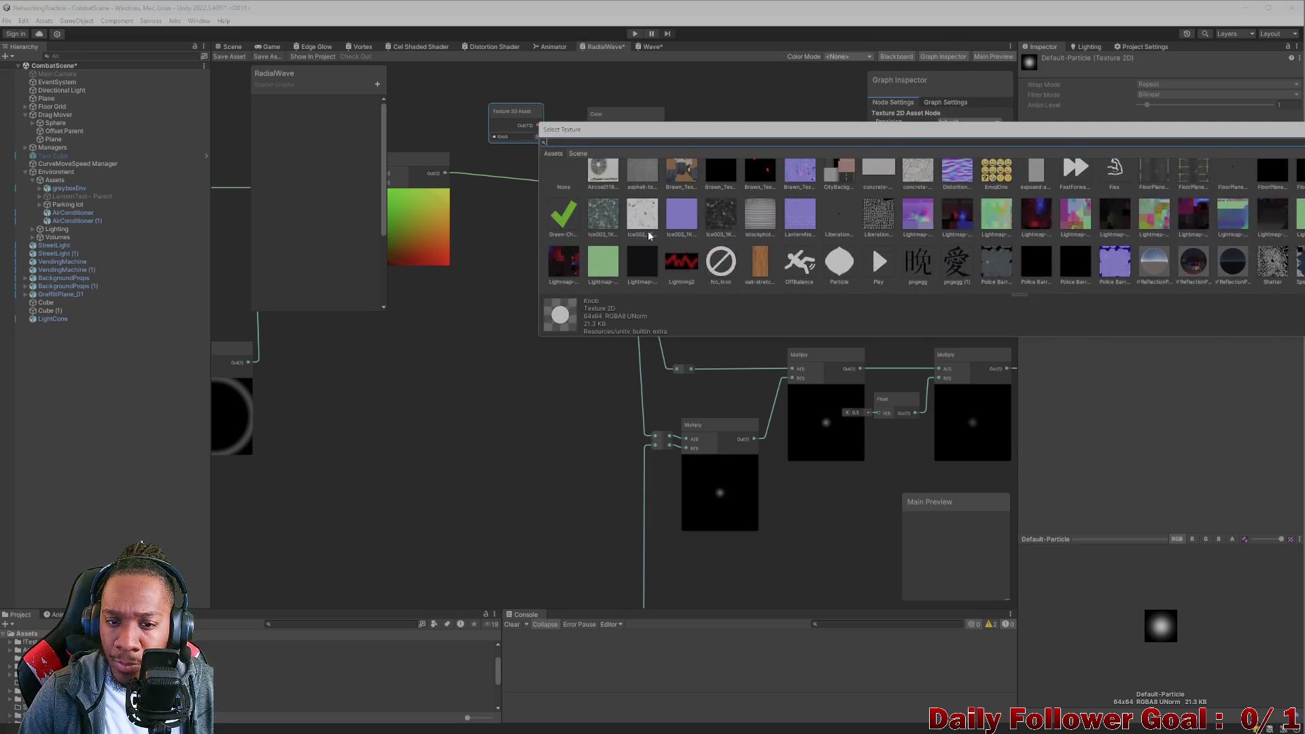
pyautogui.click(554, 181)
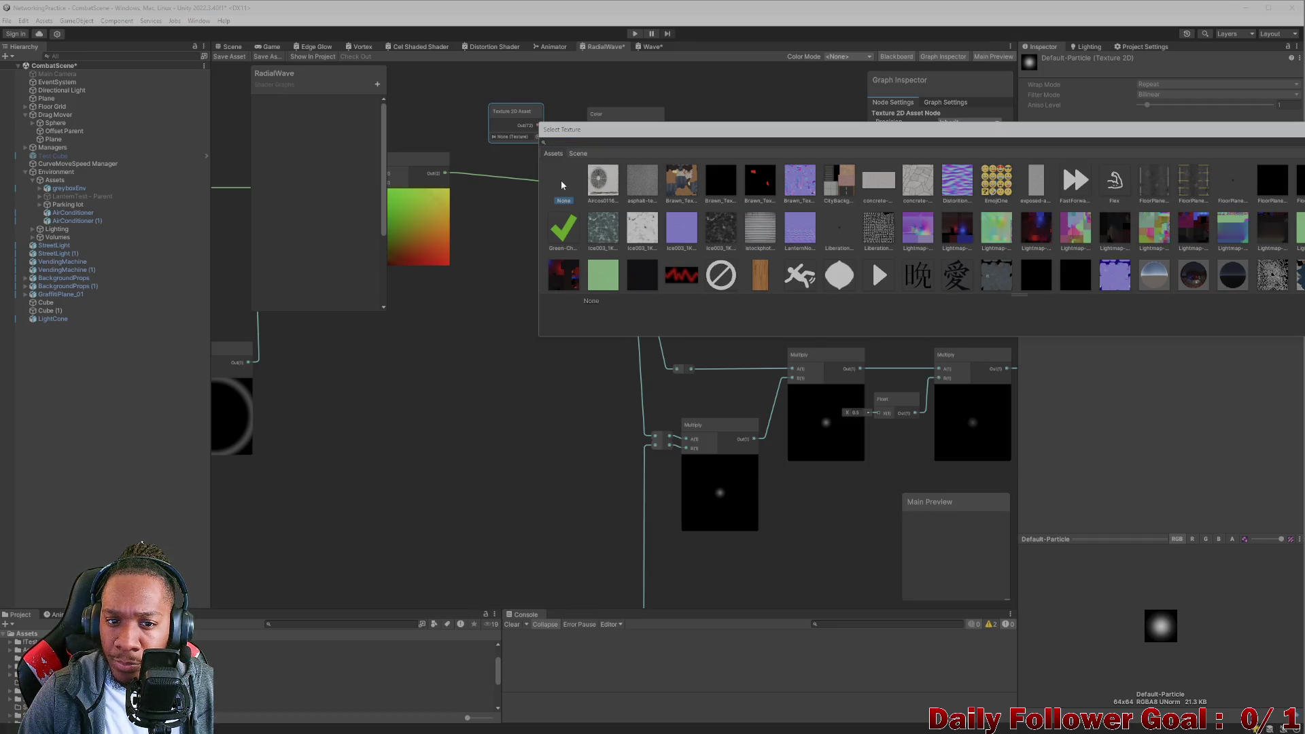
pyautogui.doubleClick(561, 185)
pyautogui.scroll(-6, 503, 296)
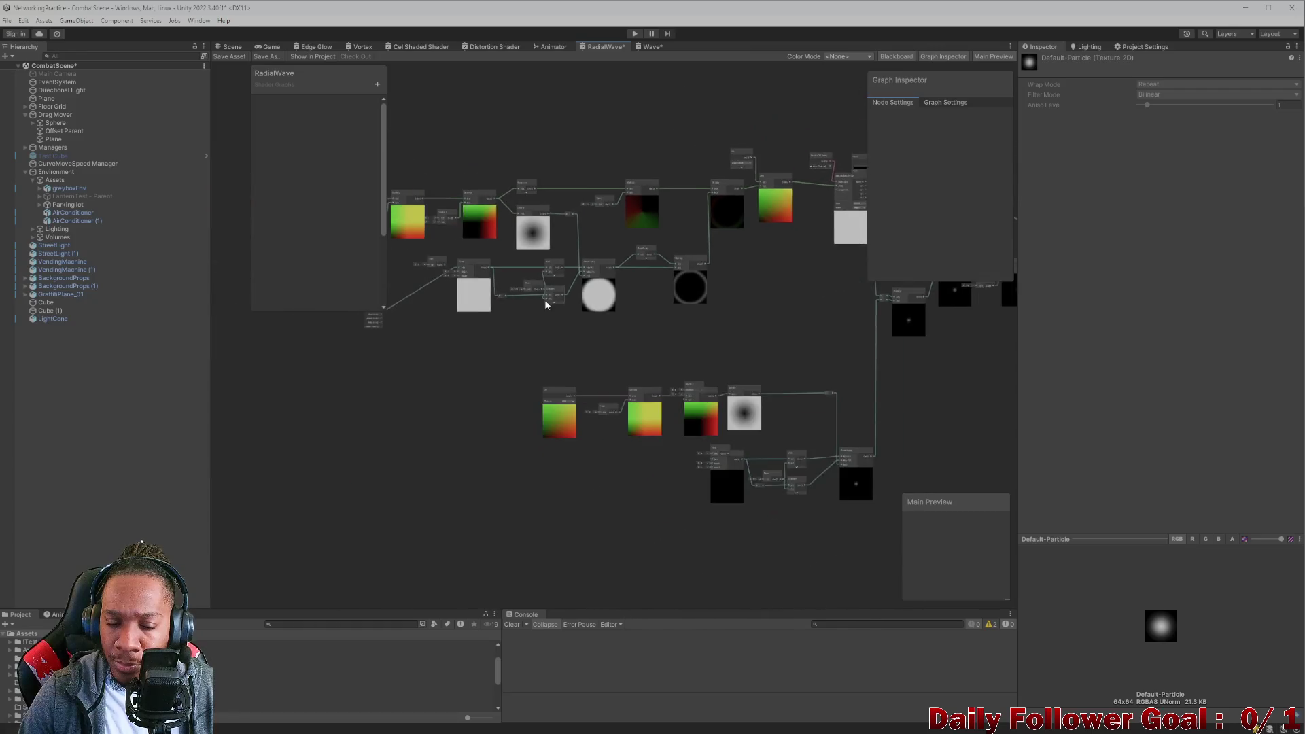
# Move the Time node beside Clamp and connect Sine Time to its input.
pyautogui.scroll(10, 680, 313)
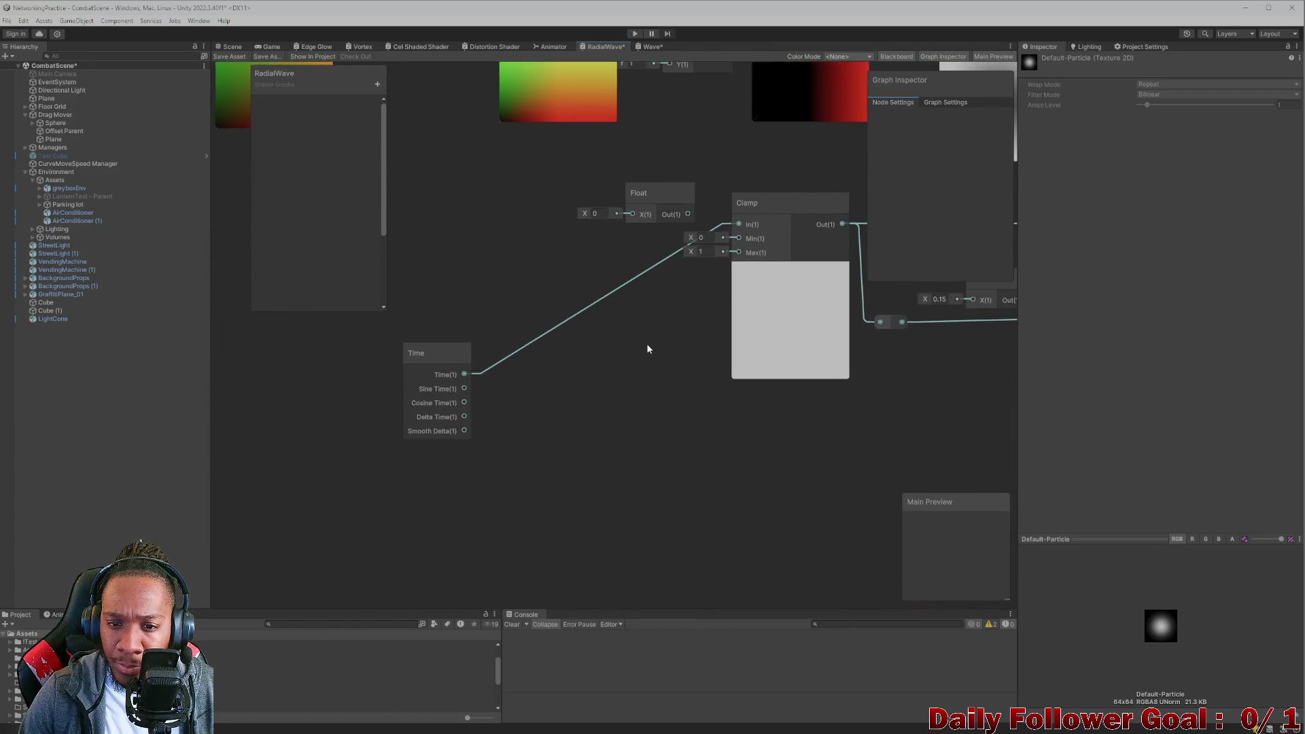
pyautogui.moveTo(436, 351)
pyautogui.mouseDown()
pyautogui.moveTo(630, 219)
pyautogui.moveTo(484, 199)
pyautogui.mouseUp()
pyautogui.moveTo(632, 219); pyautogui.dragTo(619, 192)
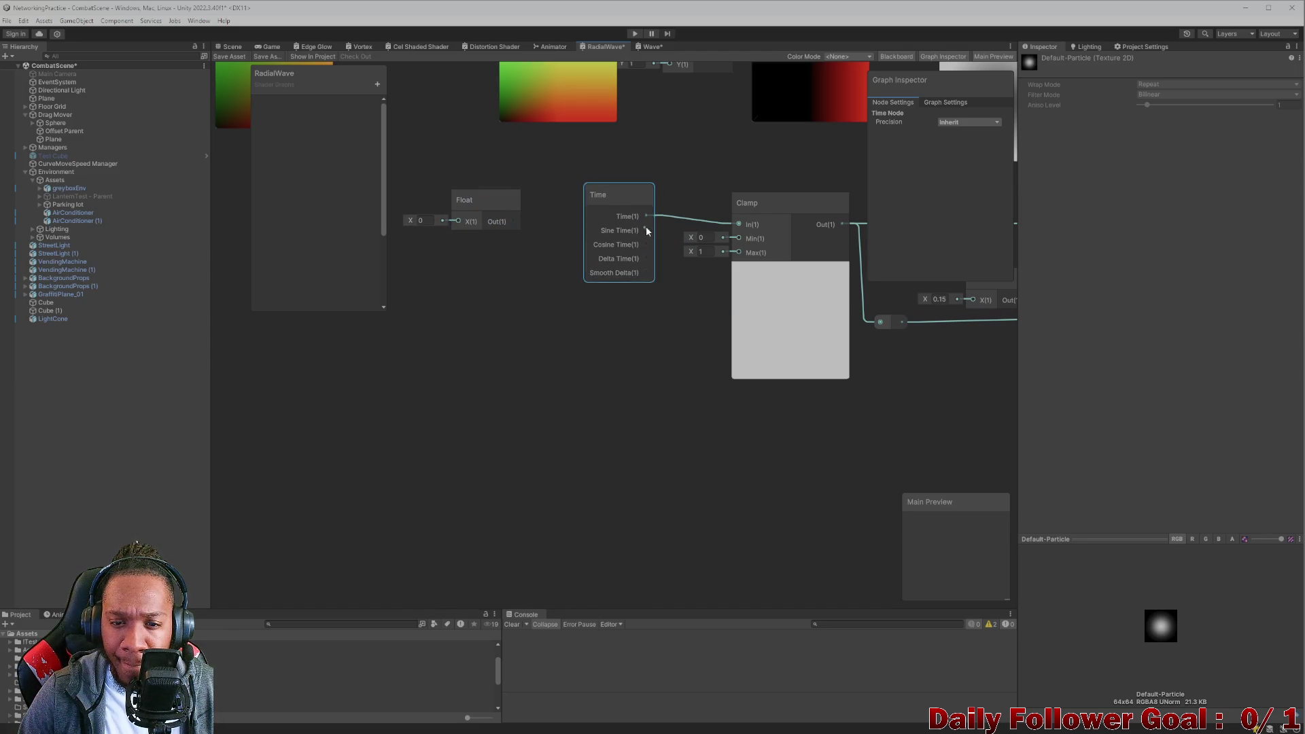
pyautogui.moveTo(733, 223); pyautogui.dragTo(735, 224)
pyautogui.scroll(-5, 487, 263)
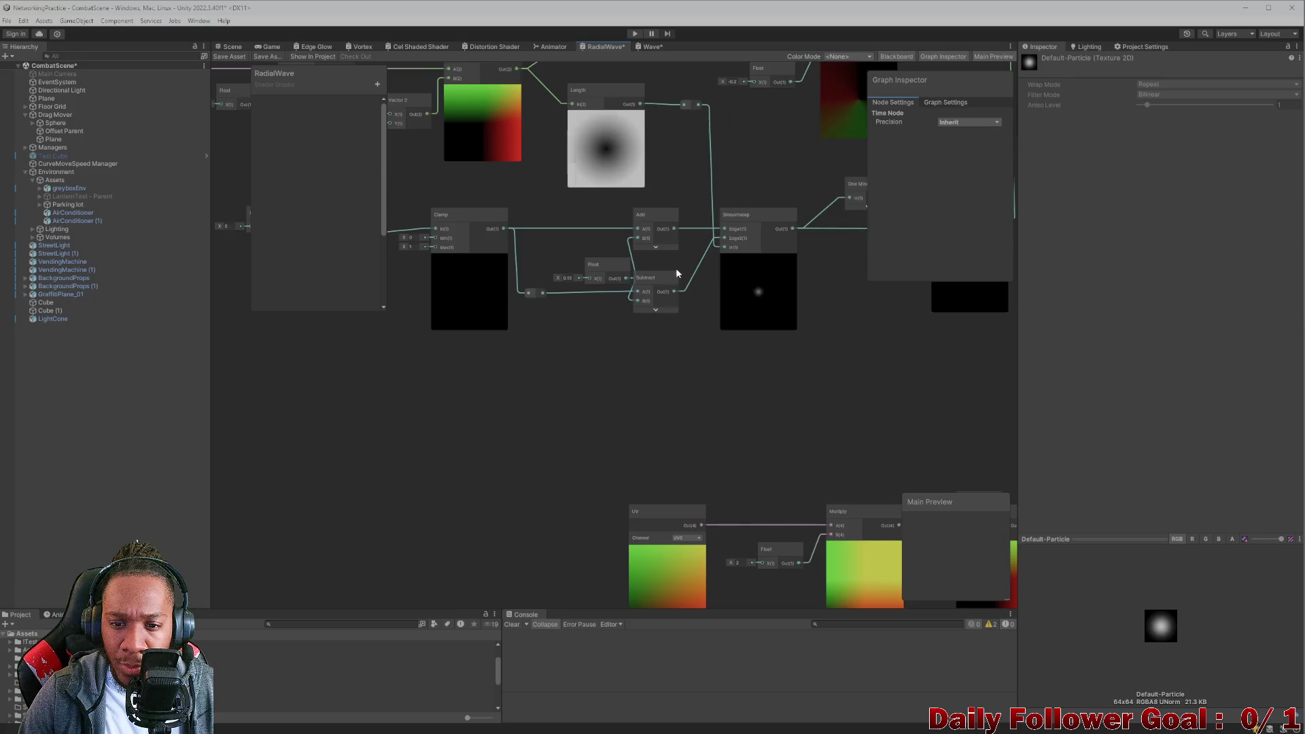
pyautogui.scroll(-2, 675, 272)
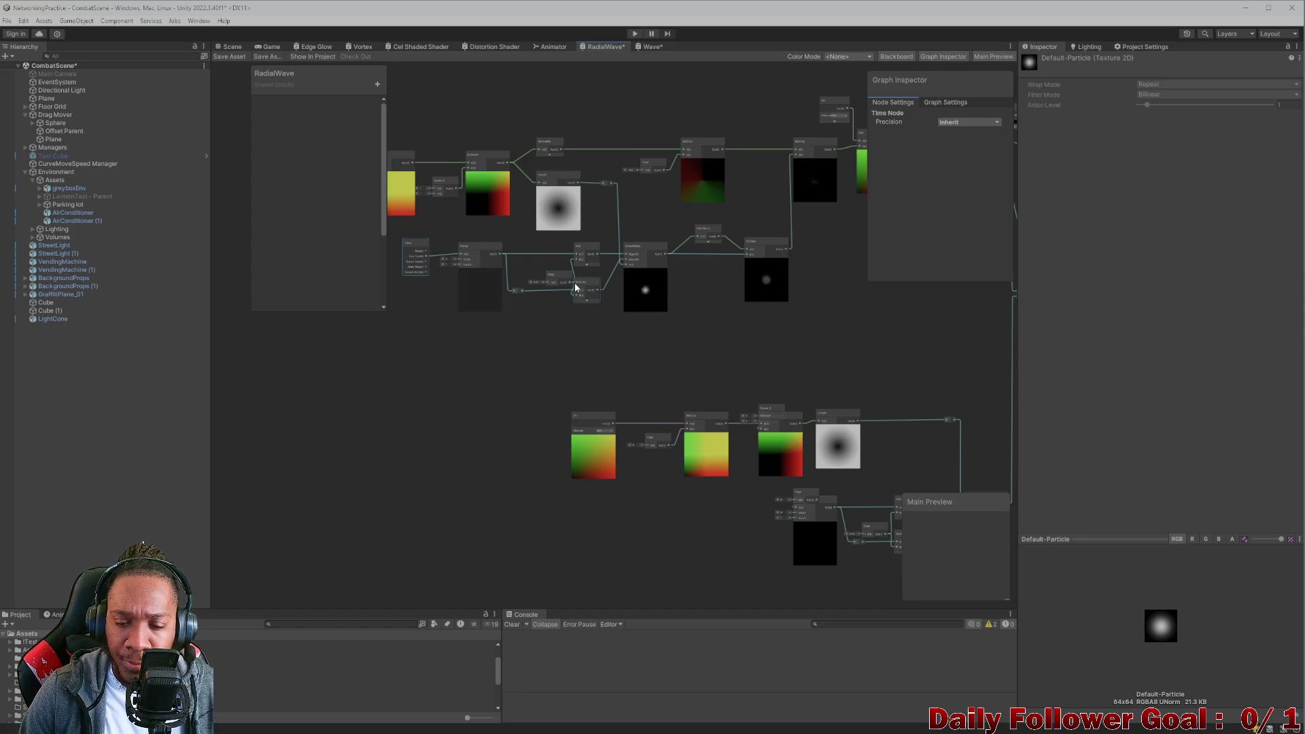
# Copy the Time node and paste an unwired duplicate onto the canvas.
pyautogui.moveTo(707, 277)
pyautogui.mouseDown()
pyautogui.moveTo(554, 310)
pyautogui.moveTo(475, 306)
pyautogui.mouseUp()
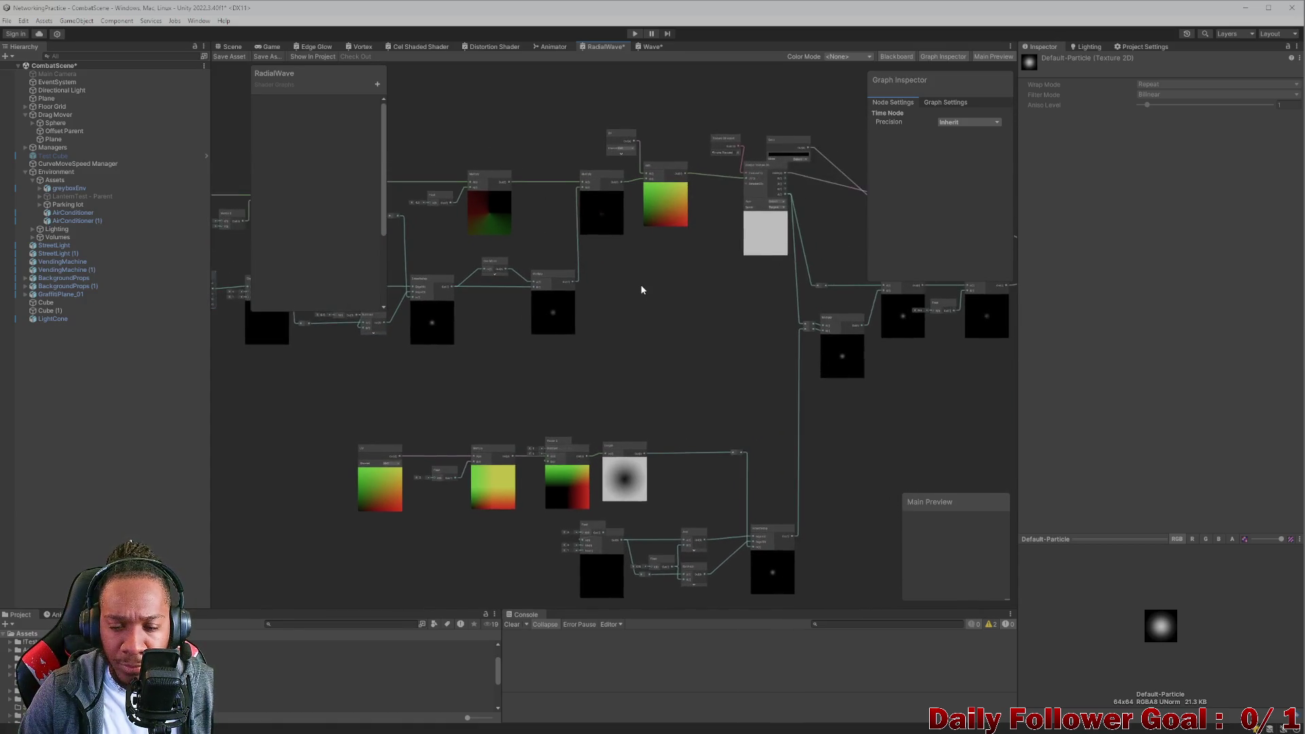
pyautogui.scroll(3, 605, 286)
pyautogui.moveTo(605, 285); pyautogui.dragTo(367, 245)
pyautogui.moveTo(557, 299)
pyautogui.mouseDown()
pyautogui.moveTo(498, 329)
pyautogui.moveTo(657, 333)
pyautogui.moveTo(764, 218)
pyautogui.mouseUp()
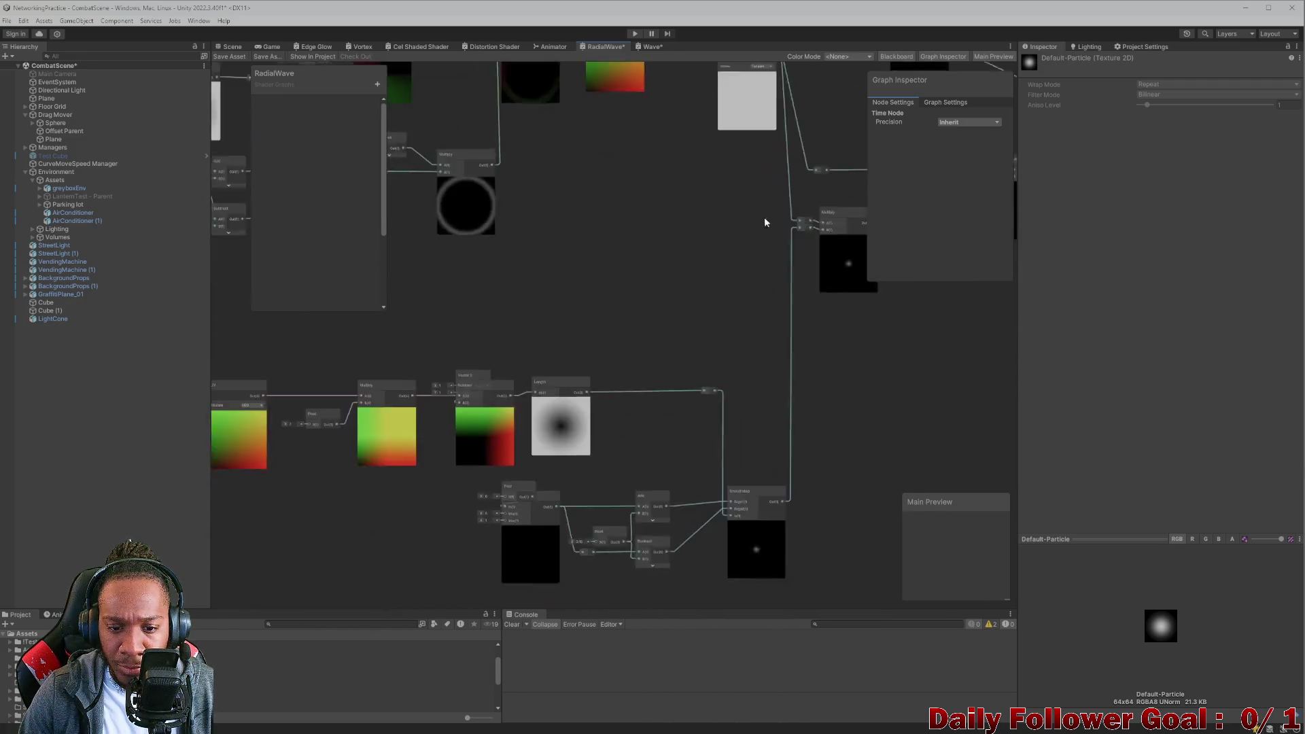
pyautogui.moveTo(565, 315)
pyautogui.mouseDown()
pyautogui.moveTo(666, 315)
pyautogui.moveTo(614, 300)
pyautogui.moveTo(566, 250)
pyautogui.moveTo(531, 282)
pyautogui.mouseUp()
pyautogui.scroll(2, 626, 319)
pyautogui.scroll(-3, 659, 297)
pyautogui.moveTo(387, 178)
pyautogui.mouseDown()
pyautogui.moveTo(452, 246)
pyautogui.moveTo(490, 232)
pyautogui.mouseUp()
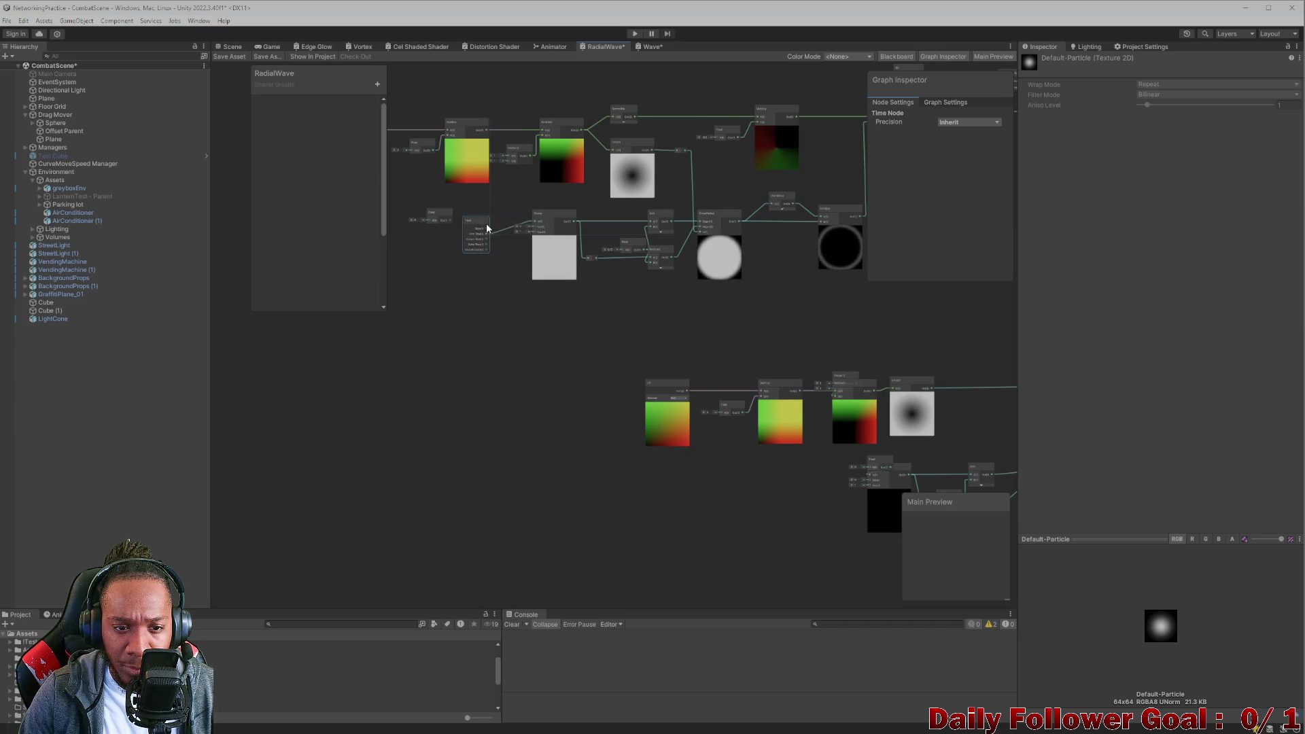
pyautogui.scroll(3, 476, 257)
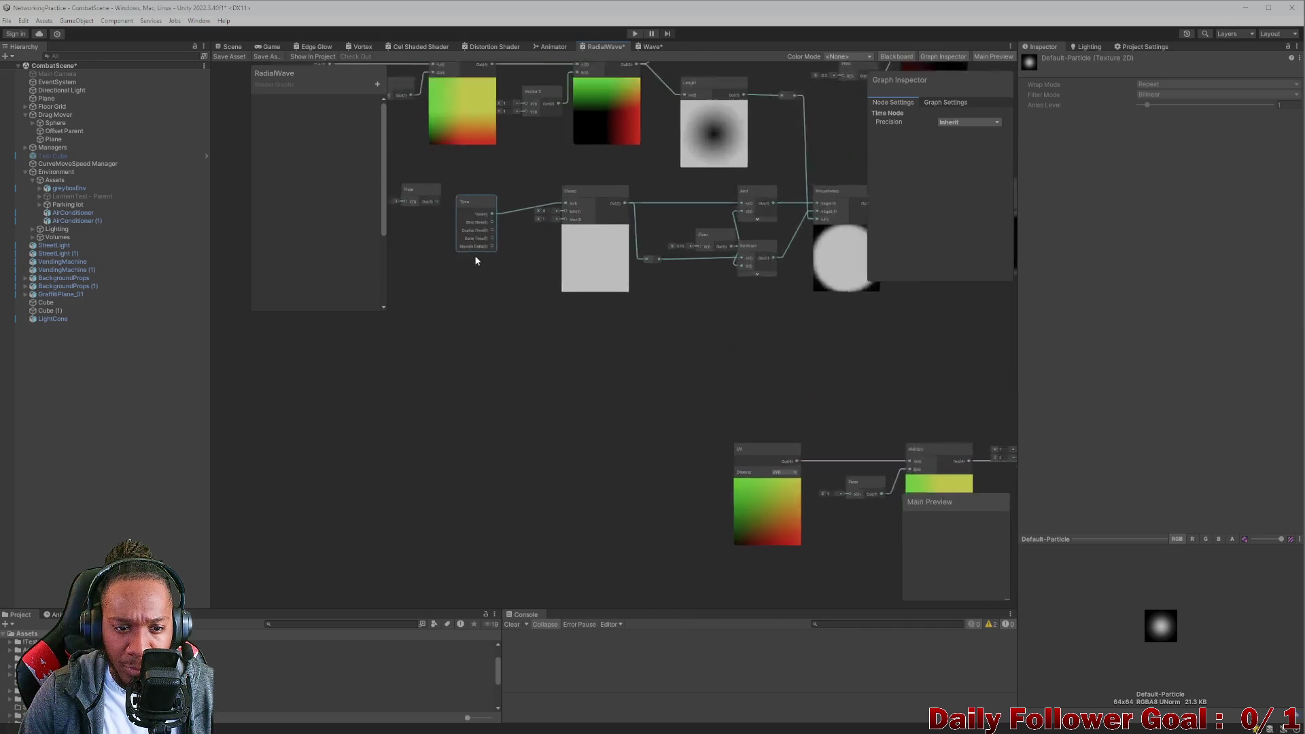
pyautogui.click(575, 366)
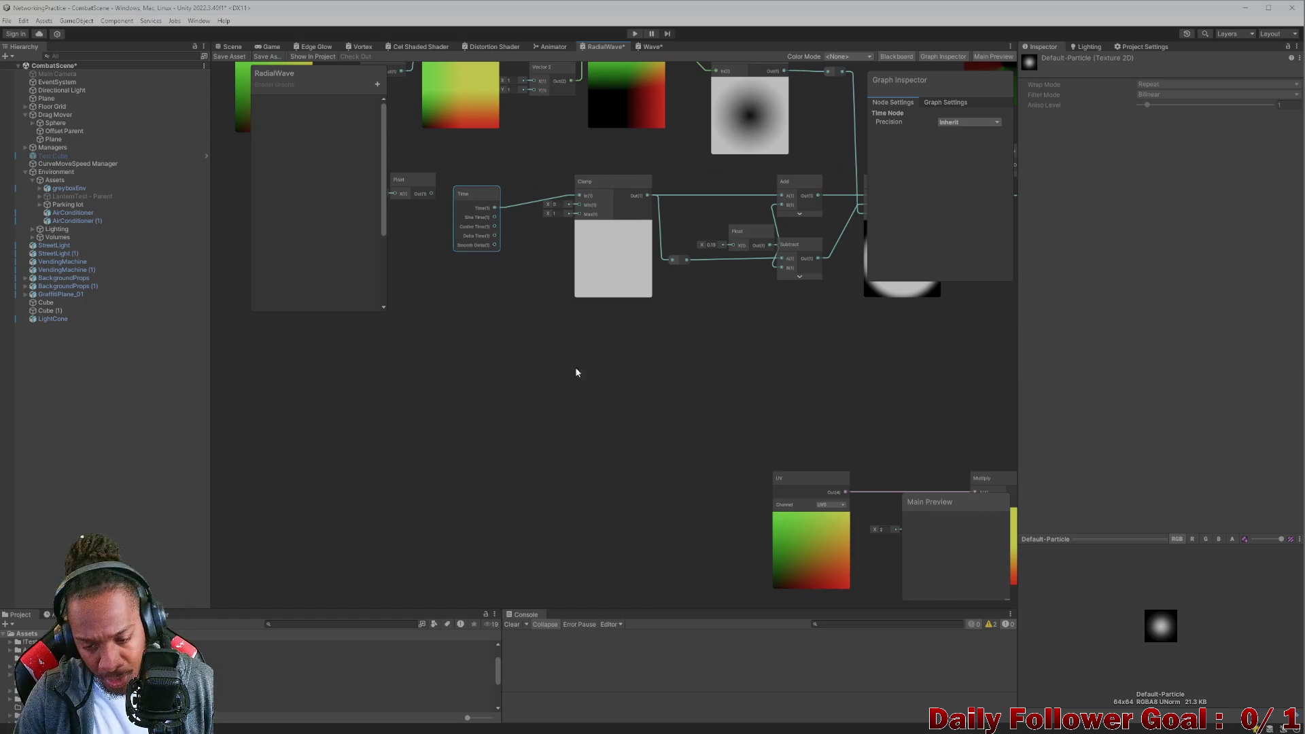
pyautogui.moveTo(575, 366); pyautogui.dragTo(396, 126)
pyautogui.scroll(-1, 396, 125)
pyautogui.hotkey('ctrl', 'v')
pyautogui.moveTo(686, 406)
pyautogui.mouseDown()
pyautogui.moveTo(447, 450)
pyautogui.moveTo(556, 399)
pyautogui.mouseUp()
# Move the Float node aside and wire Time(1) into both the upper and lower Clamp inputs.
pyautogui.moveTo(650, 351); pyautogui.dragTo(565, 350)
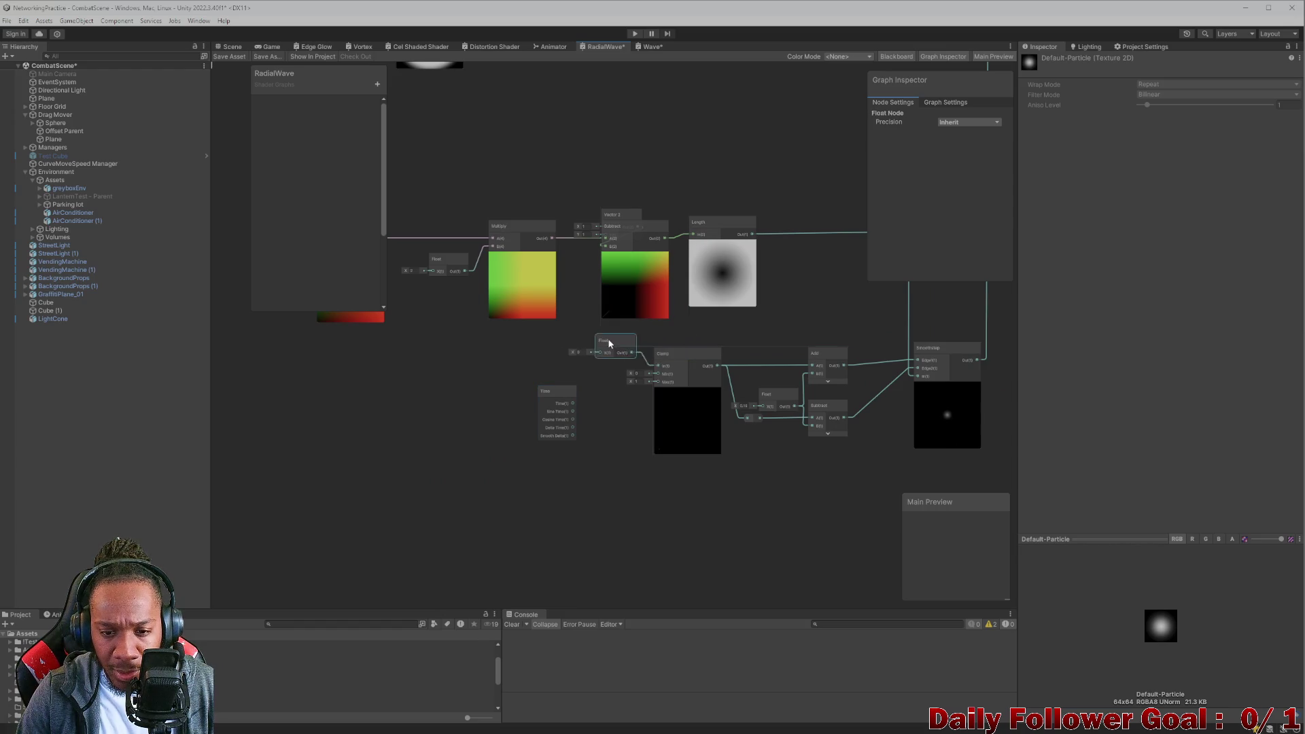
pyautogui.moveTo(574, 404)
pyautogui.mouseDown()
pyautogui.moveTo(658, 367)
pyautogui.moveTo(591, 361)
pyautogui.mouseUp()
pyautogui.scroll(-8, 592, 365)
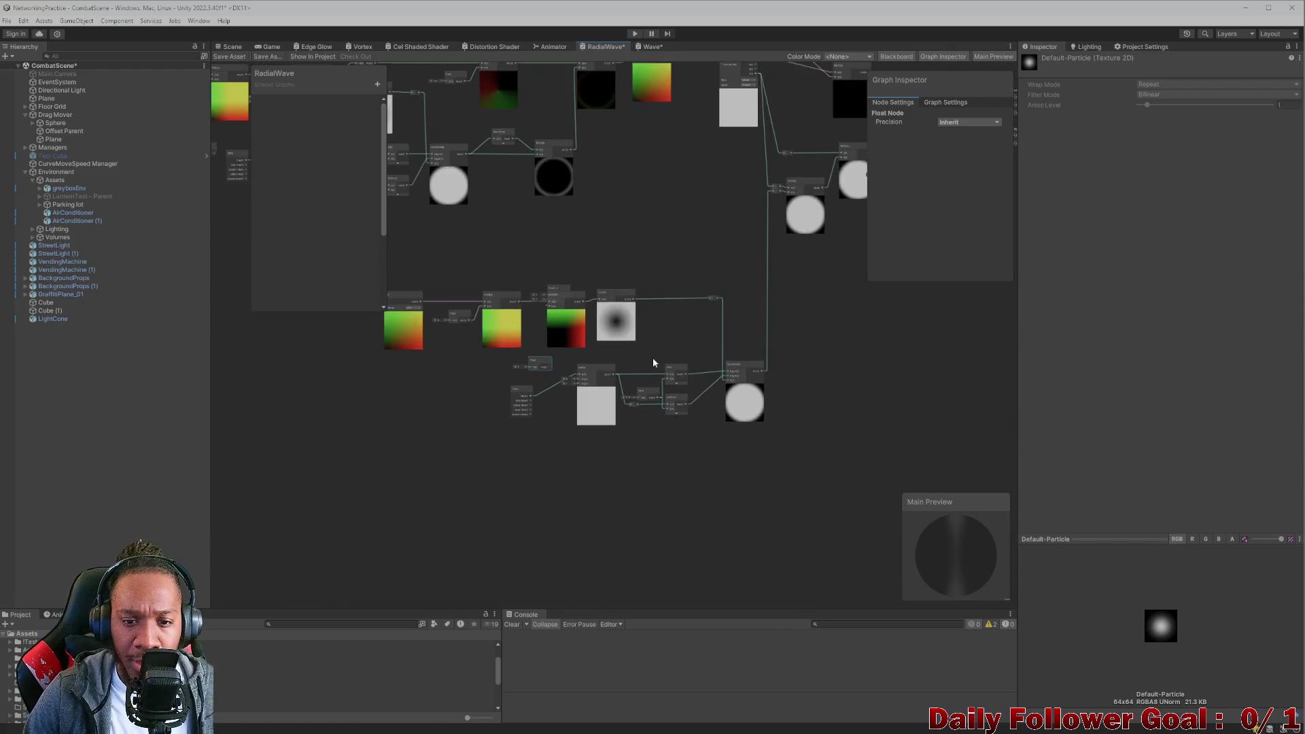
pyautogui.scroll(2, 629, 403)
pyautogui.moveTo(657, 288); pyautogui.dragTo(552, 384)
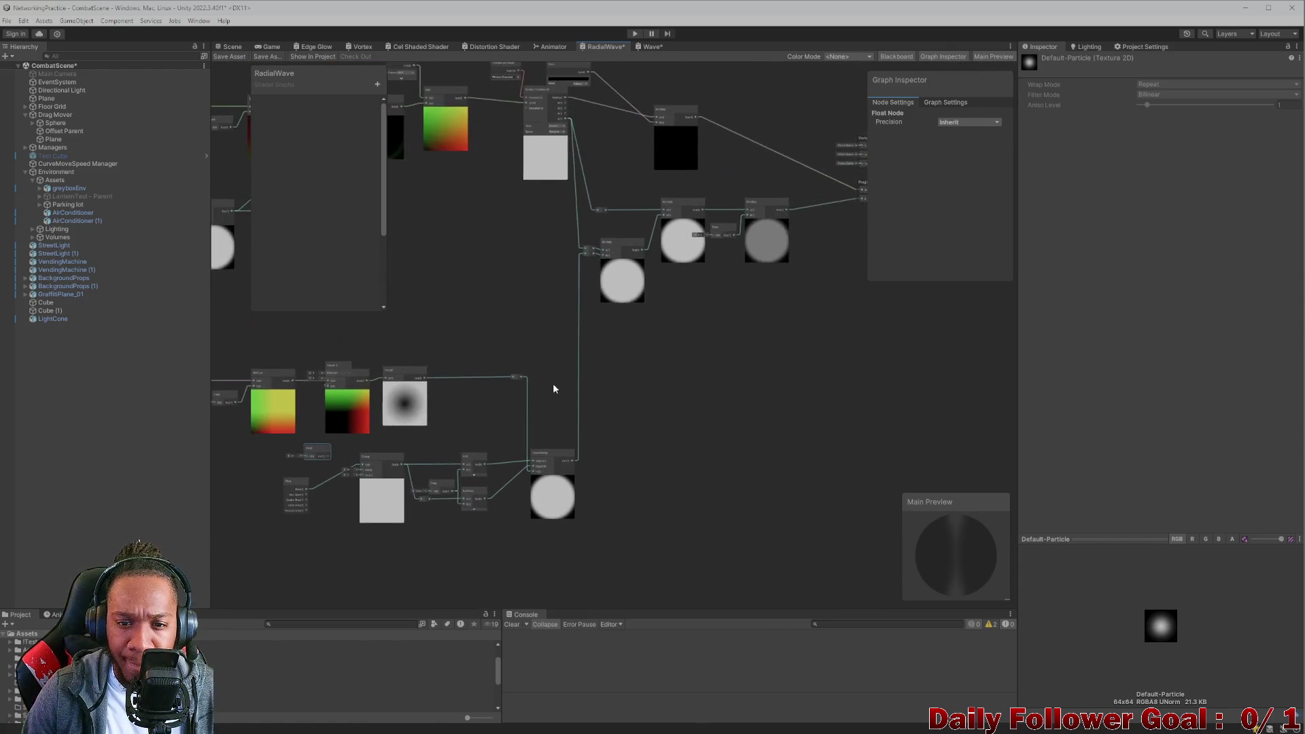
pyautogui.scroll(-2, 553, 383)
pyautogui.scroll(2, 435, 484)
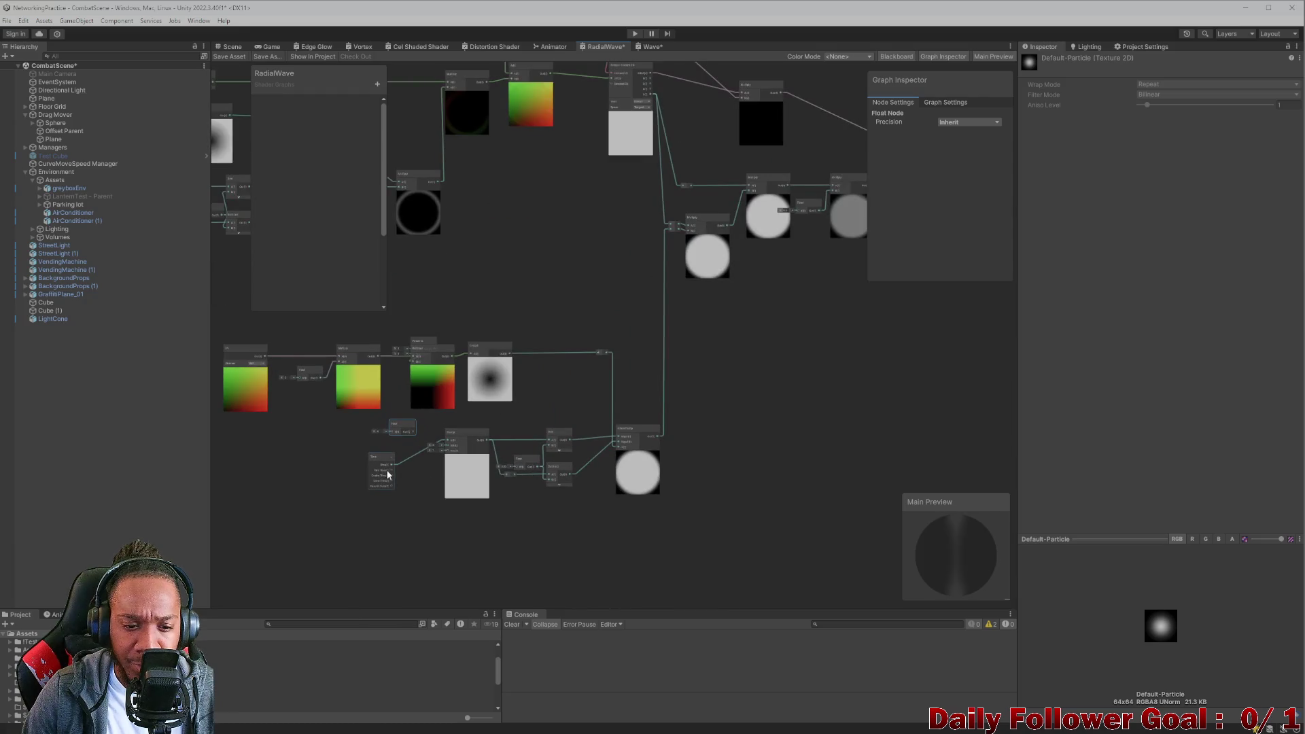
pyautogui.moveTo(449, 442); pyautogui.dragTo(446, 441)
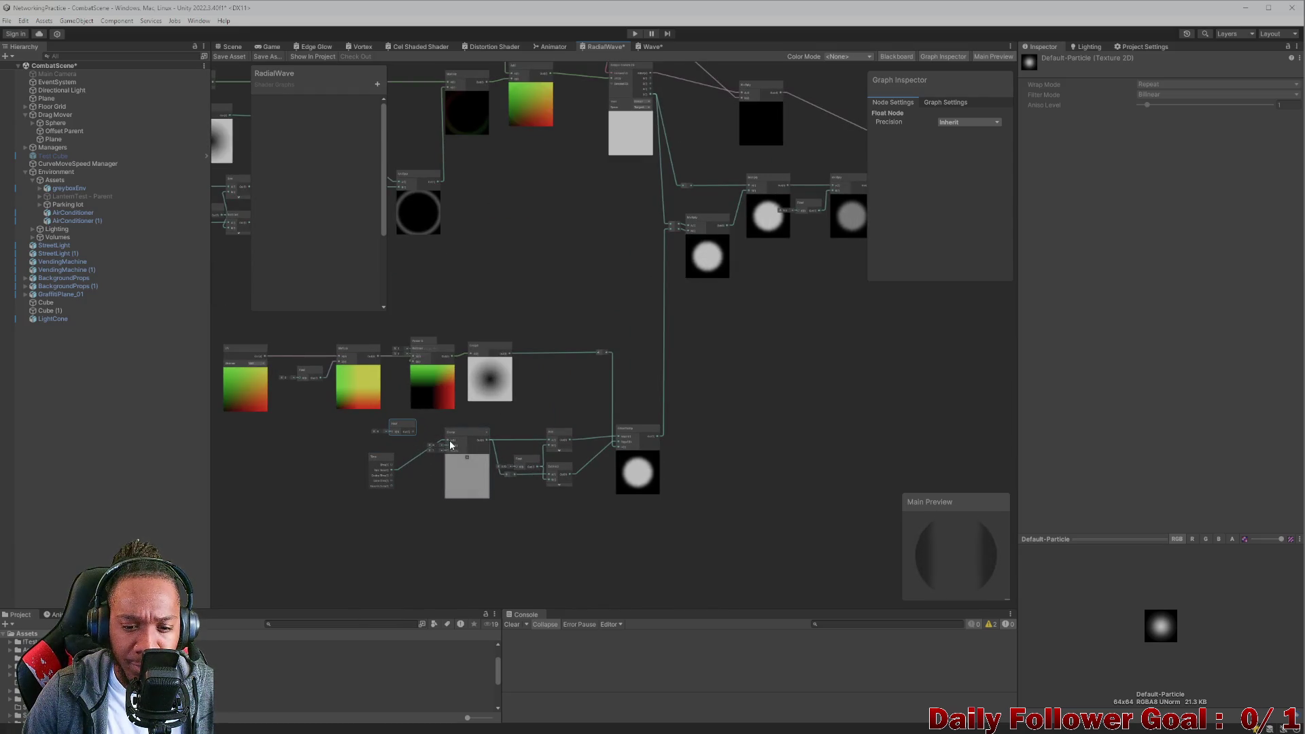
pyautogui.moveTo(529, 391); pyautogui.dragTo(625, 381)
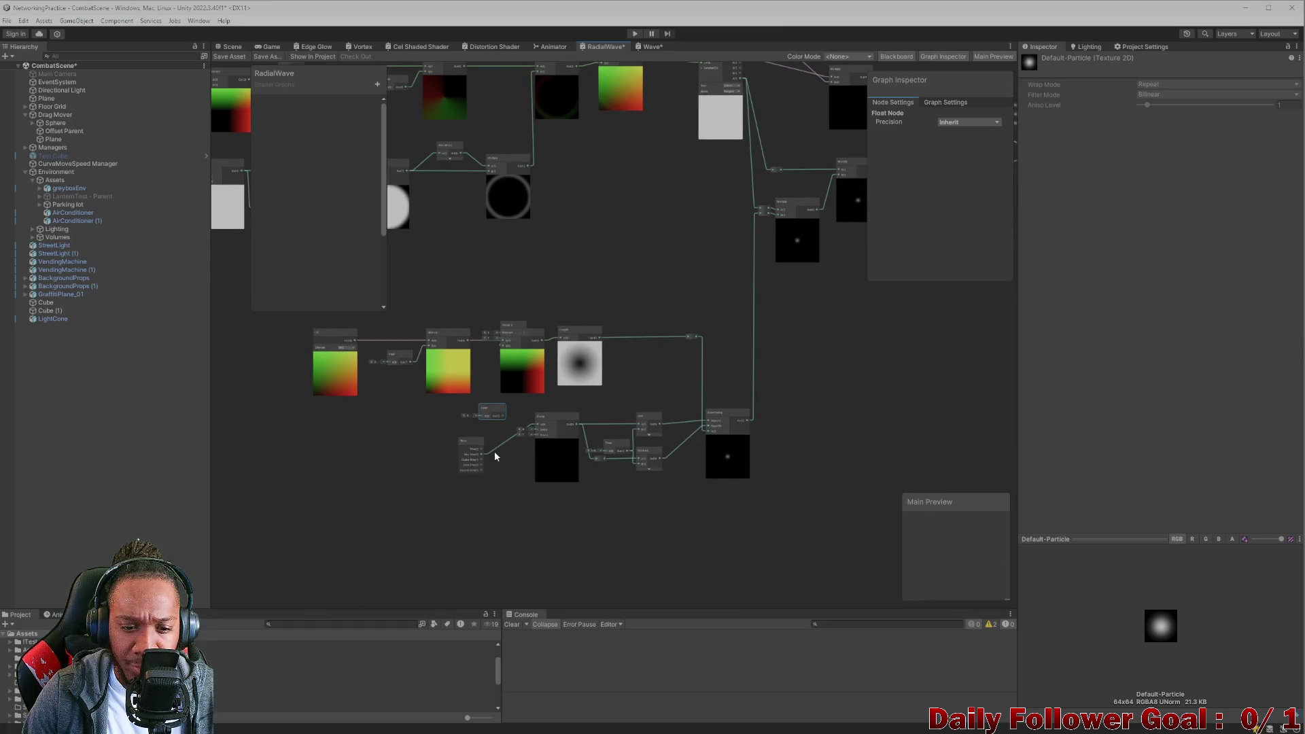
pyautogui.moveTo(577, 297)
pyautogui.mouseDown()
pyautogui.moveTo(618, 397)
pyautogui.moveTo(981, 444)
pyautogui.moveTo(644, 399)
pyautogui.moveTo(491, 398)
pyautogui.moveTo(468, 410)
pyautogui.moveTo(658, 419)
pyautogui.mouseUp()
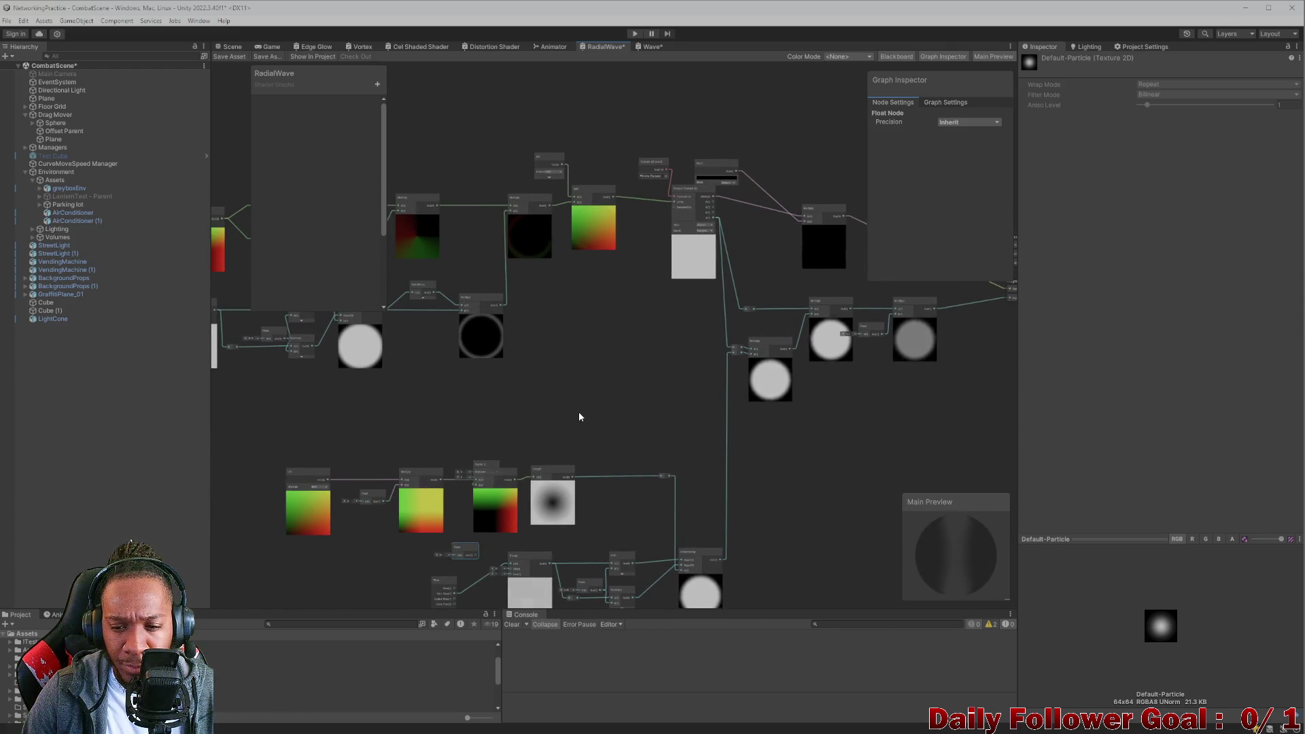
# Pan and zoom across the graph to locate the UV and Color nodes.
pyautogui.scroll(-3, 578, 411)
pyautogui.scroll(2, 589, 387)
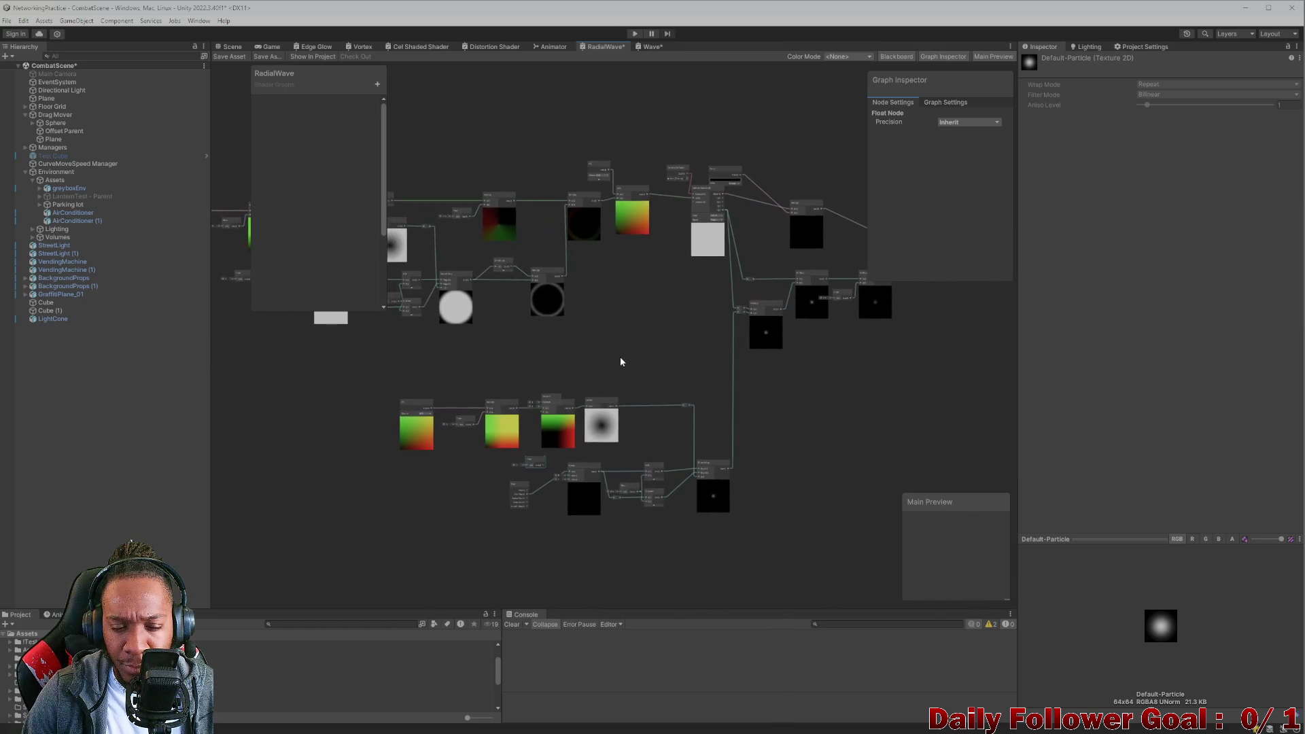
pyautogui.scroll(3, 599, 373)
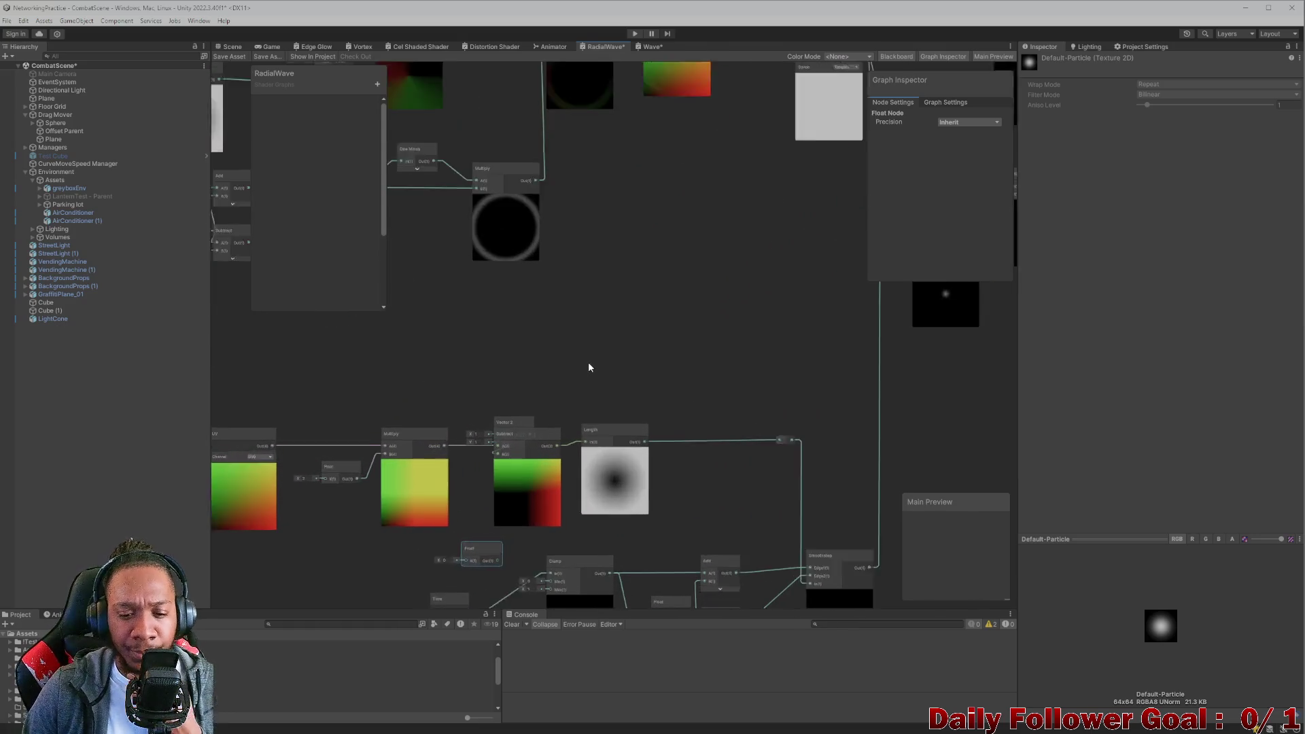
pyautogui.moveTo(560, 357); pyautogui.dragTo(498, 244)
pyautogui.moveTo(601, 367)
pyautogui.mouseDown()
pyautogui.moveTo(554, 312)
pyautogui.moveTo(626, 359)
pyautogui.moveTo(632, 409)
pyautogui.moveTo(489, 354)
pyautogui.mouseUp()
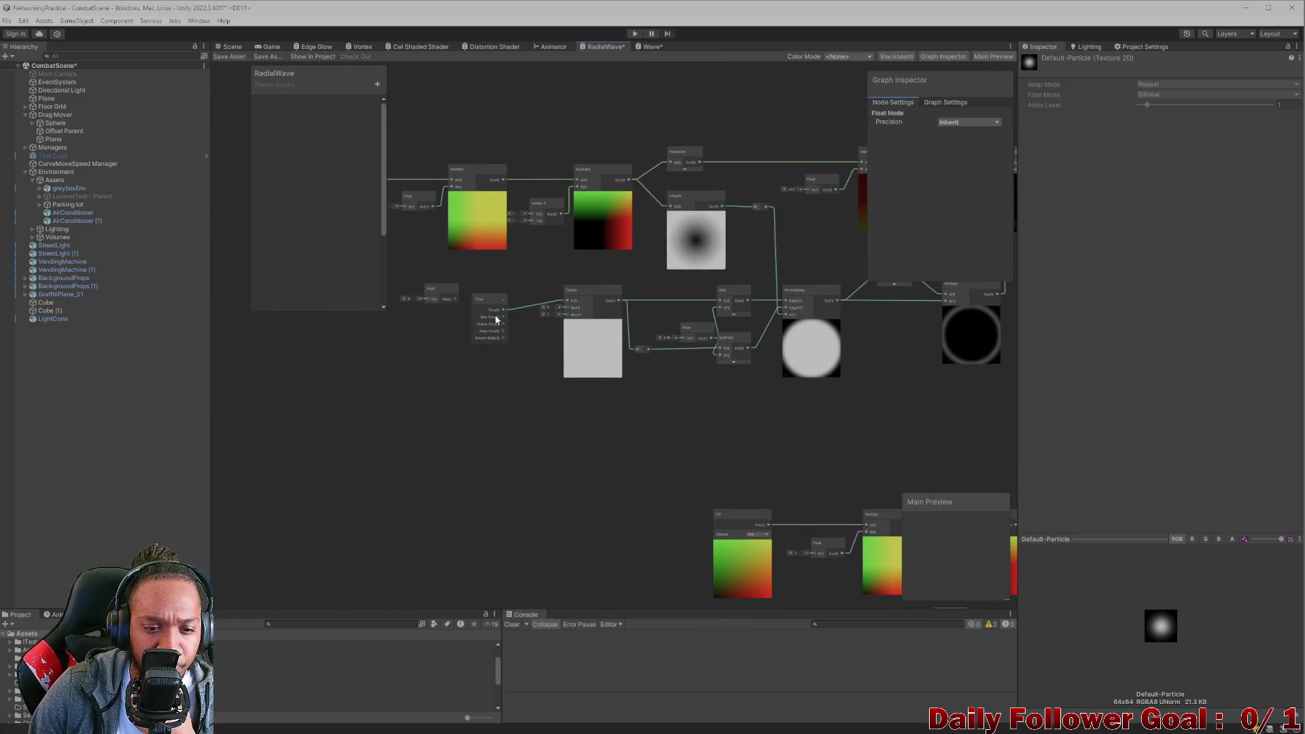
pyautogui.scroll(-1, 624, 386)
pyautogui.scroll(-1, 477, 354)
pyautogui.scroll(-1, 570, 340)
pyautogui.scroll(-1, 552, 342)
pyautogui.moveTo(650, 343)
pyautogui.mouseDown()
pyautogui.moveTo(553, 352)
pyautogui.moveTo(614, 362)
pyautogui.moveTo(531, 378)
pyautogui.mouseUp()
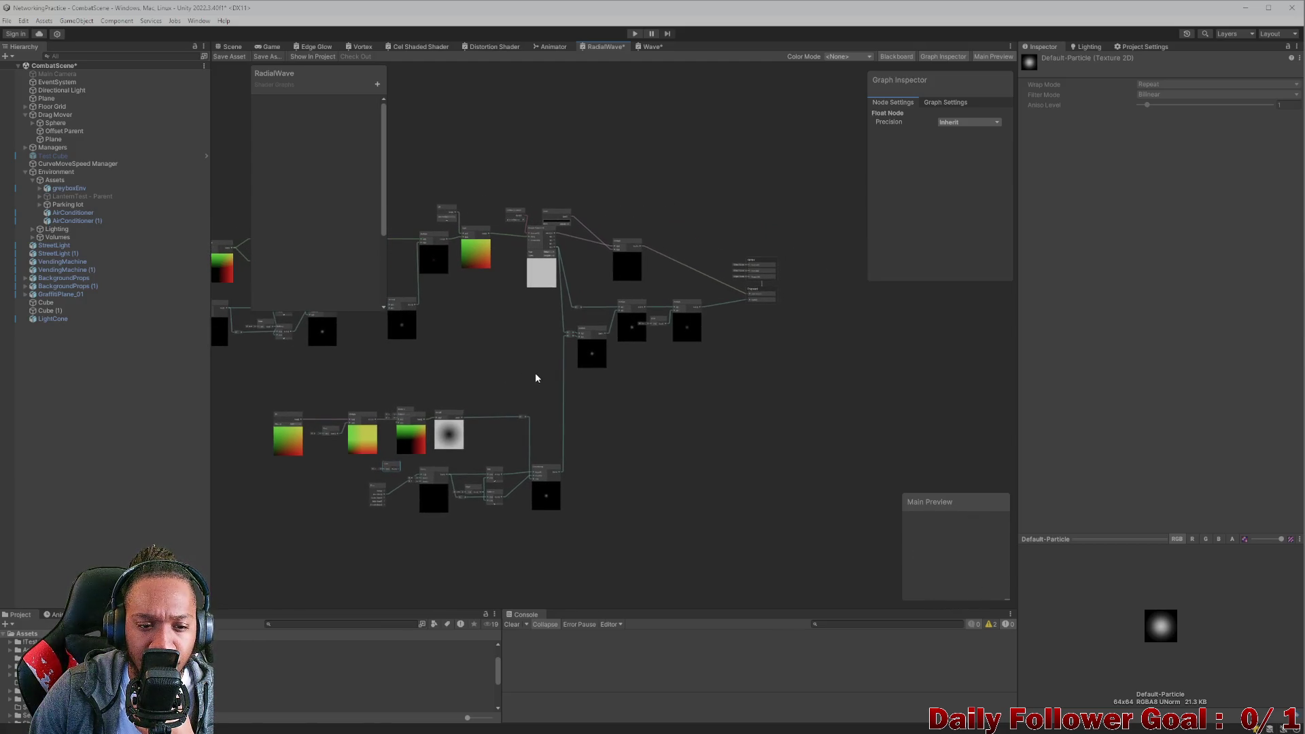
pyautogui.scroll(3, 590, 353)
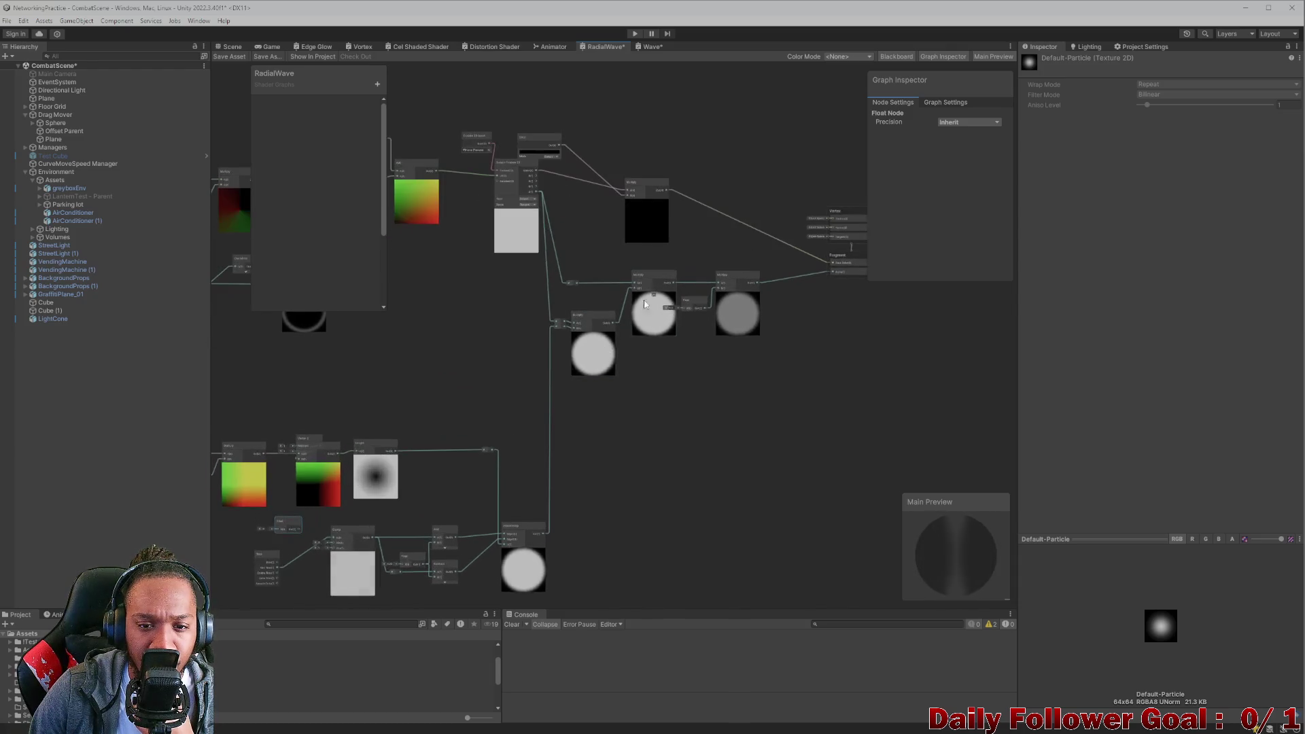
pyautogui.scroll(5, 480, 247)
# Rearrange the Color and upper Multiply nodes, then open the black (000000) Color swatch.
pyautogui.click(601, 197)
pyautogui.moveTo(601, 200); pyautogui.dragTo(589, 348)
pyautogui.moveTo(696, 300); pyautogui.dragTo(708, 251)
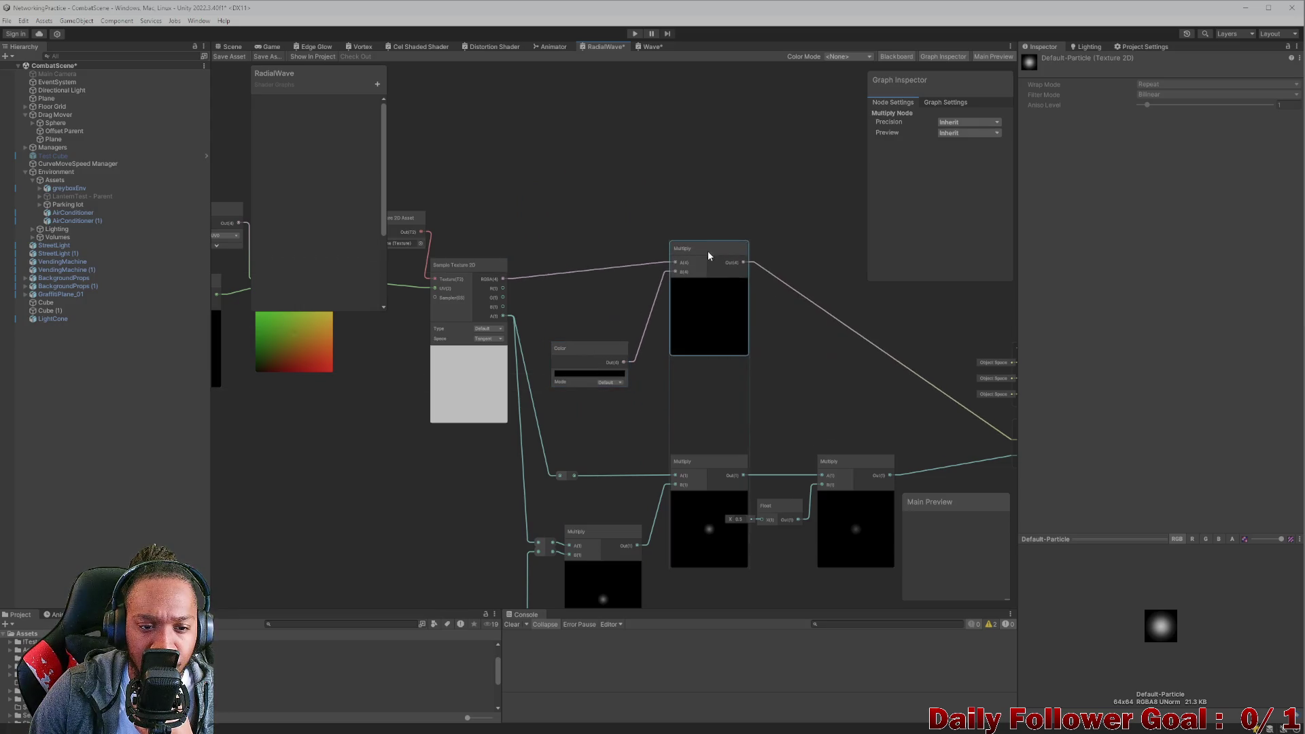
pyautogui.moveTo(632, 344); pyautogui.dragTo(647, 314)
pyautogui.click(657, 343)
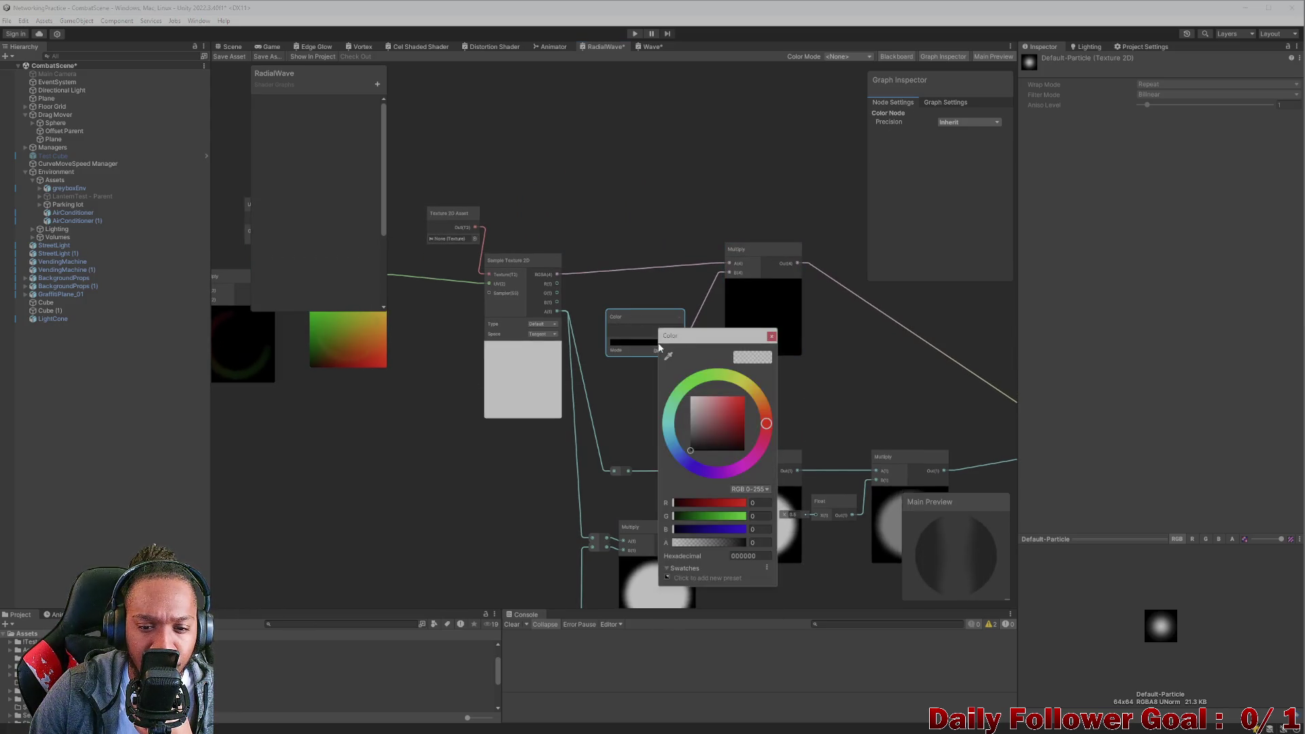
# Change the Color node from black to pure red EF0000.
pyautogui.click(734, 399)
pyautogui.moveTo(742, 399); pyautogui.dragTo(745, 398)
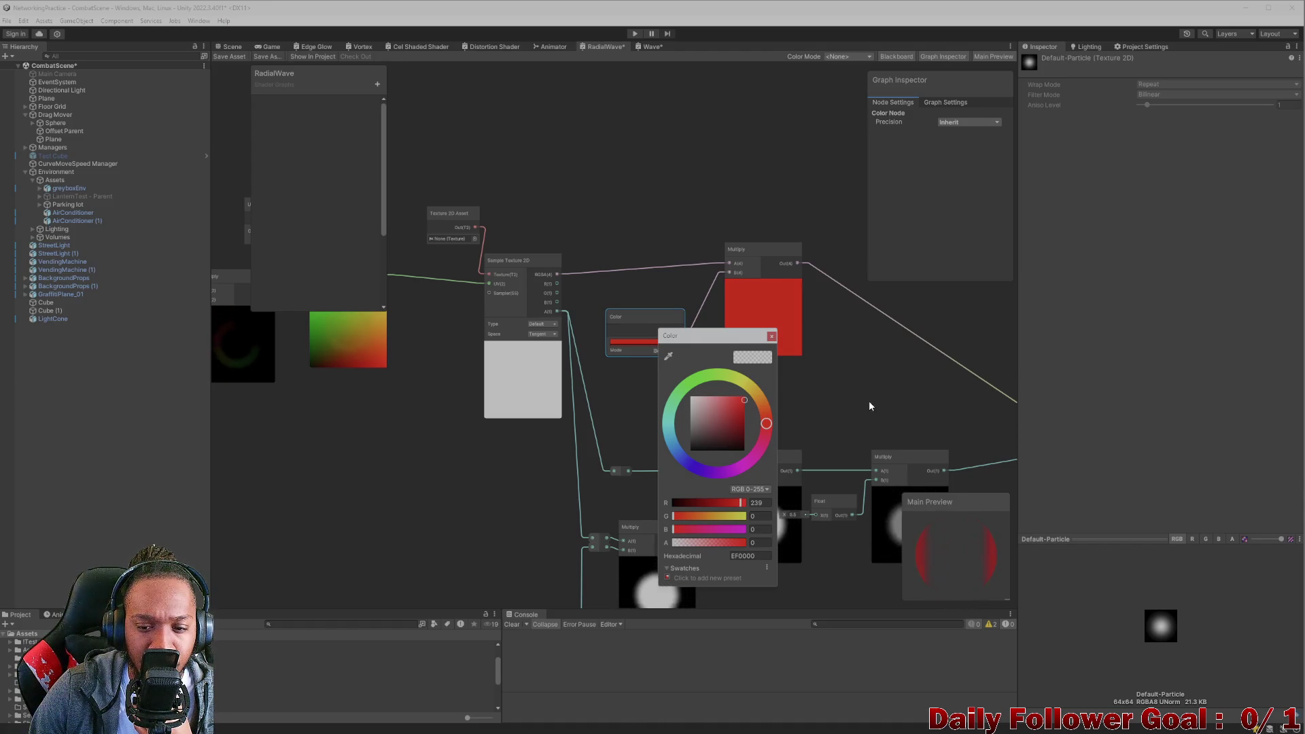
pyautogui.click(869, 401)
pyautogui.scroll(-3, 822, 407)
# Assign Default-Particle as the Texture 2D Asset node's texture.
pyautogui.moveTo(678, 329)
pyautogui.mouseDown()
pyautogui.moveTo(618, 329)
pyautogui.moveTo(746, 354)
pyautogui.mouseUp()
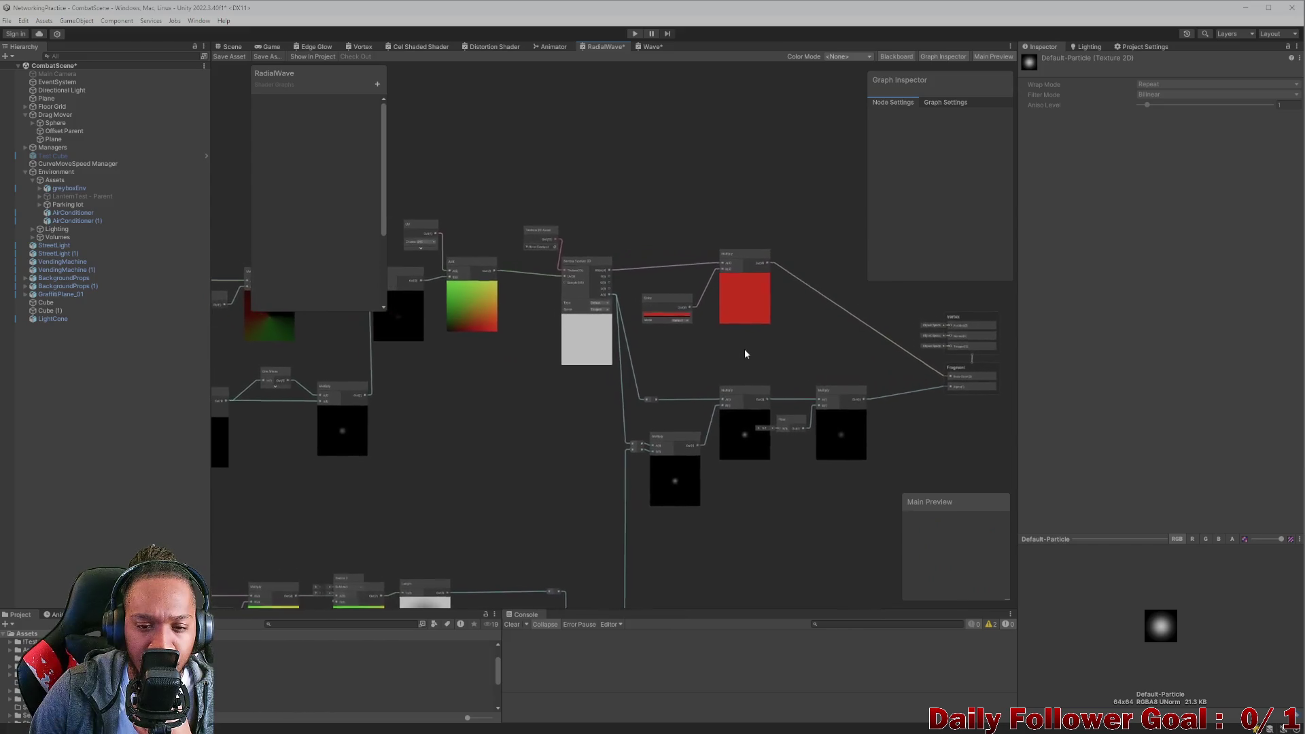
pyautogui.scroll(3, 630, 333)
pyautogui.scroll(2, 588, 319)
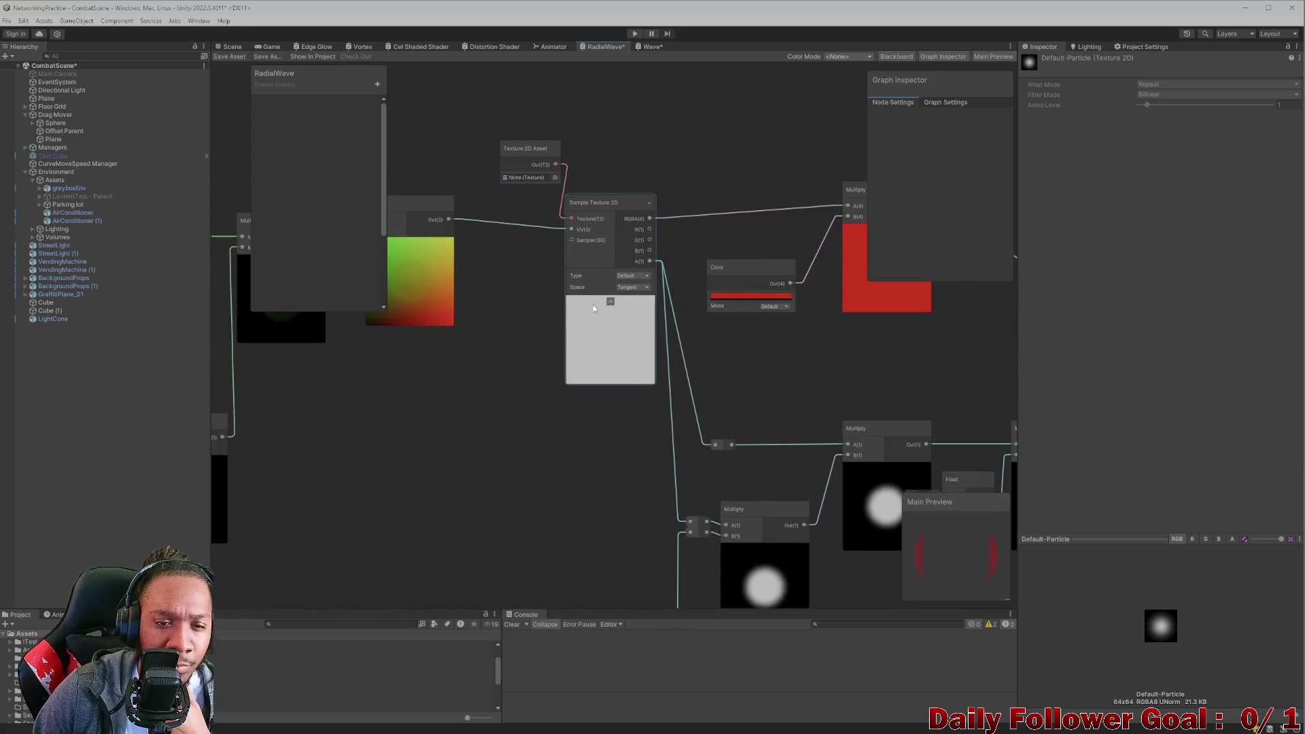
pyautogui.click(555, 177)
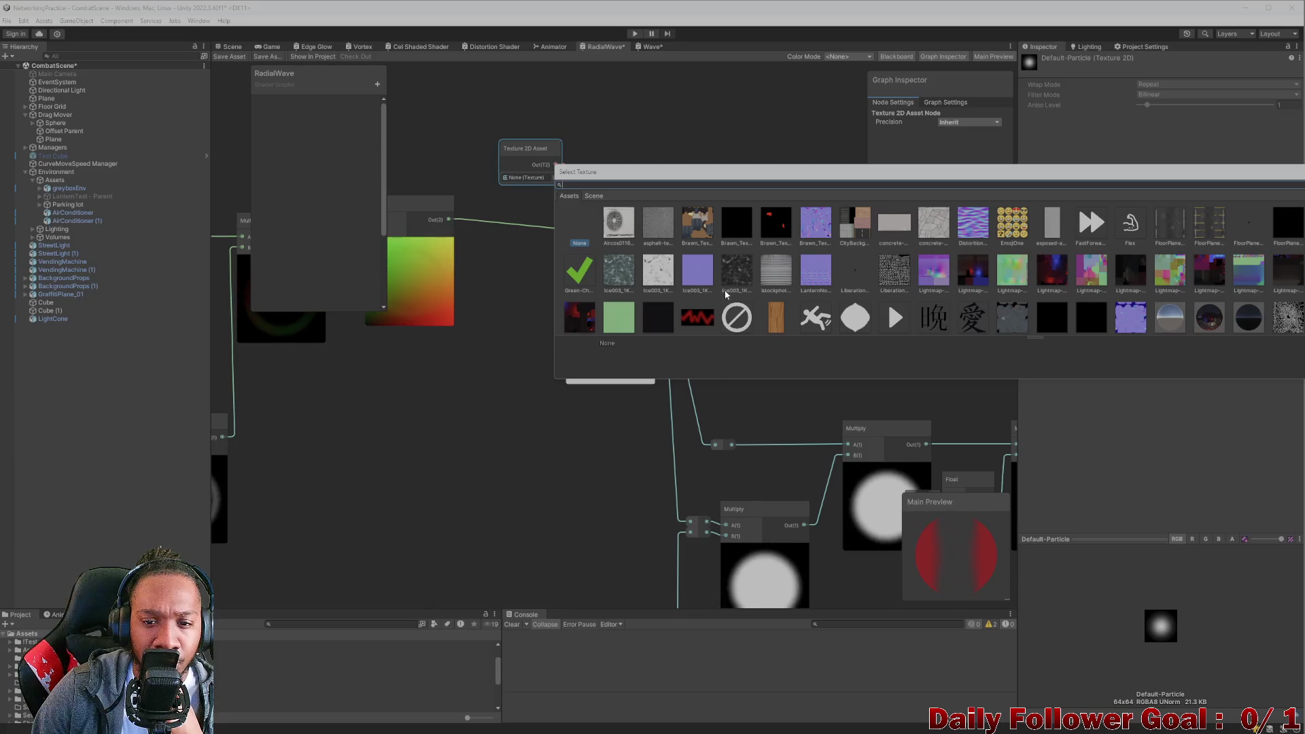
pyautogui.scroll(-5, 1008, 297)
pyautogui.scroll(2, 1008, 297)
pyautogui.scroll(-2, 1008, 297)
pyautogui.click(1289, 261)
pyautogui.click(459, 531)
pyautogui.scroll(-4, 632, 362)
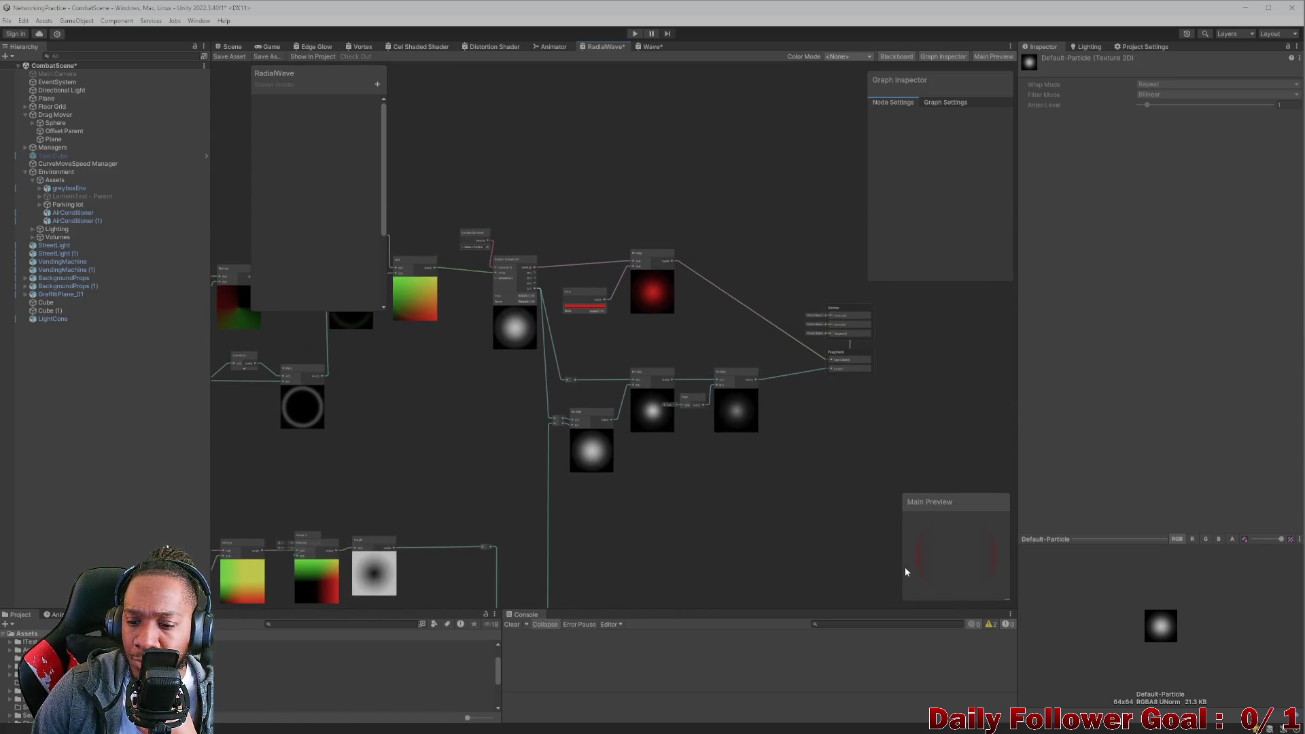
pyautogui.scroll(-1, 470, 432)
pyautogui.moveTo(470, 433); pyautogui.dragTo(1003, 403)
pyautogui.scroll(2, 539, 410)
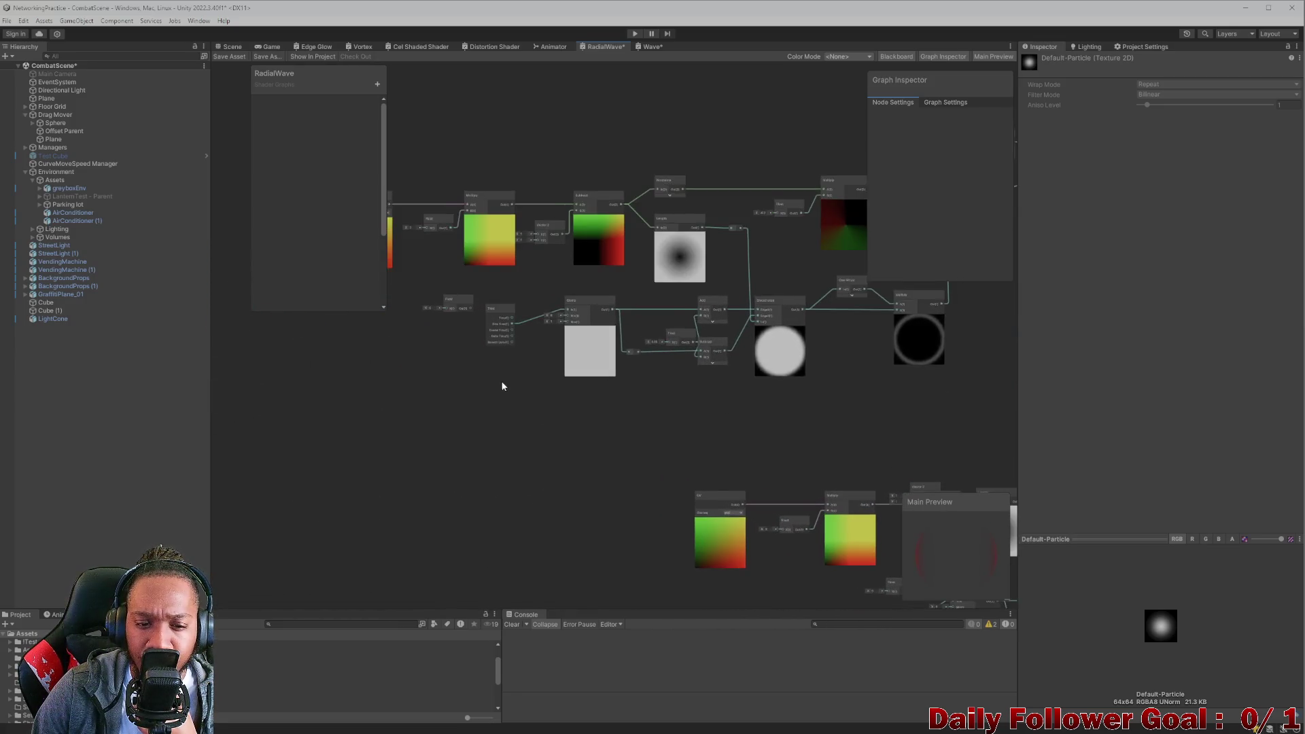
# Rewire the Clamp In(1) input from Time(1) instead of Sine Time(1).
pyautogui.scroll(7, 638, 402)
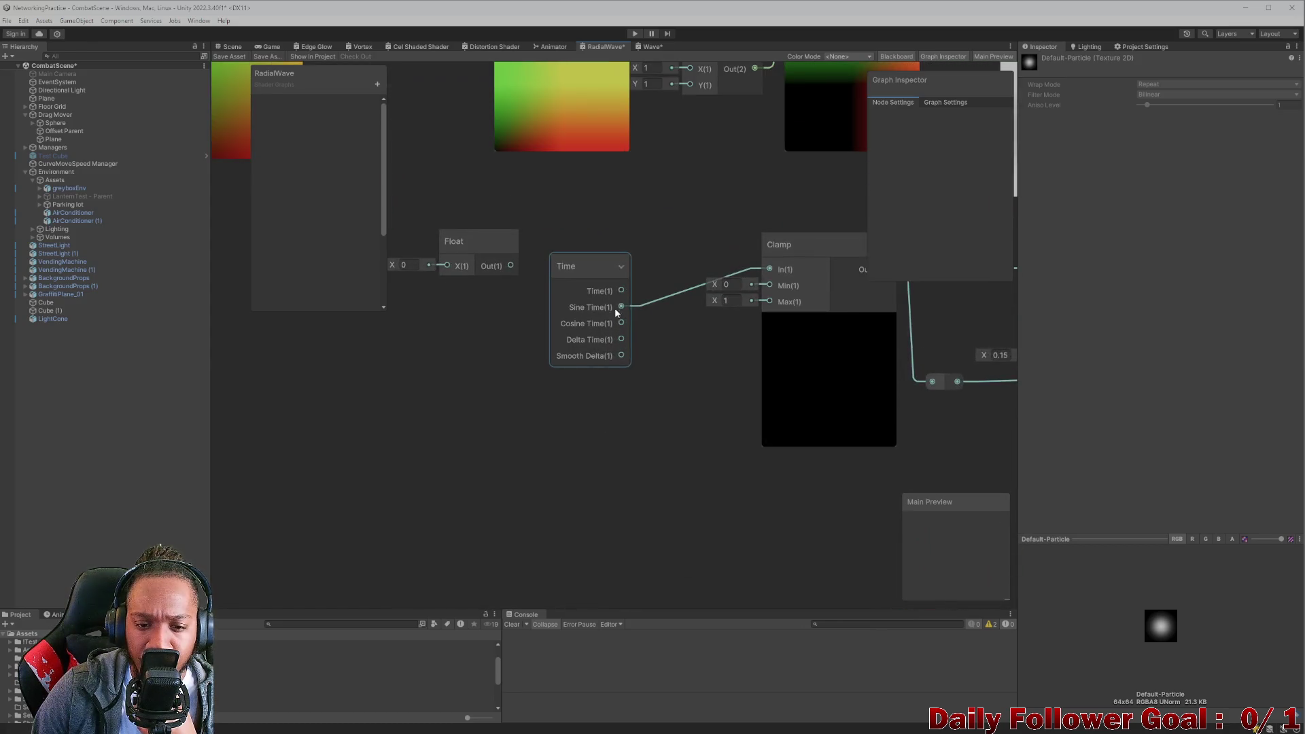
pyautogui.moveTo(622, 290); pyautogui.dragTo(770, 269)
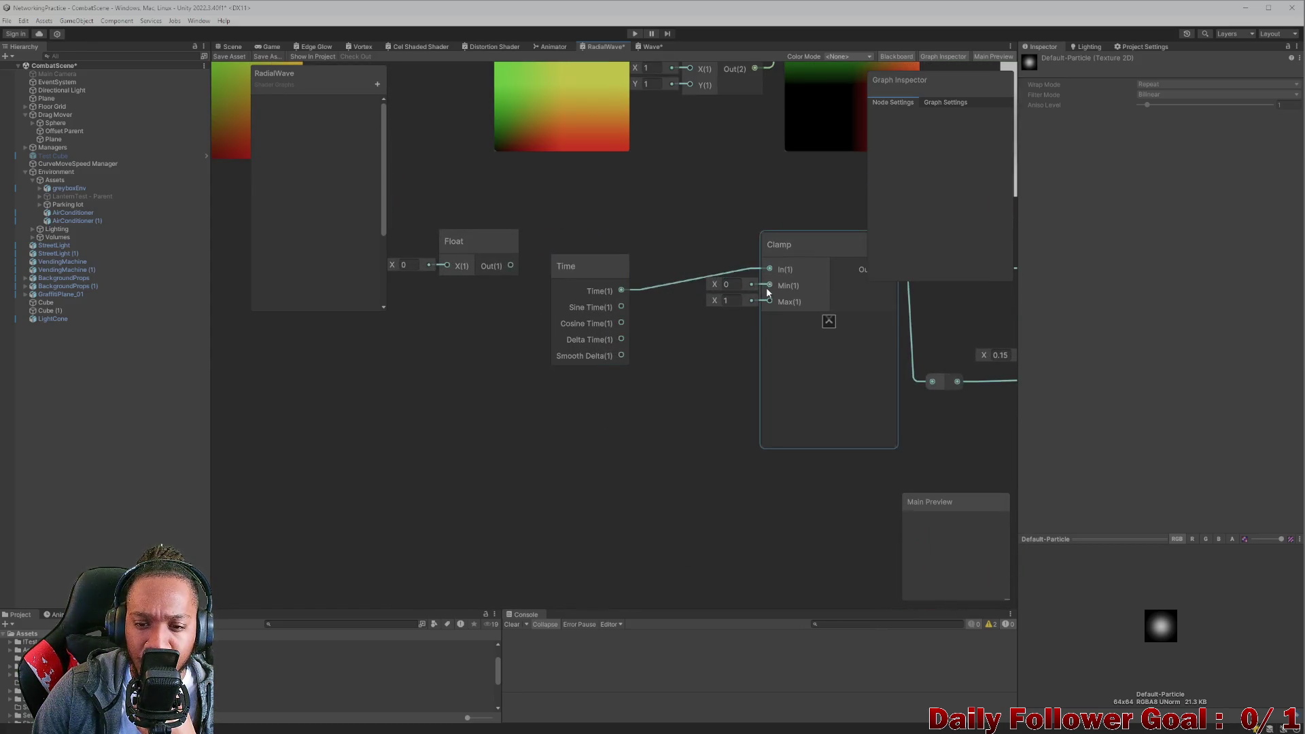
pyautogui.scroll(-3, 744, 300)
pyautogui.scroll(-3, 689, 446)
pyautogui.scroll(3, 641, 466)
pyautogui.click(711, 412)
pyautogui.moveTo(711, 412); pyautogui.dragTo(704, 403)
pyautogui.moveTo(699, 410); pyautogui.dragTo(813, 369)
pyautogui.click(528, 374)
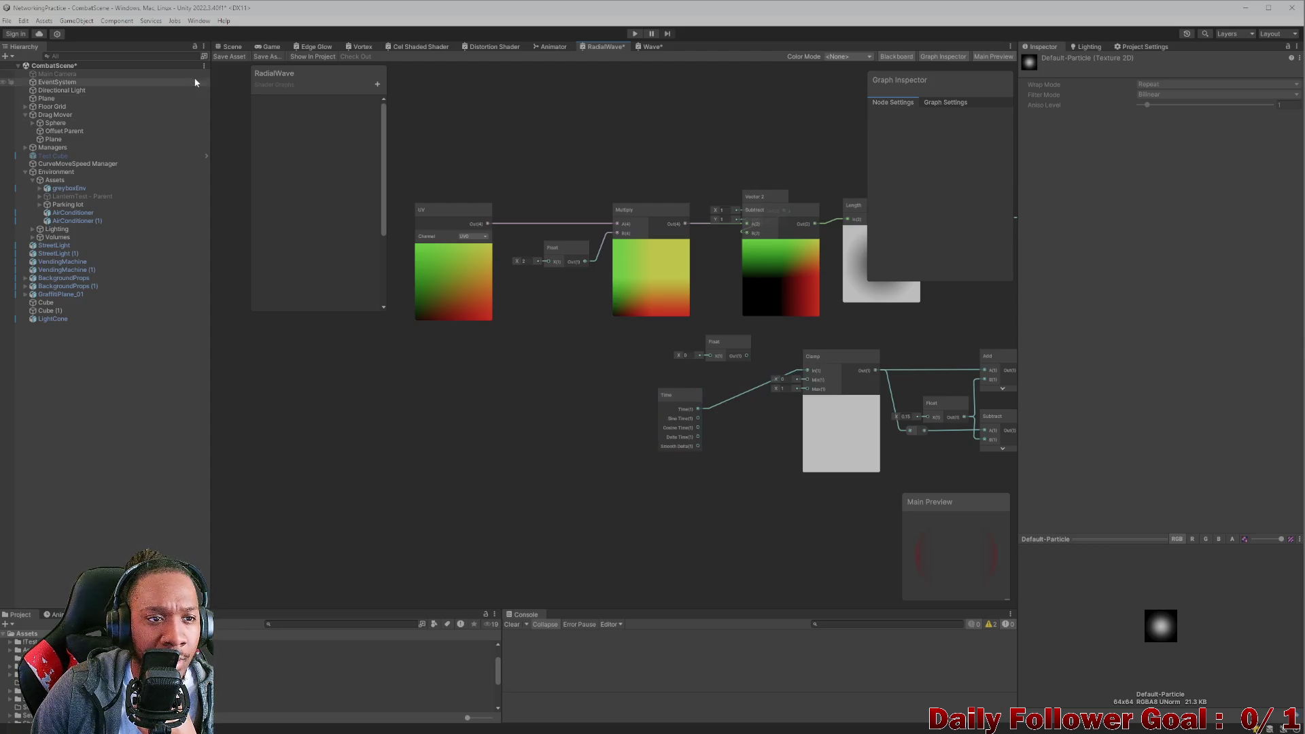
# Save the RadialWave graph and view the magenta plane in the Scene.
pyautogui.click(230, 59)
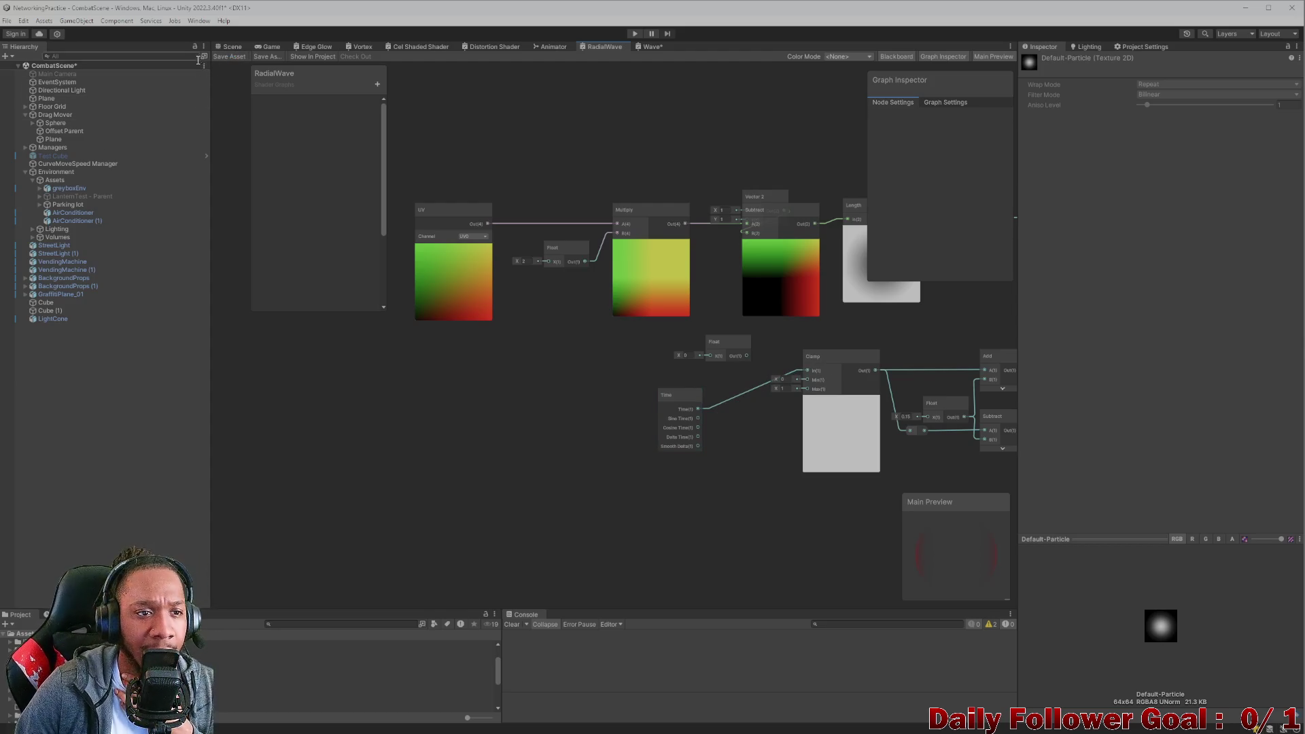
pyautogui.click(231, 47)
pyautogui.moveTo(502, 403); pyautogui.dragTo(320, 520)
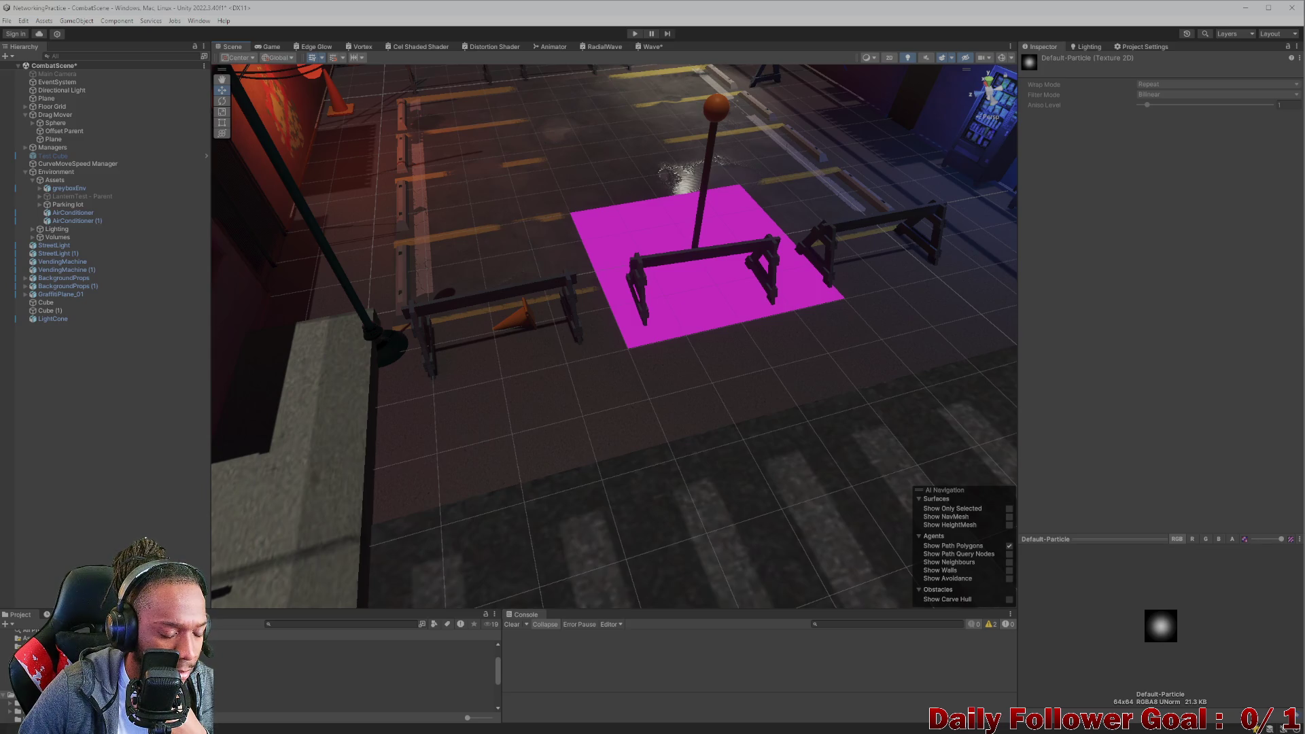
# Create a Shader Graphs_RadialWave material from the RadialWave shader asset via Create > Material.
pyautogui.click(306, 693)
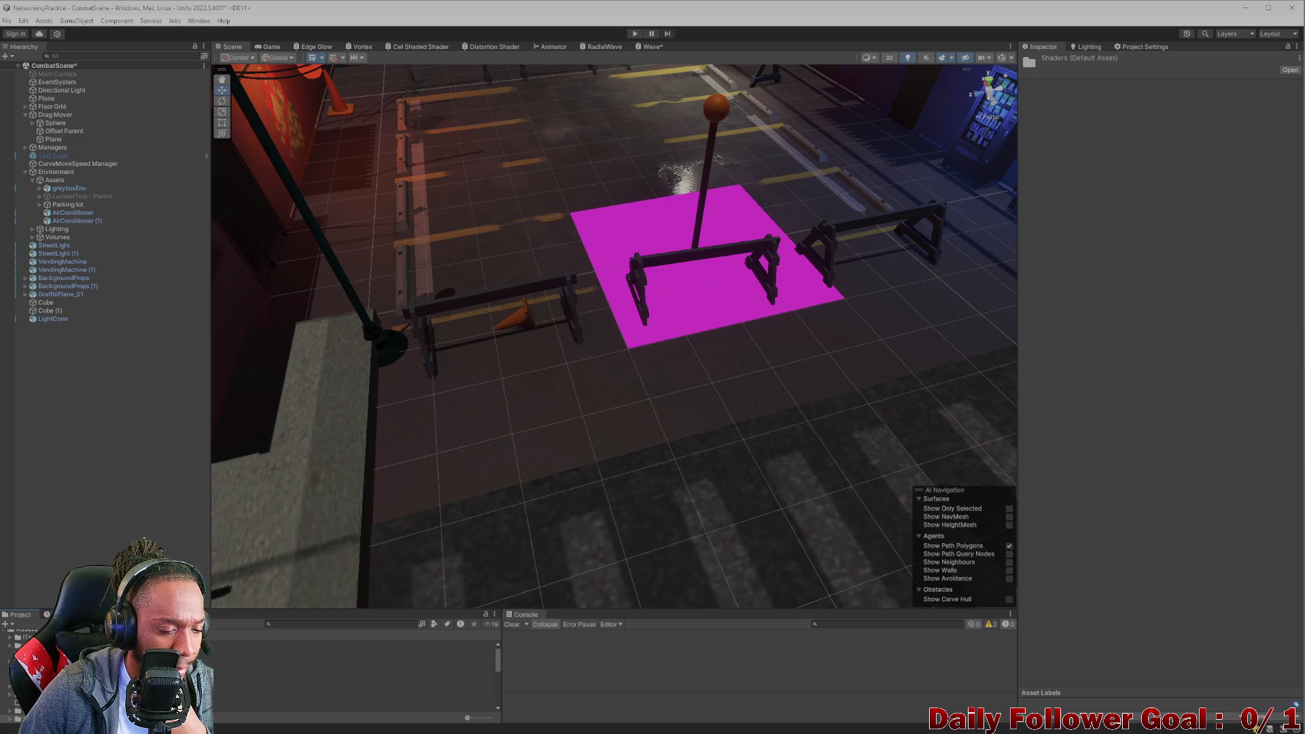
pyautogui.rightClick(143, 694)
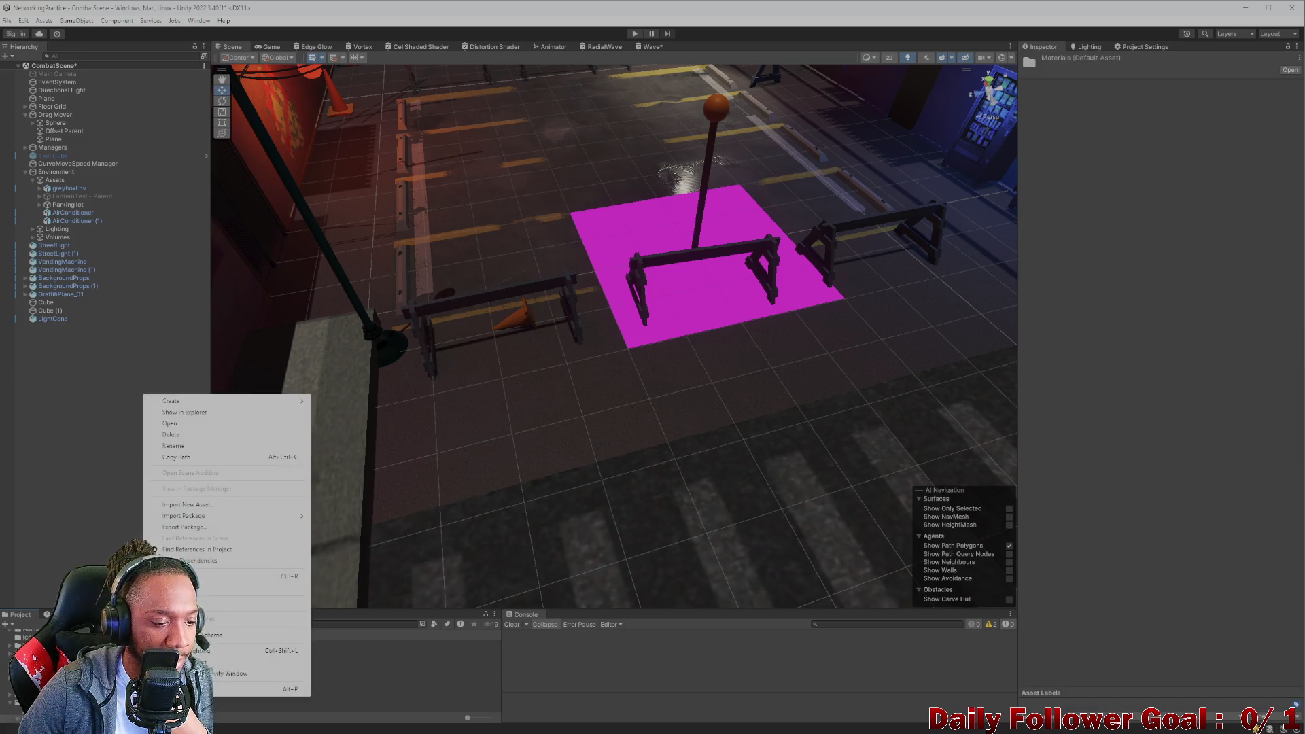
pyautogui.press('Escape')
pyautogui.scroll(-3, 354, 673)
pyautogui.scroll(-2, 354, 673)
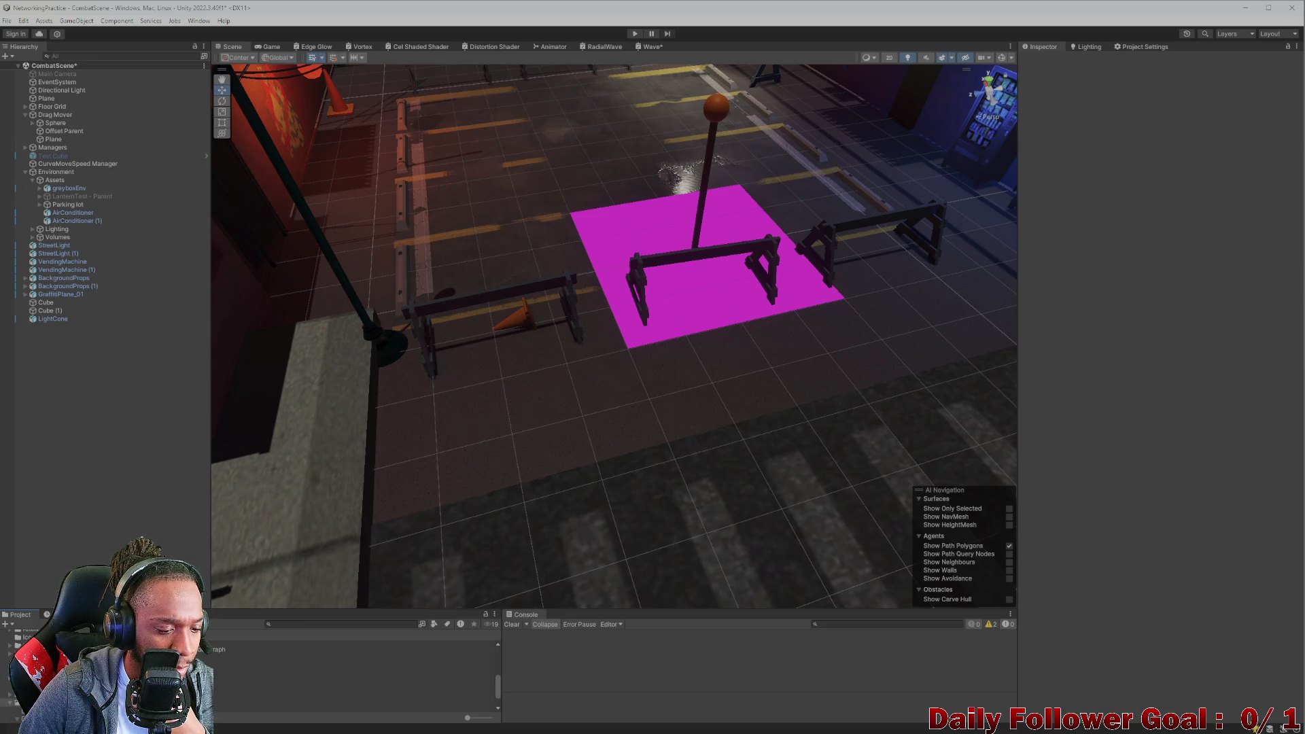
pyautogui.rightClick(142, 672)
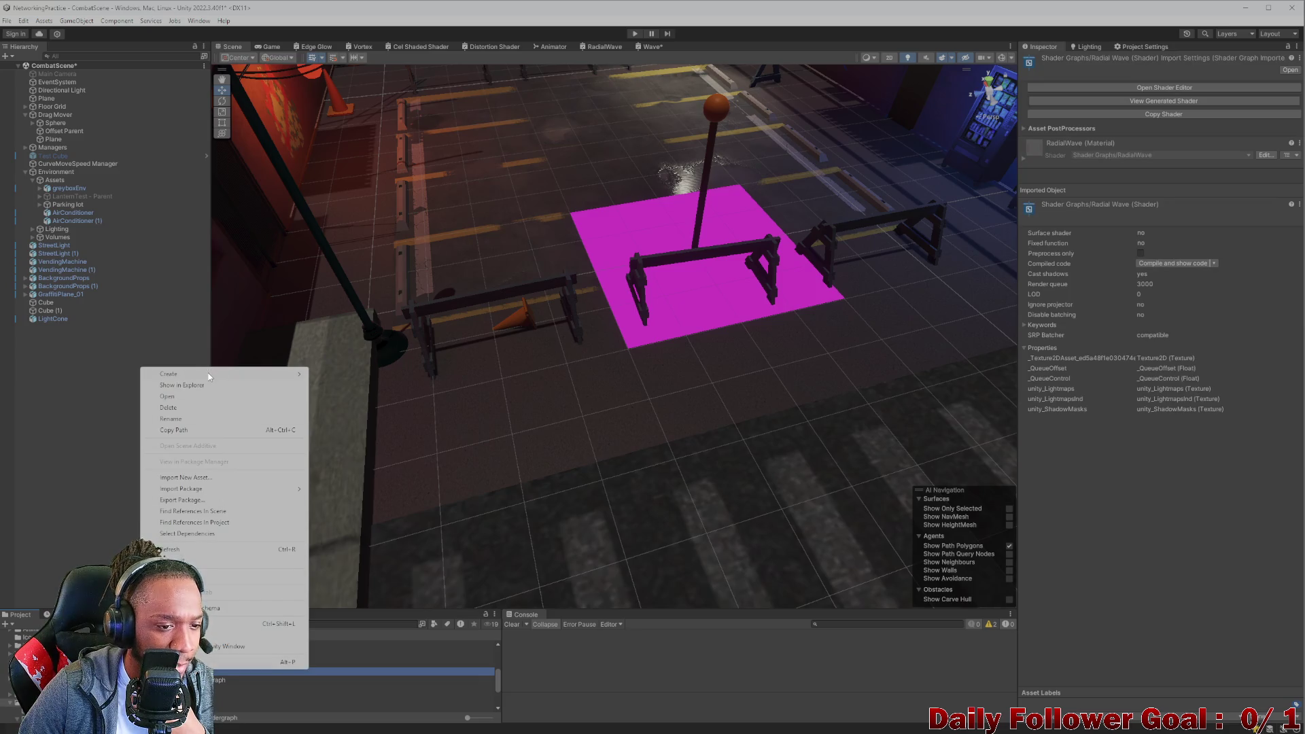
pyautogui.moveTo(208, 378)
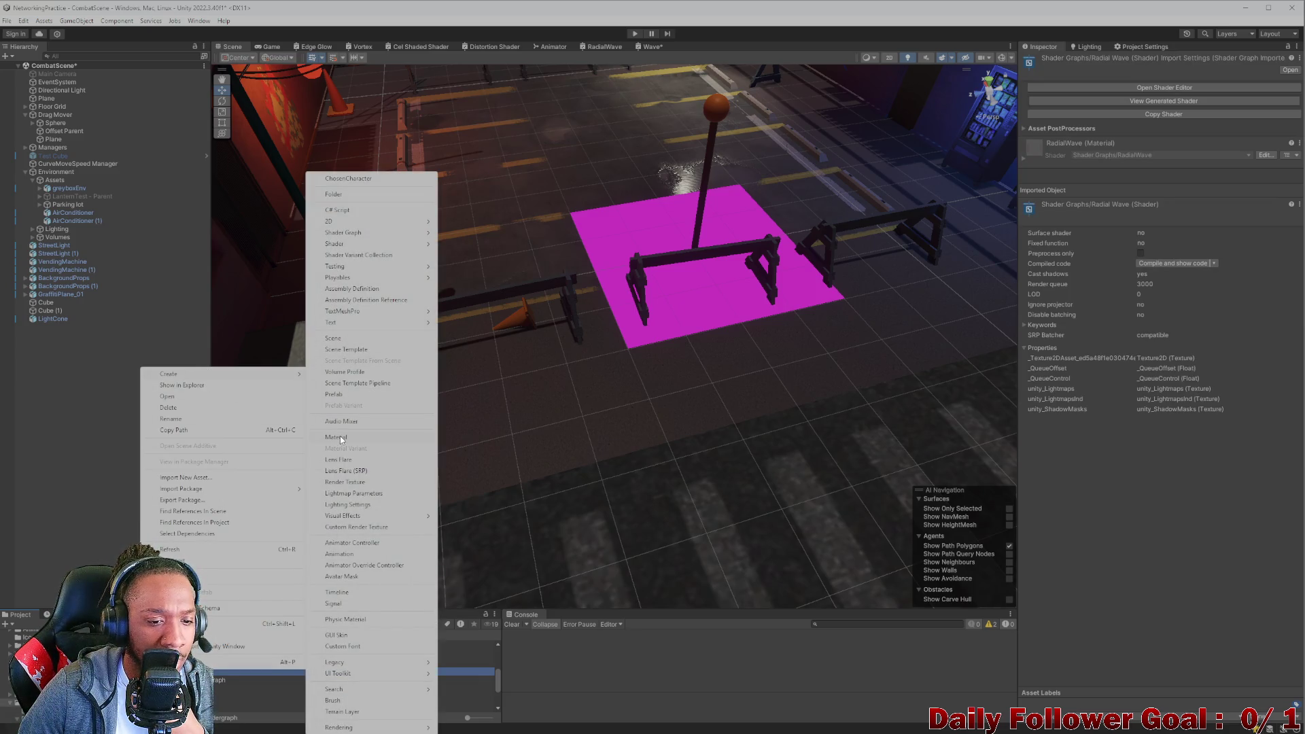
pyautogui.click(340, 439)
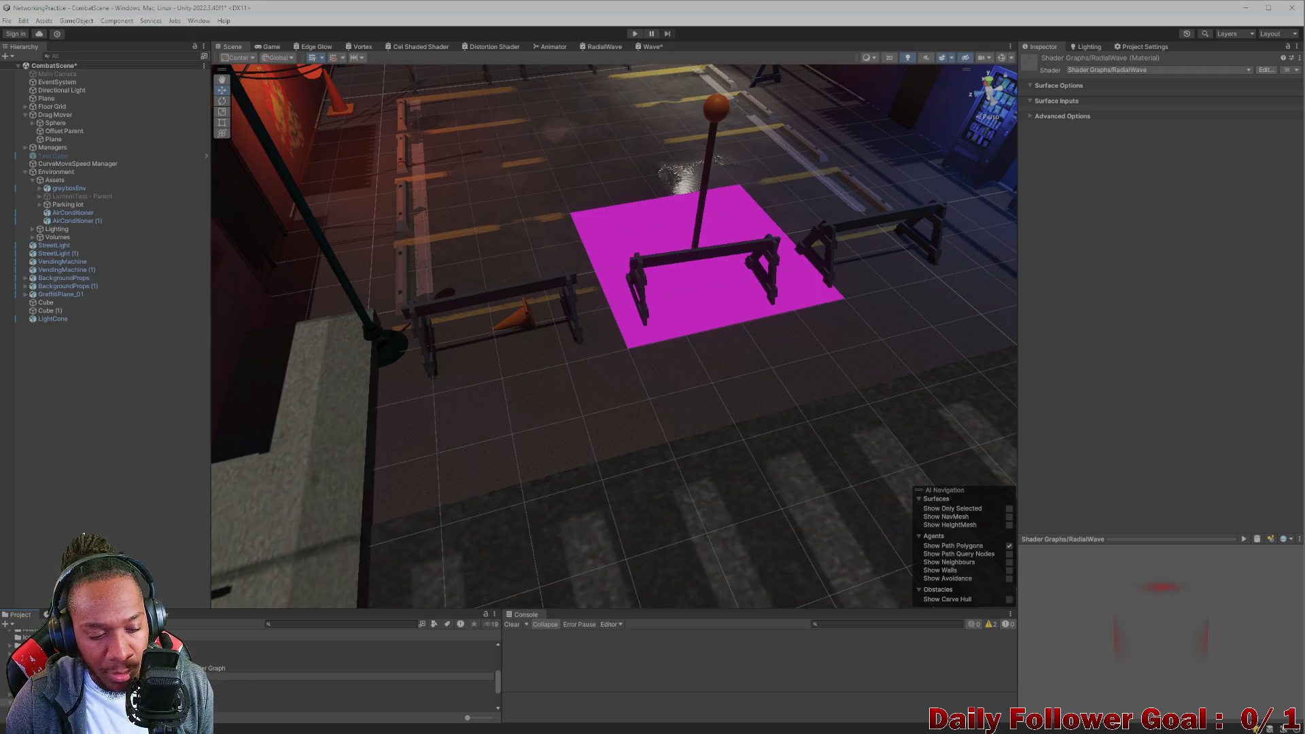
# Confirm the new material's name and apply the Shader Graphs_RadialWave material to the magenta plane.
pyautogui.press('Return')
pyautogui.moveTo(690, 135)
pyautogui.mouseDown()
pyautogui.moveTo(688, 226)
pyautogui.moveTo(615, 448)
pyautogui.moveTo(638, 361)
pyautogui.moveTo(498, 283)
pyautogui.moveTo(510, 299)
pyautogui.mouseUp()
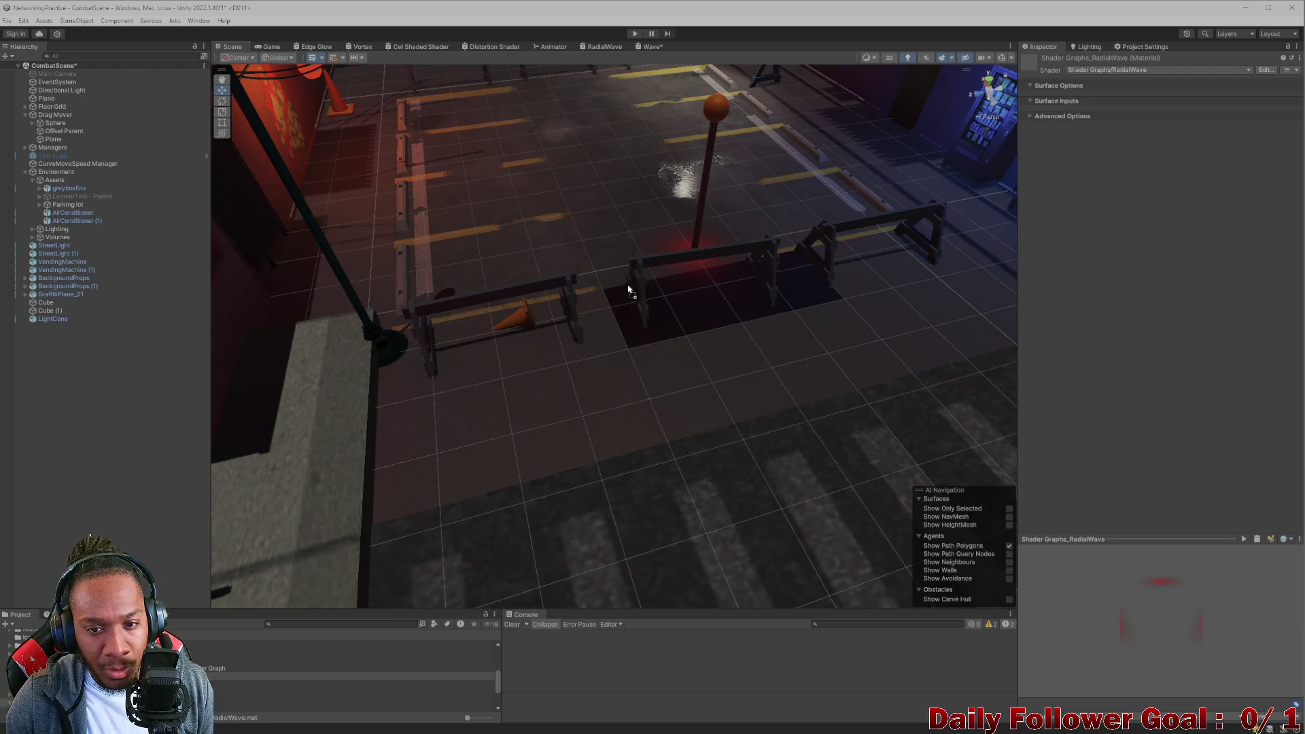
pyautogui.scroll(5, 620, 389)
pyautogui.scroll(-5, 481, 154)
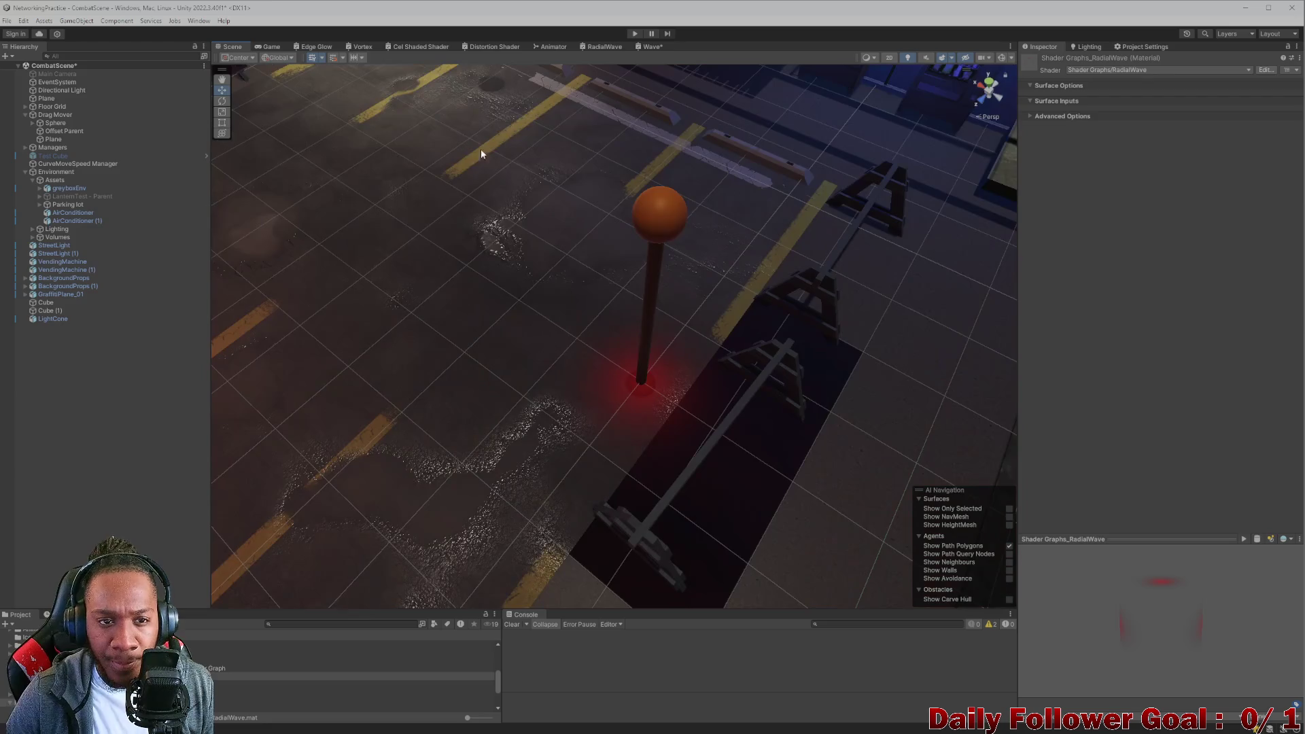
# Play-test the red centre glow, check the plane's material, then stop and return to the RadialWave graph.
pyautogui.click(634, 34)
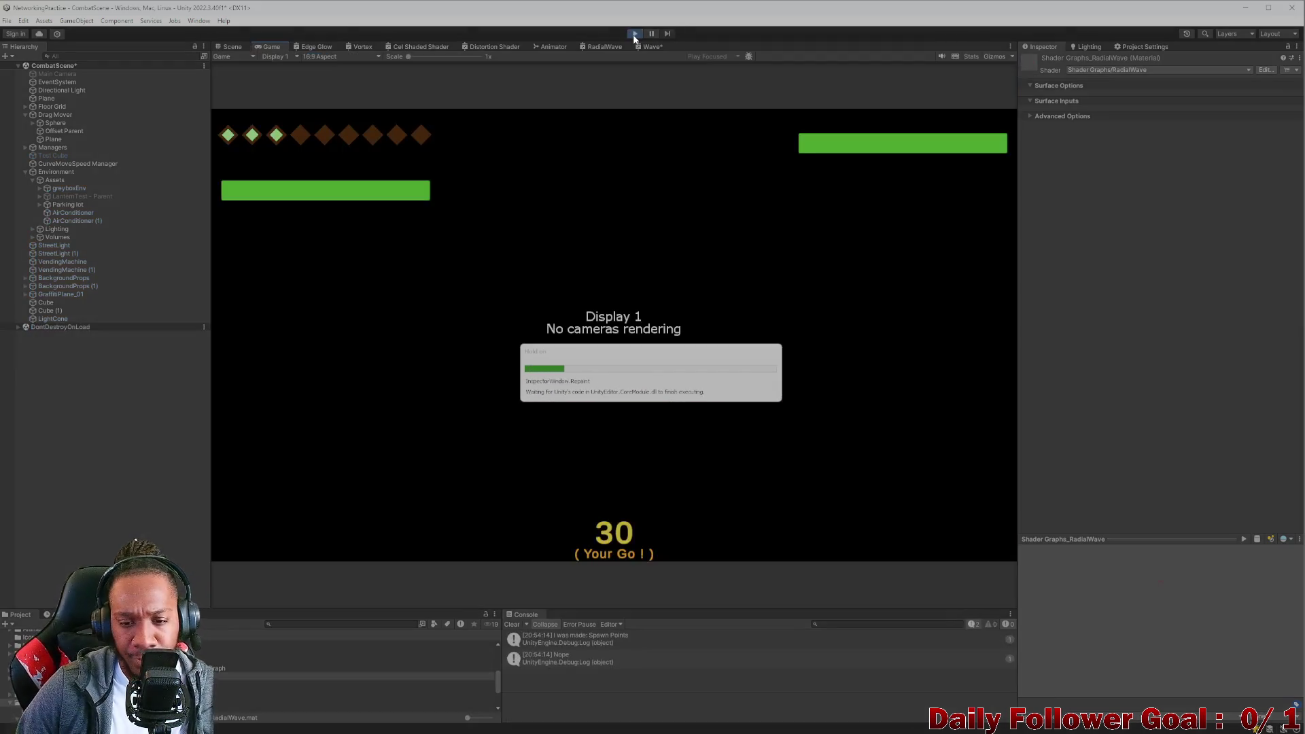
pyautogui.click(233, 46)
pyautogui.moveTo(613, 391)
pyautogui.mouseDown()
pyautogui.moveTo(597, 385)
pyautogui.moveTo(624, 417)
pyautogui.moveTo(589, 320)
pyautogui.mouseUp()
pyautogui.click(548, 299)
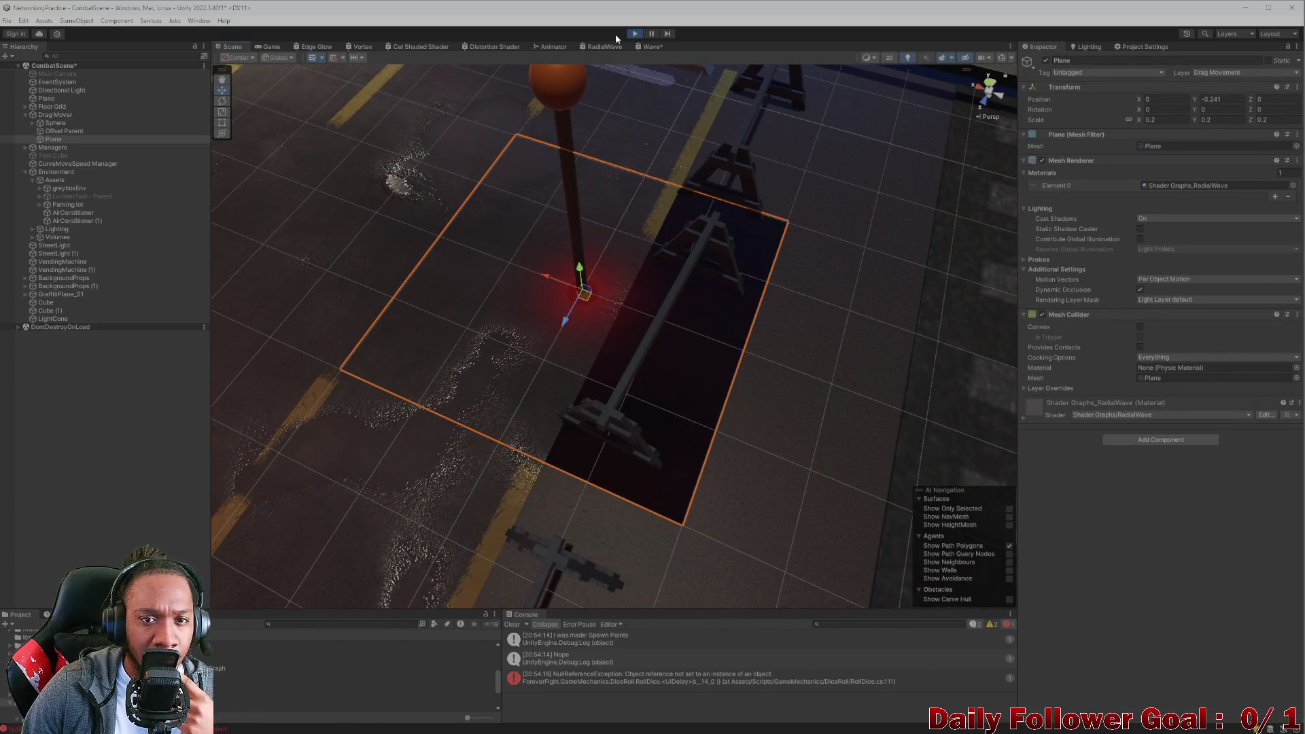
pyautogui.click(635, 34)
pyautogui.moveTo(847, 730)
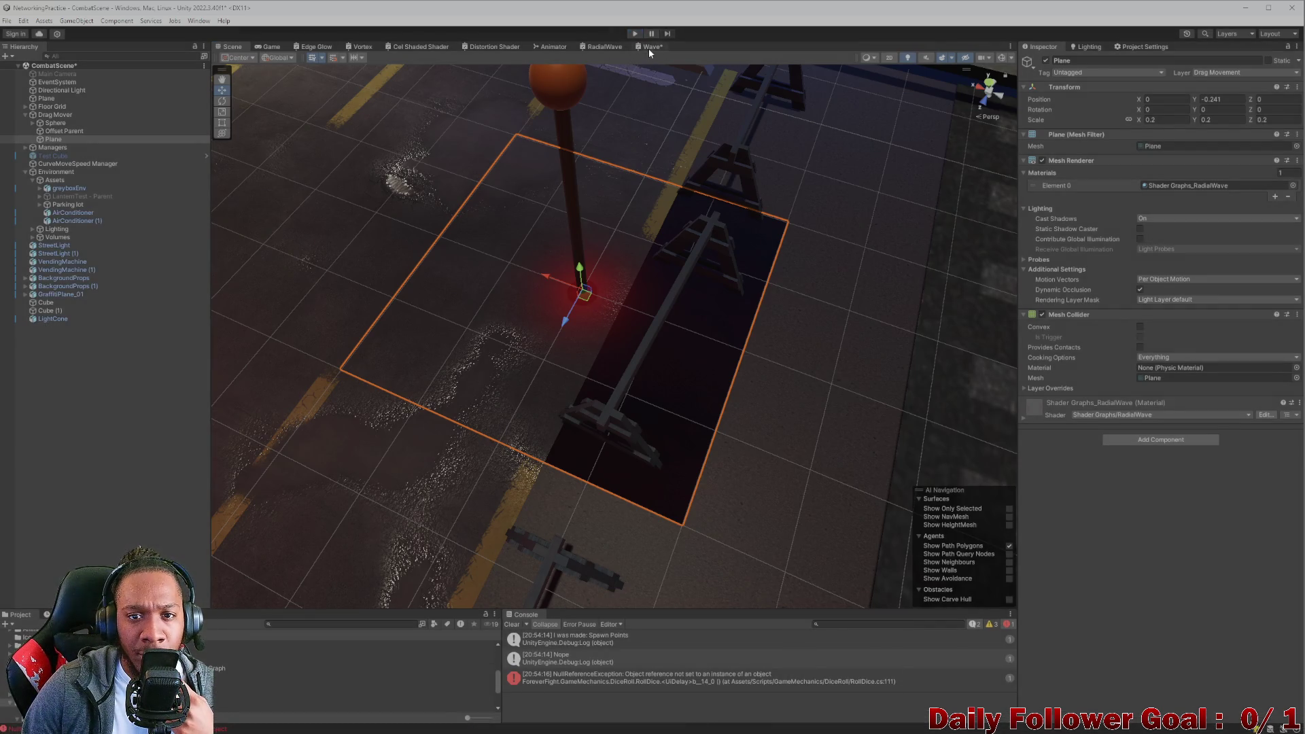
pyautogui.click(598, 47)
# In the RadialWave graph, connect the Time node's Sine Time output to the Clamp input.
pyautogui.click(596, 48)
pyautogui.scroll(6, 740, 331)
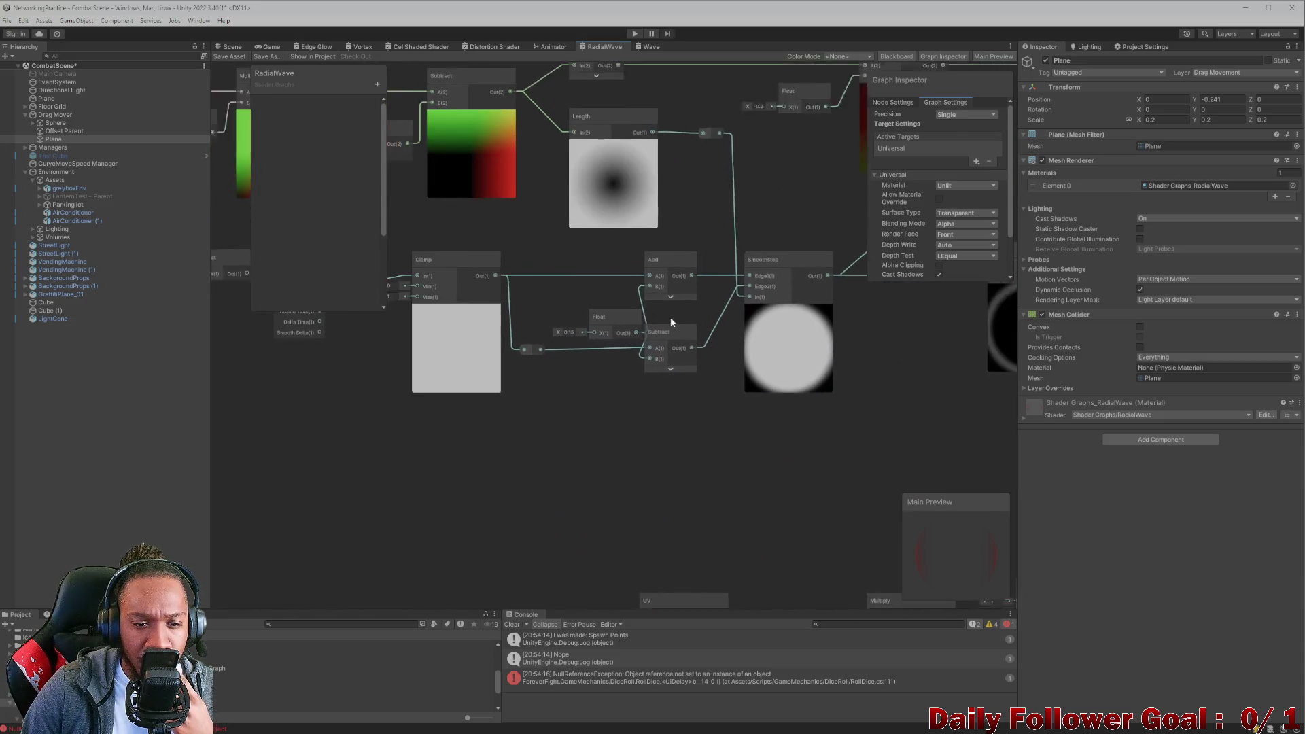
pyautogui.moveTo(680, 341); pyautogui.dragTo(795, 344)
pyautogui.scroll(2, 572, 348)
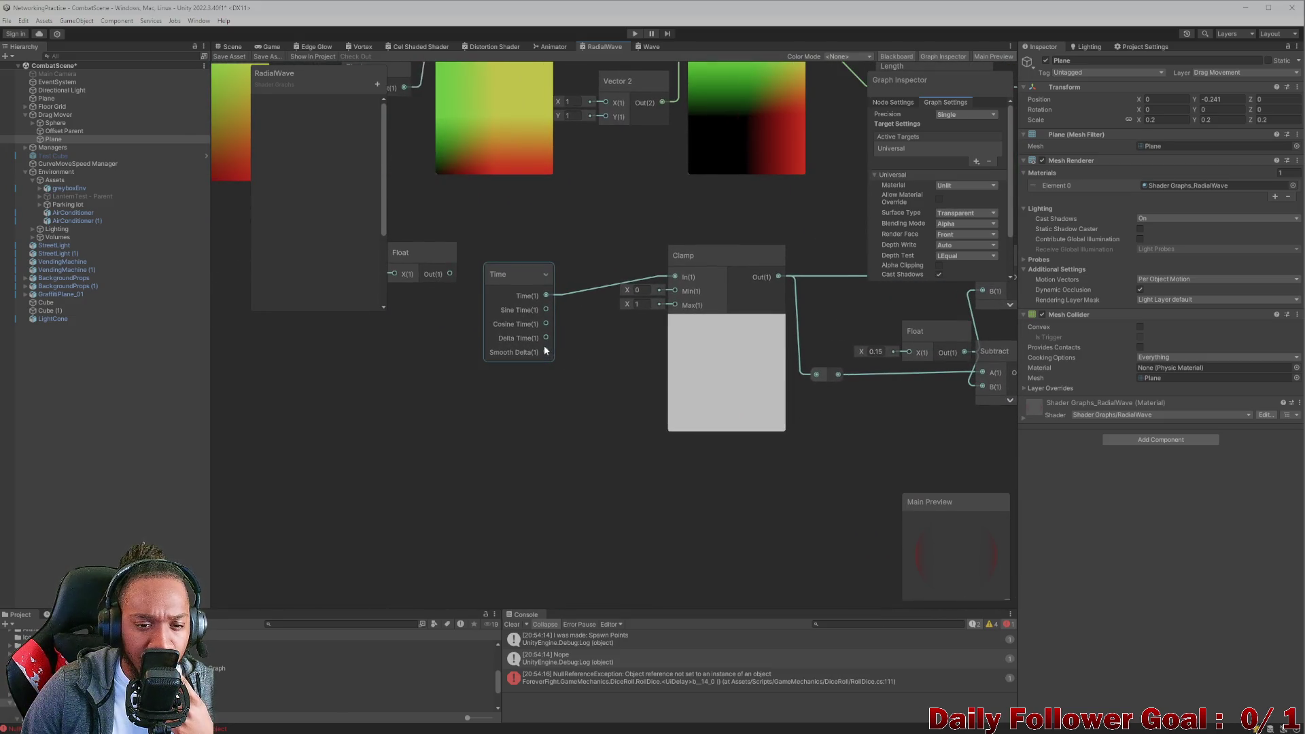
pyautogui.moveTo(546, 310); pyautogui.dragTo(677, 276)
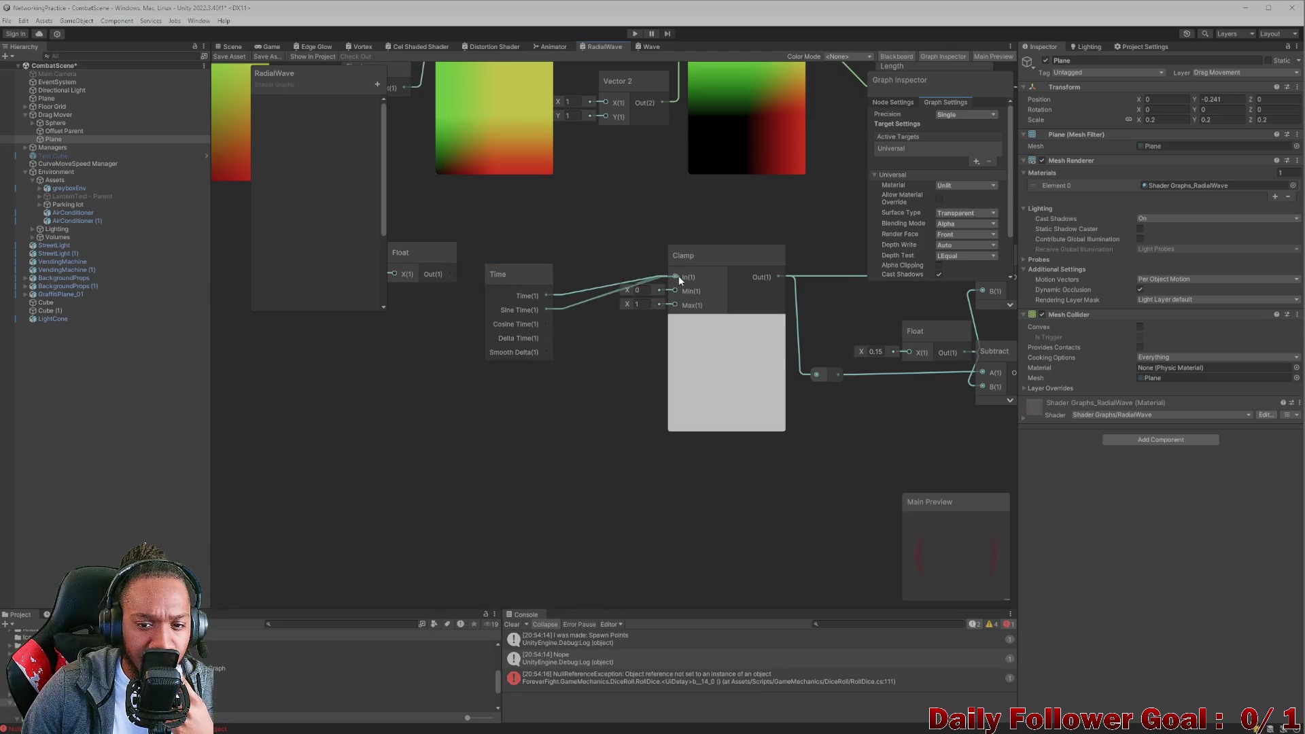
# Review the Multiply, Vector 2 and Length nodes, save the graph, and return to the plane in Scene view.
pyautogui.scroll(-1, 658, 409)
pyautogui.moveTo(658, 409); pyautogui.dragTo(537, 265)
pyautogui.scroll(-3, 632, 411)
pyautogui.moveTo(632, 410)
pyautogui.mouseDown()
pyautogui.moveTo(524, 340)
pyautogui.moveTo(694, 293)
pyautogui.mouseUp()
pyautogui.scroll(3, 653, 376)
pyautogui.scroll(1, 585, 354)
pyautogui.click(238, 58)
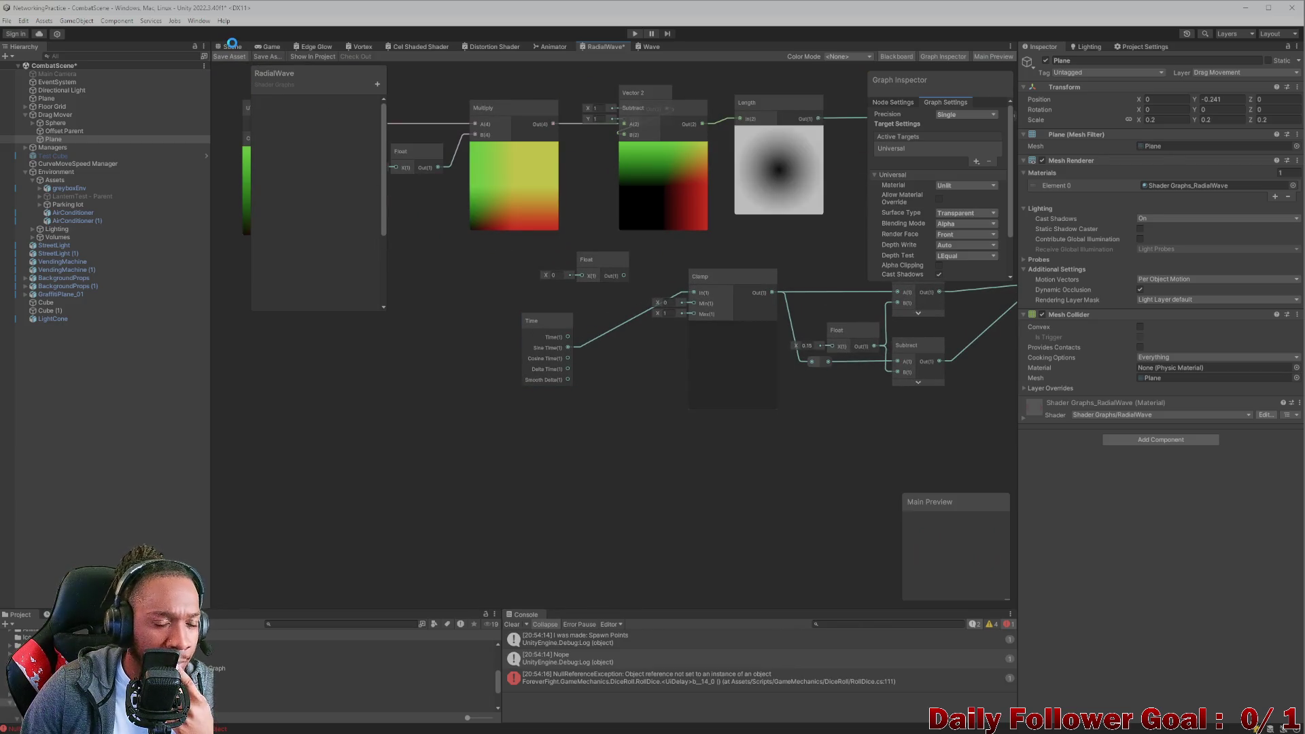
pyautogui.click(232, 47)
pyautogui.moveTo(671, 314)
pyautogui.mouseDown()
pyautogui.moveTo(598, 344)
pyautogui.moveTo(598, 326)
pyautogui.moveTo(610, 334)
pyautogui.mouseUp()
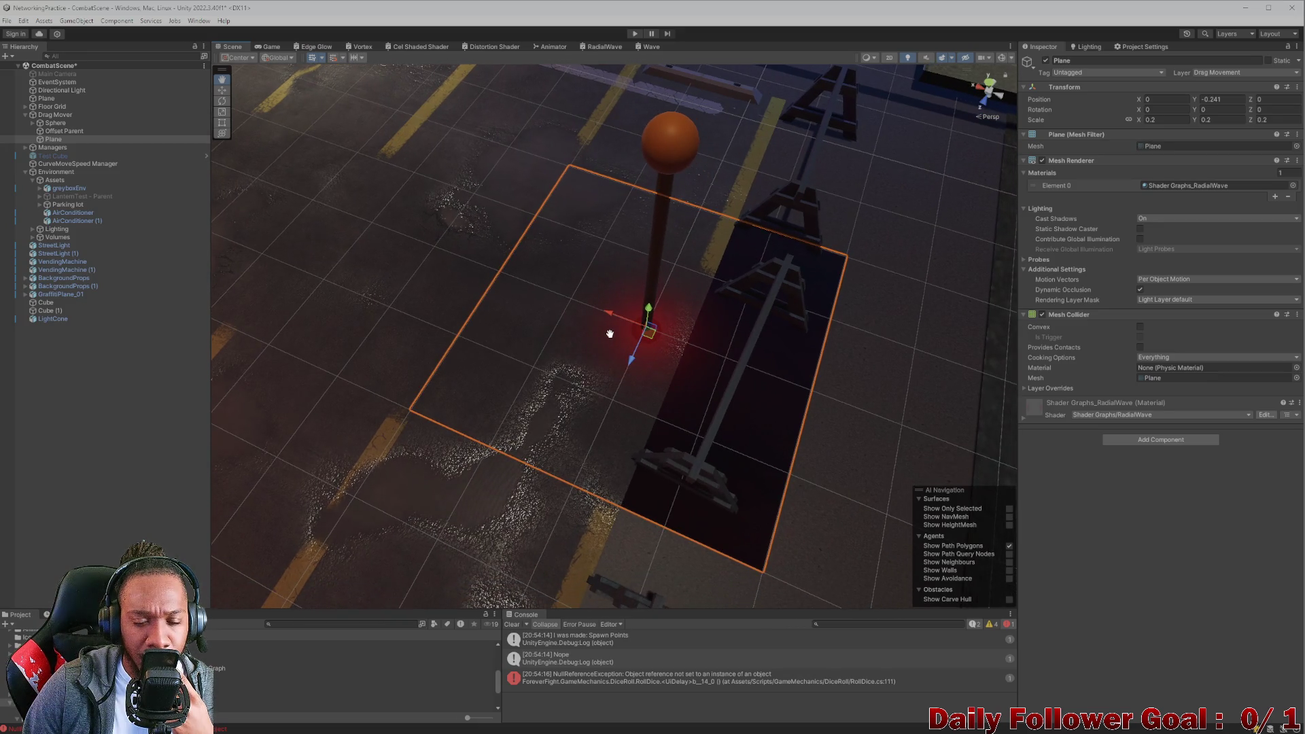
# Frame the large floor plane and tilt the view over the floor and ball.
pyautogui.scroll(5, 642, 353)
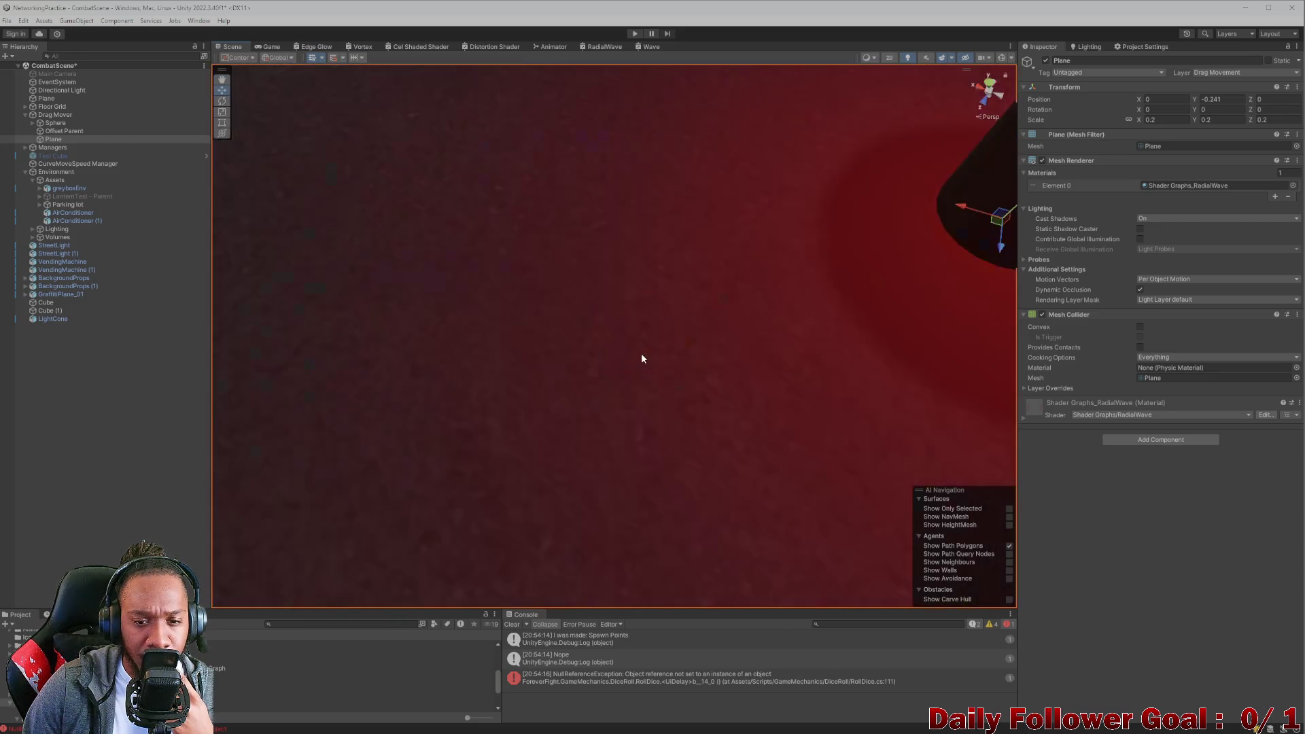
pyautogui.scroll(-3, 641, 352)
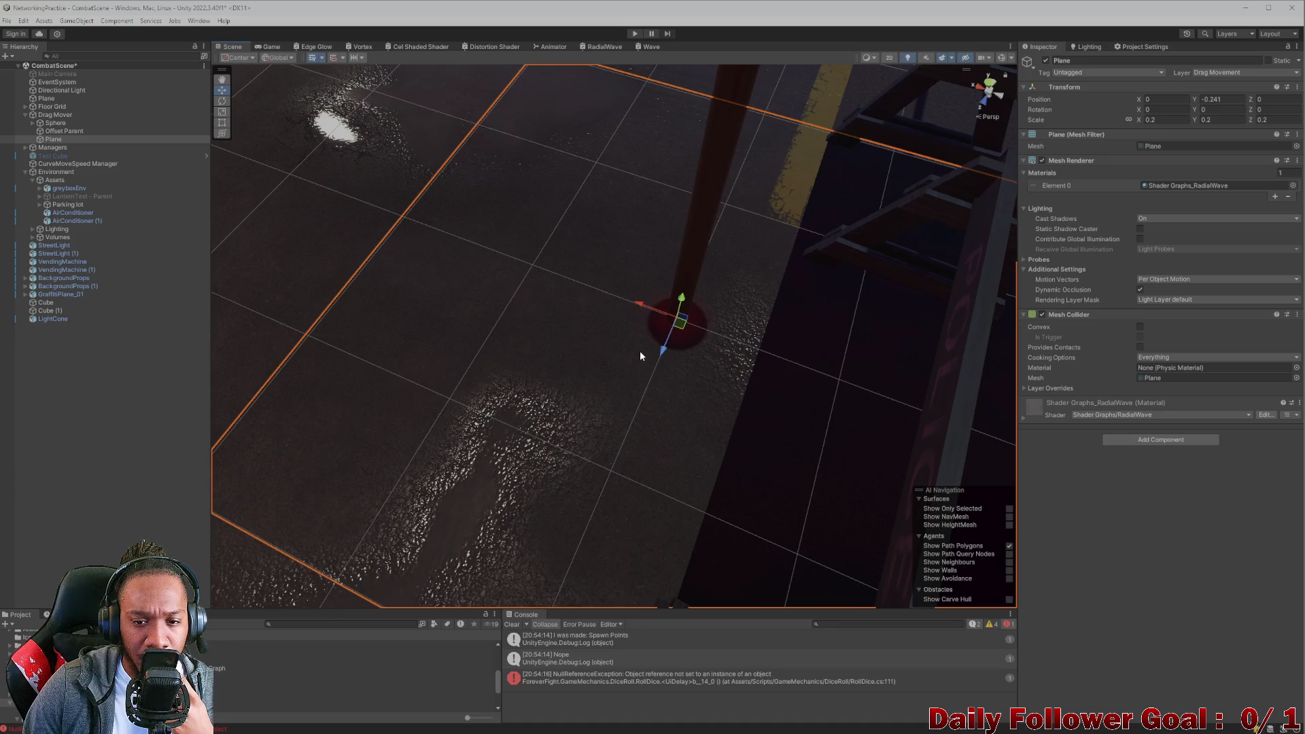
pyautogui.scroll(-6, 639, 351)
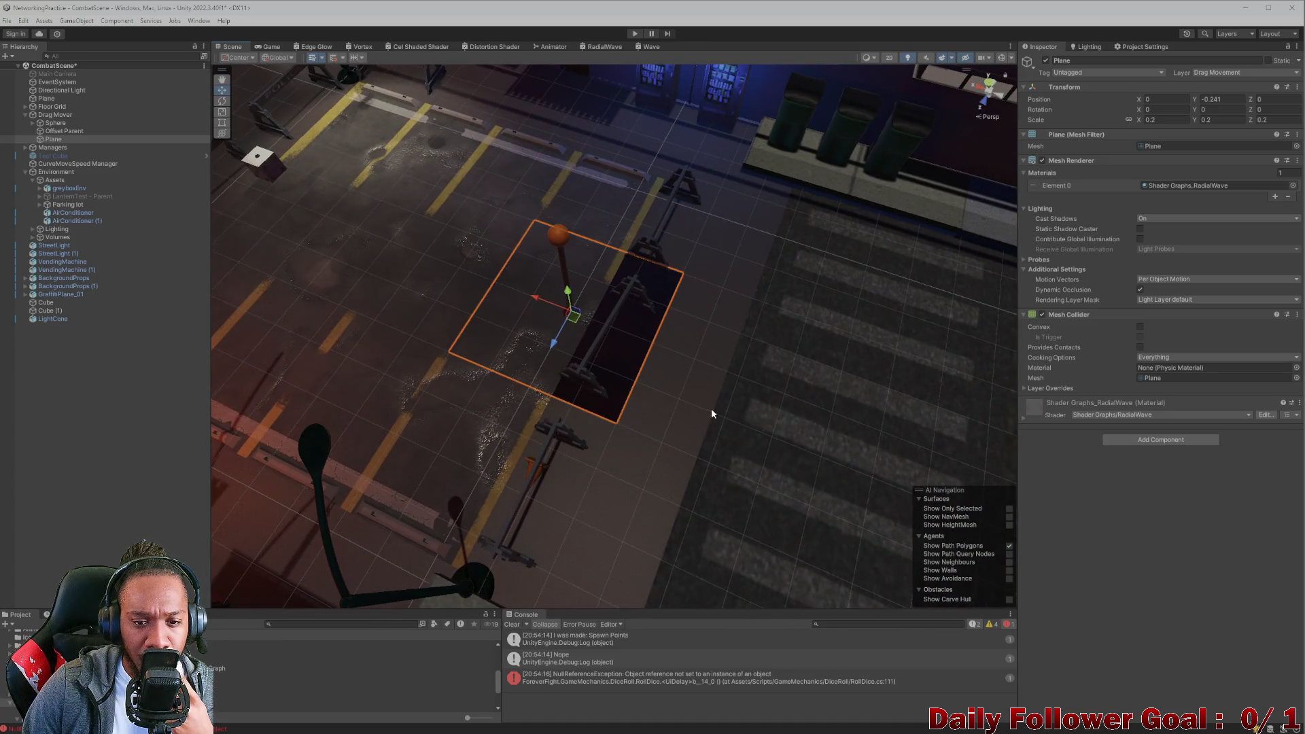
pyautogui.click(711, 413)
pyautogui.press('f')
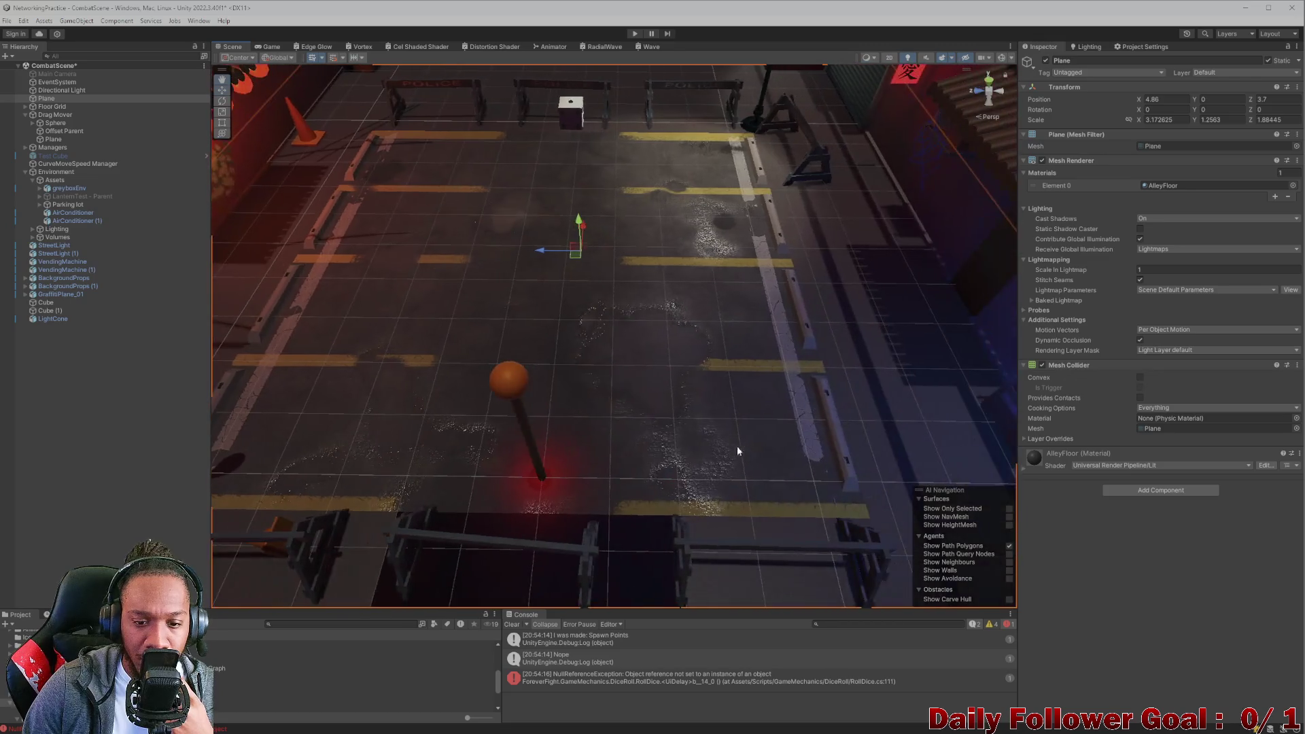
pyautogui.scroll(3, 537, 427)
pyautogui.scroll(5, 572, 384)
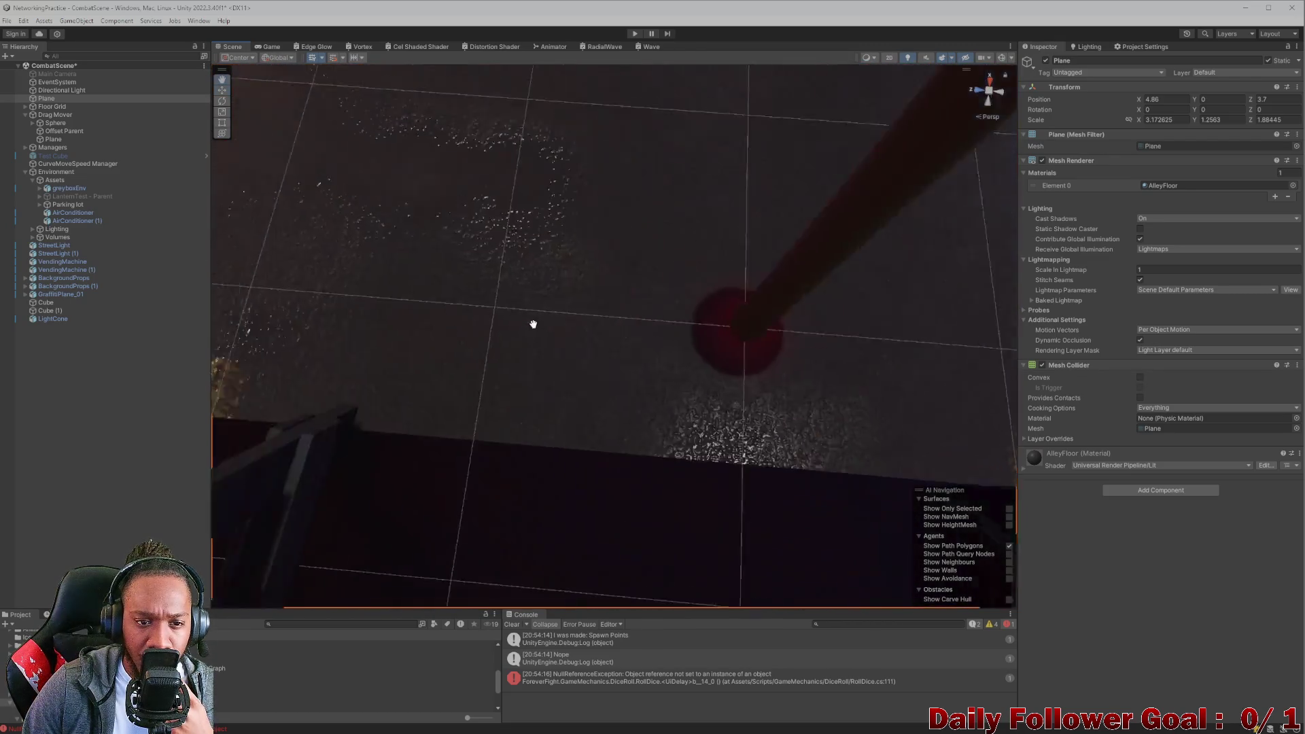
pyautogui.scroll(-4, 537, 333)
pyautogui.moveTo(703, 376); pyautogui.dragTo(699, 403)
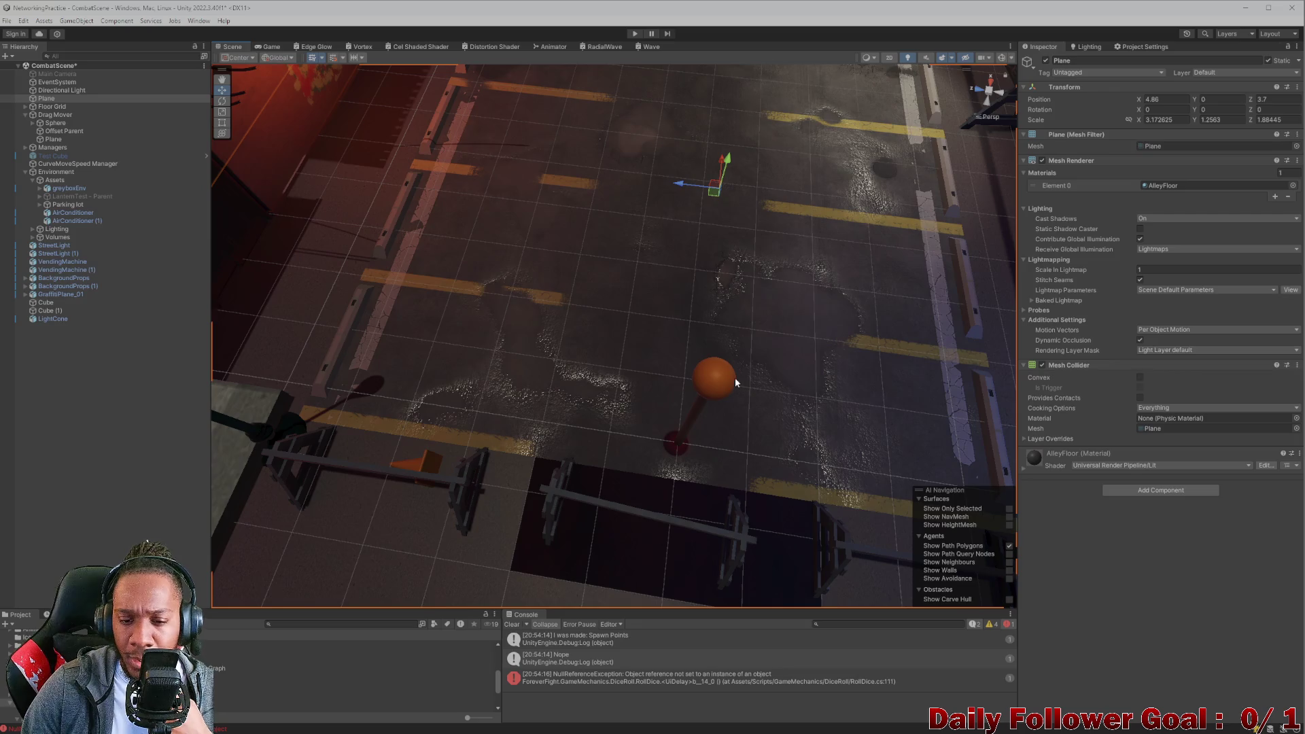
# Expand Drag Mover and set the Sphere's Mesh Renderer Cast Shadows to Off.
pyautogui.click(56, 114)
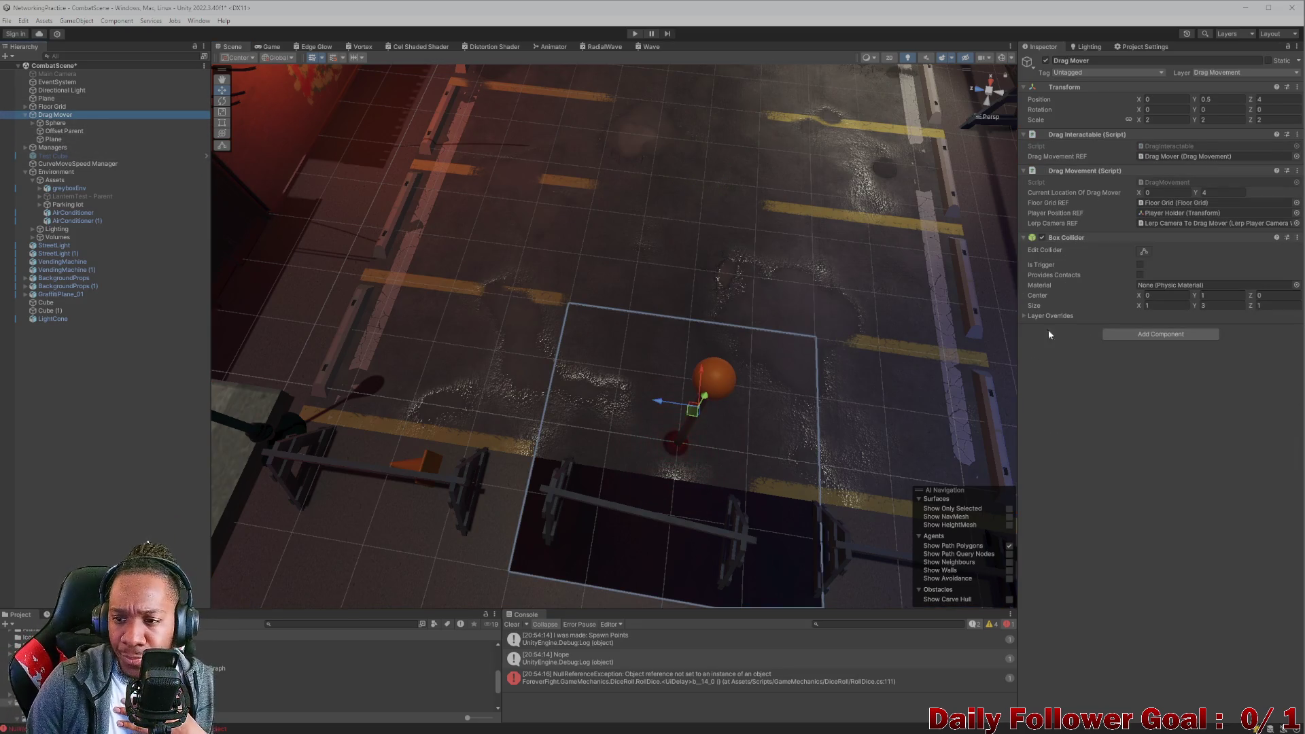
pyautogui.click(32, 124)
pyautogui.click(54, 123)
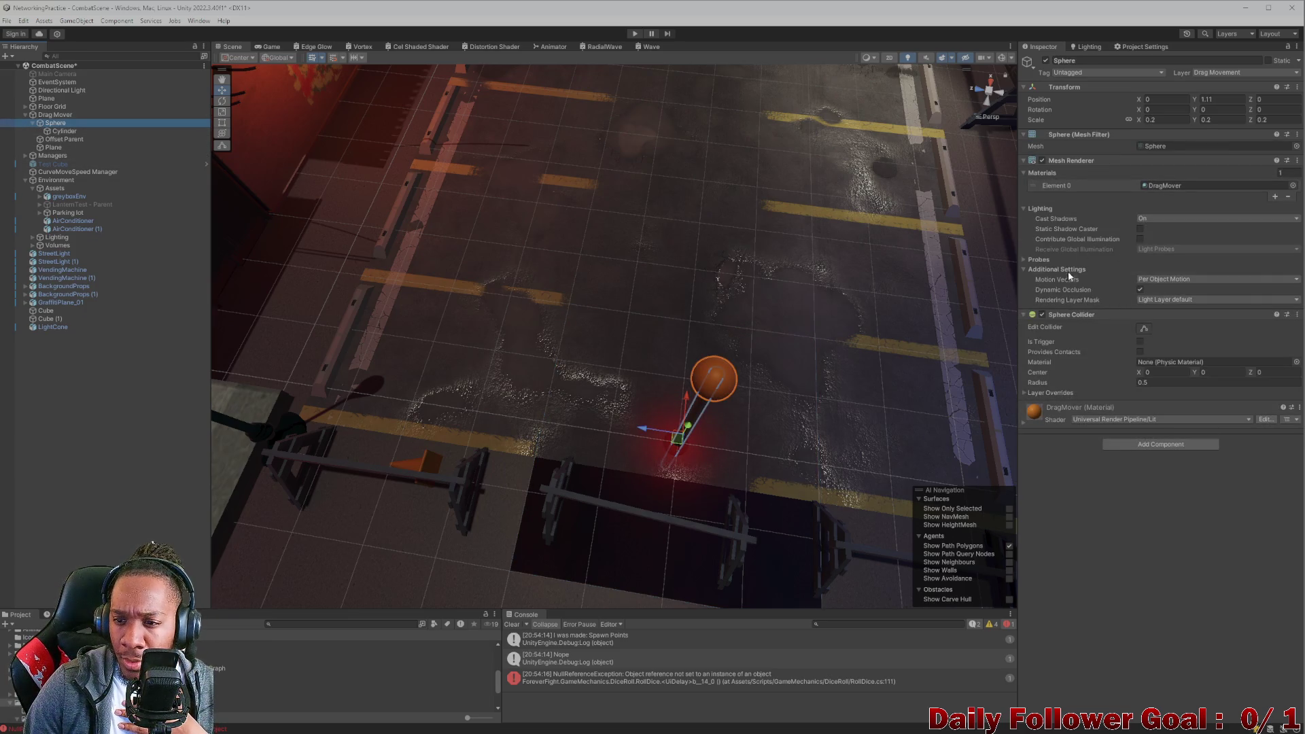
pyautogui.click(1022, 209)
pyautogui.click(1022, 209)
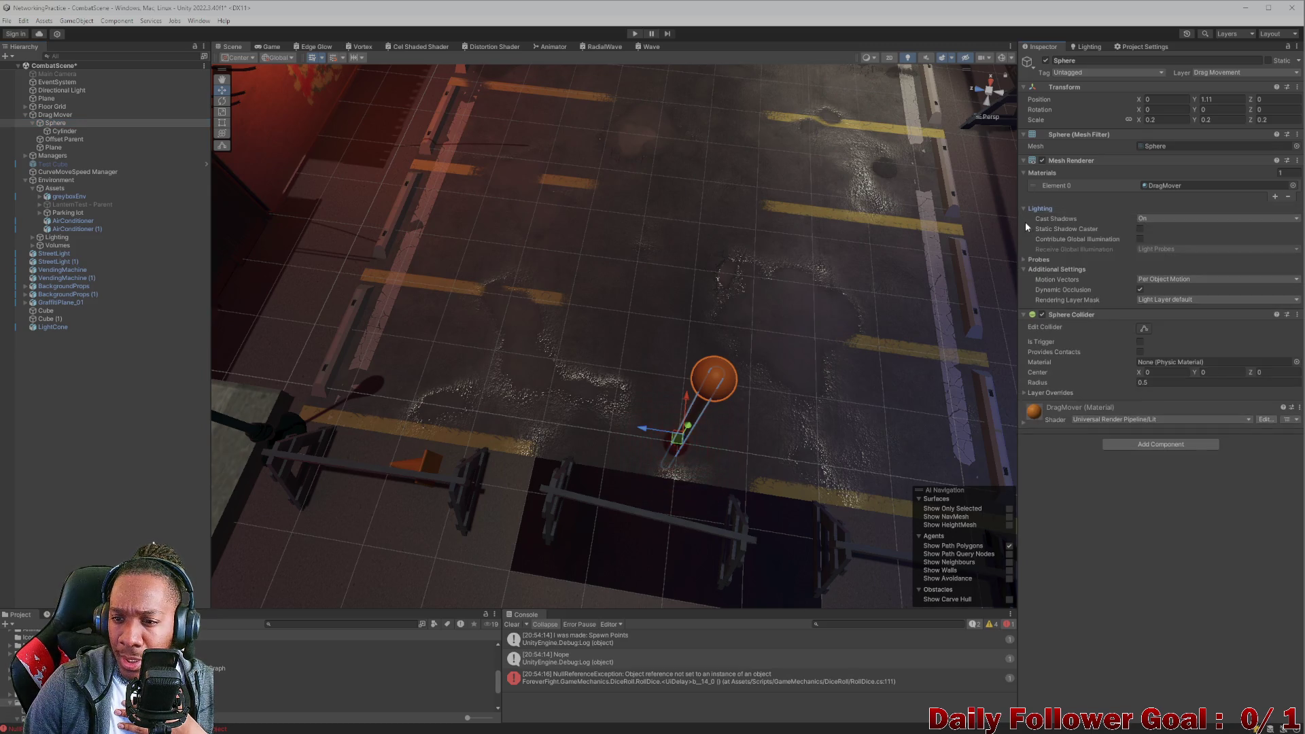
pyautogui.click(1148, 217)
pyautogui.click(1152, 230)
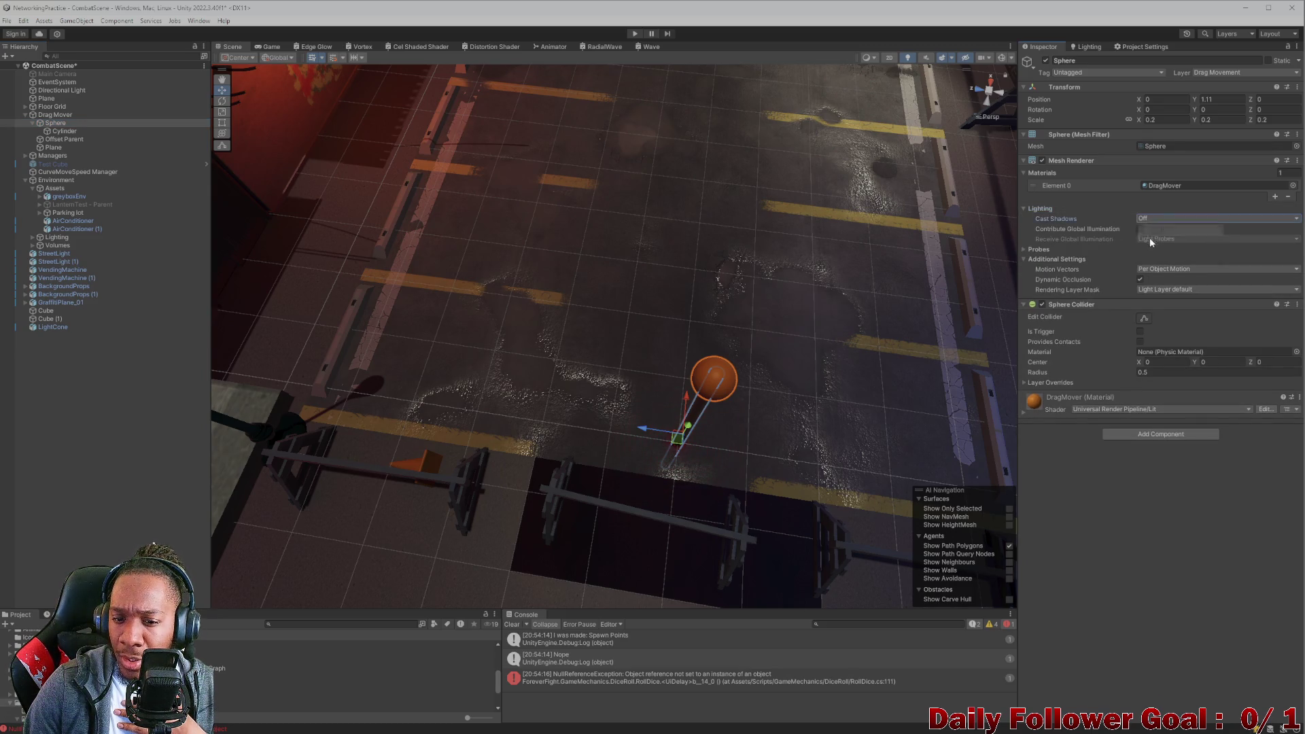
# Set Cast Shadows to Off on the Sphere's Cylinder child.
pyautogui.click(65, 131)
pyautogui.click(1223, 219)
pyautogui.click(1183, 230)
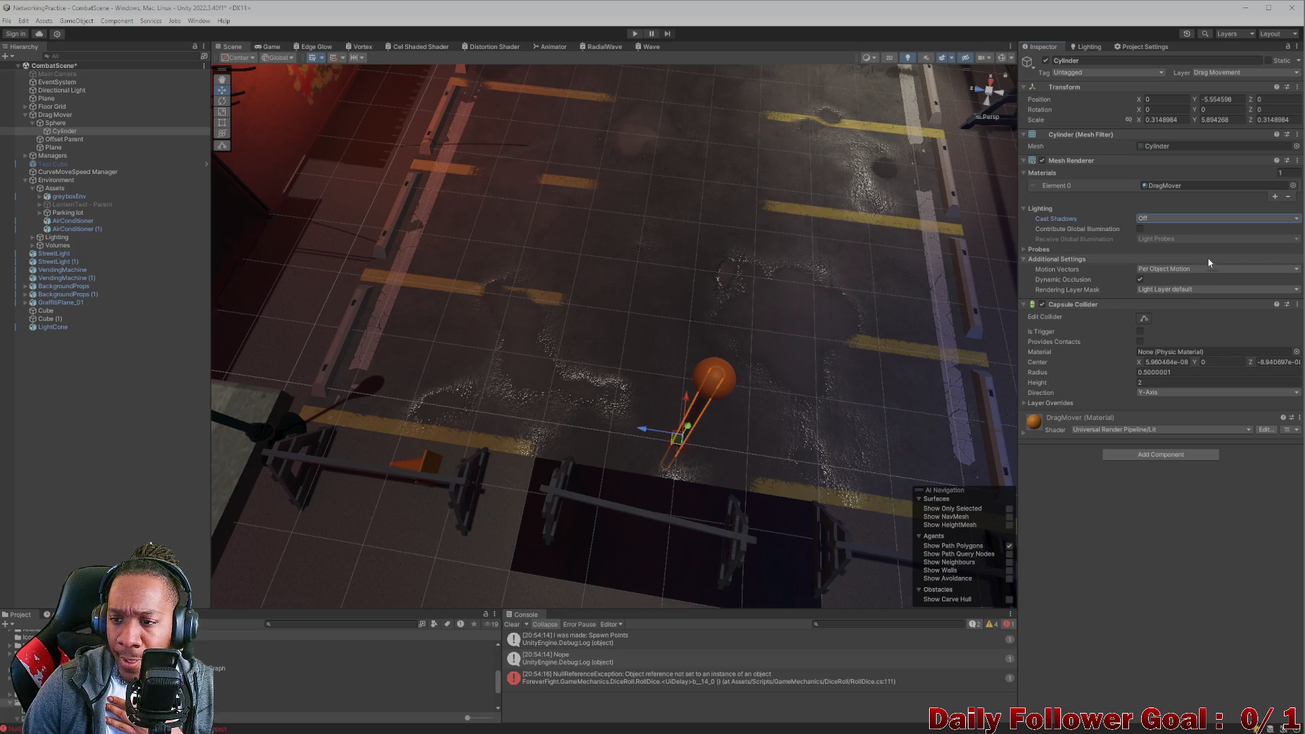
pyautogui.moveTo(815, 355)
pyautogui.mouseDown()
pyautogui.moveTo(499, 427)
pyautogui.moveTo(635, 408)
pyautogui.moveTo(565, 441)
pyautogui.mouseUp()
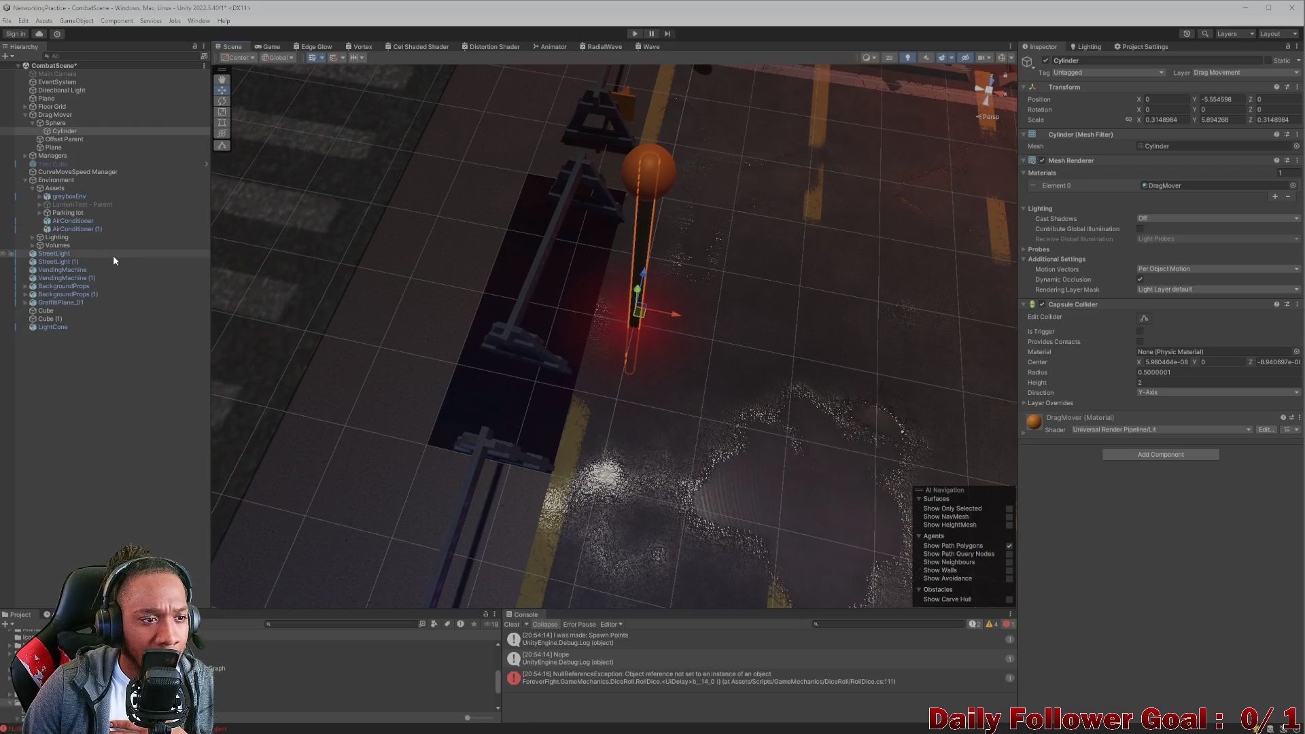